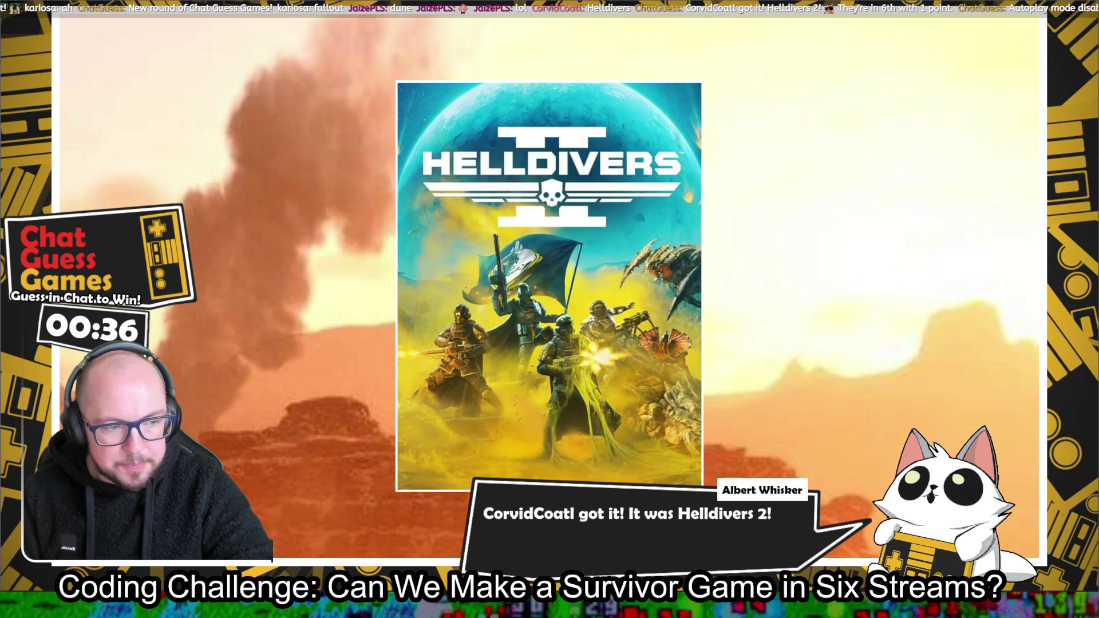
Exit Chat Guess Games to the Steam library from its settings menu and return to Godot
key("Escape")
left_click(961, 568)
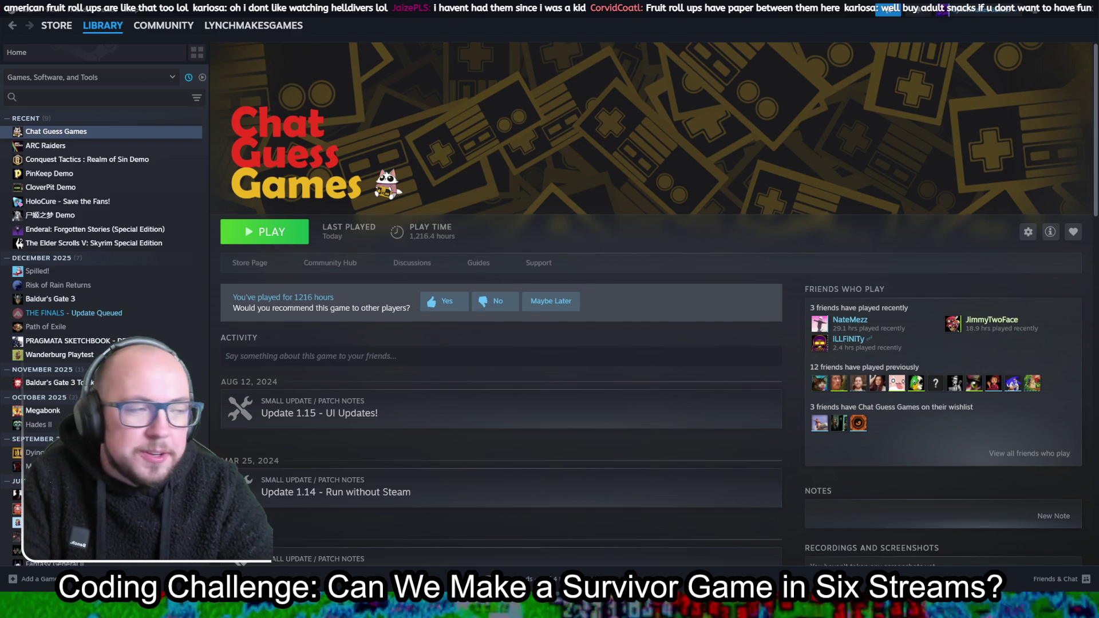
key("alt+Tab")
Maximize the Godot editor and select the background TileMapLayer
double_click(597, 275)
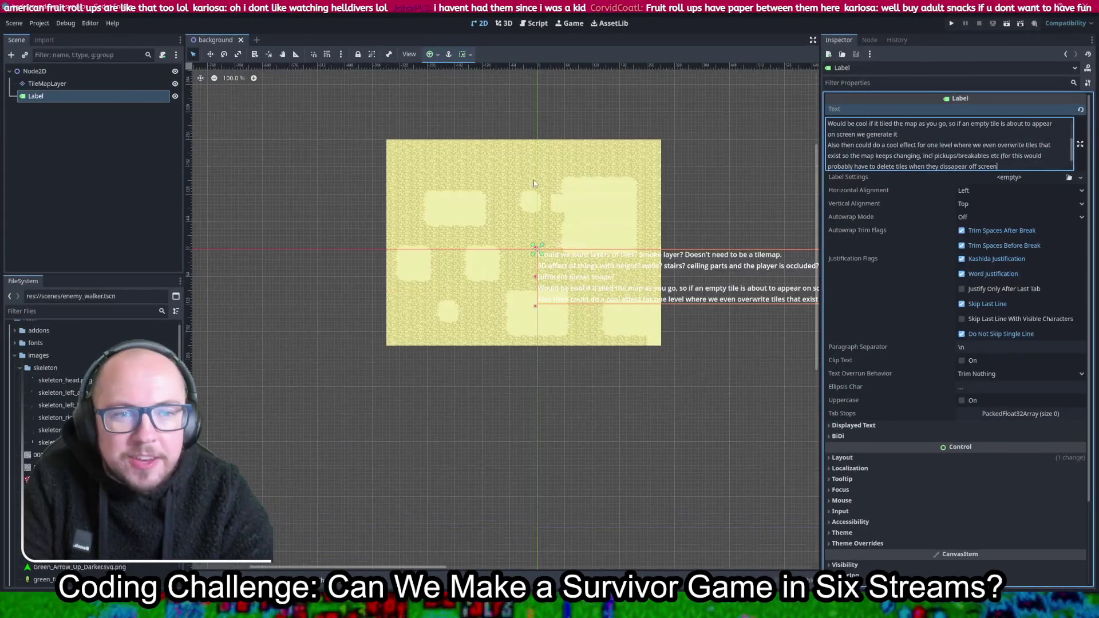
scroll(569, 210, "up", 6)
scroll(568, 206, "up", 3)
left_click(373, 336)
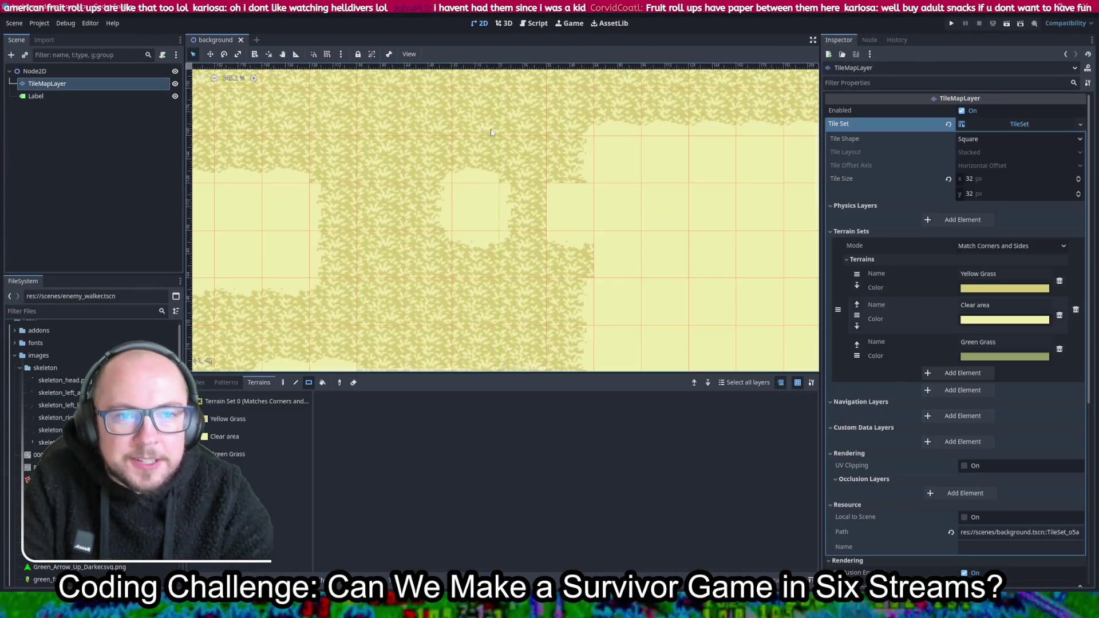
Delete both saved tile patterns, then pick a grass tile from the atlas palette
left_click(214, 383)
left_click(198, 383)
left_click(227, 382)
left_click(256, 413)
key("Delete")
left_click(212, 401)
key("Delete")
left_click(200, 386)
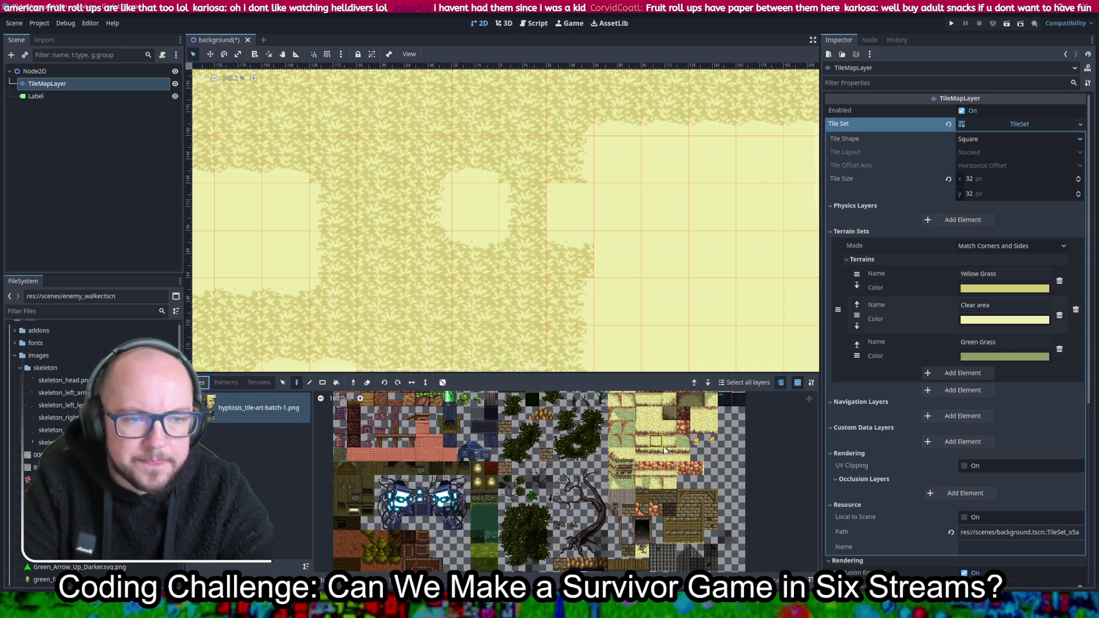
left_click(600, 427)
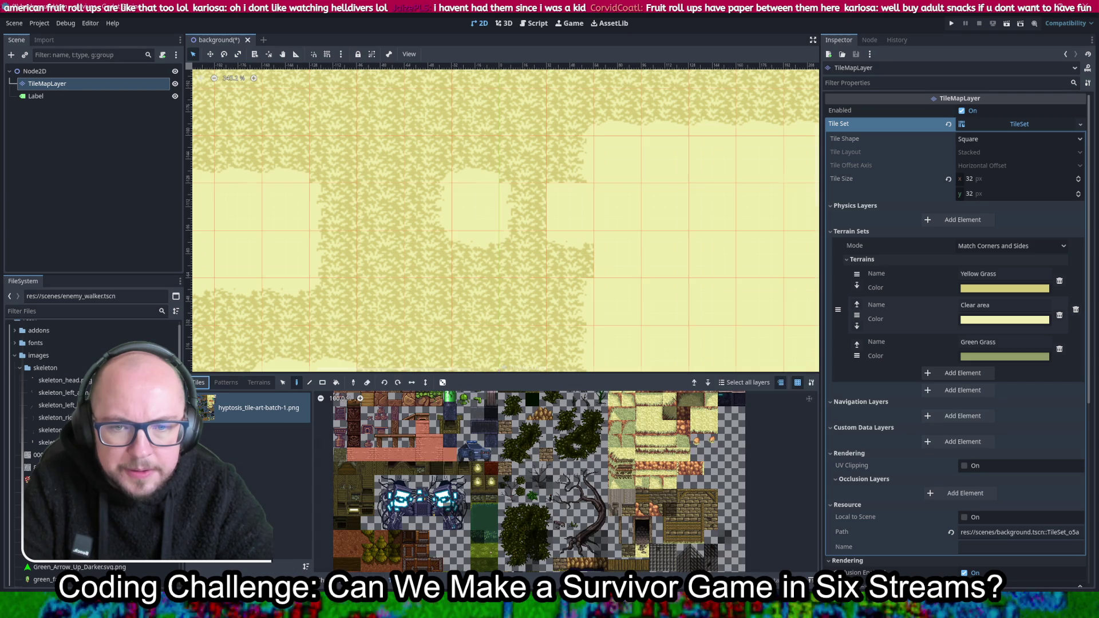
key("ctrl+z")
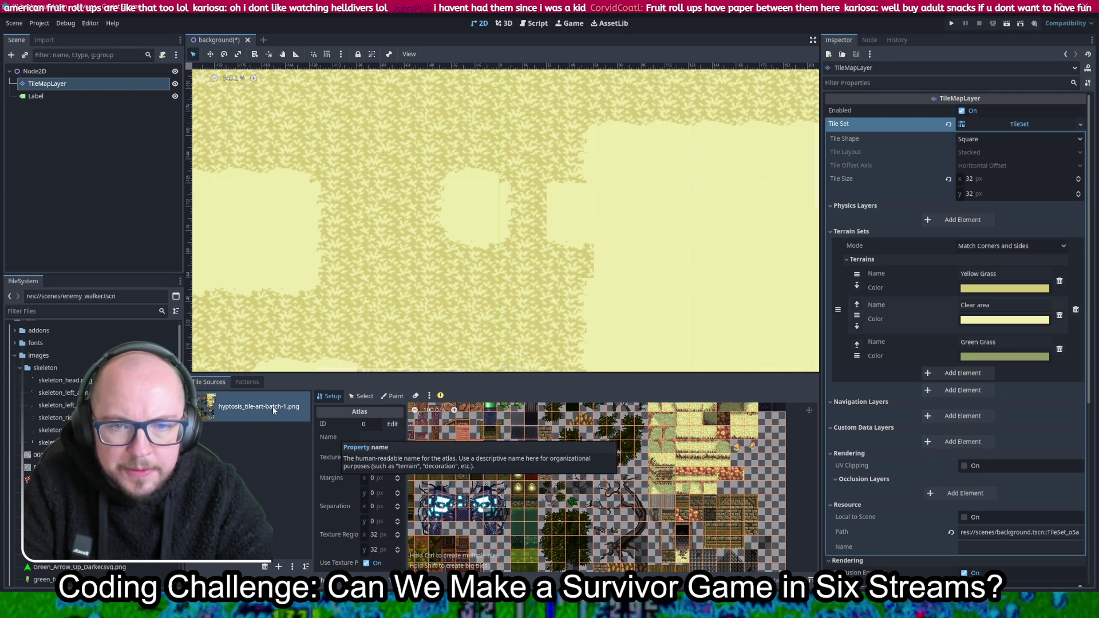
scroll(708, 434, "up", 4)
scroll(707, 433, "up", 5)
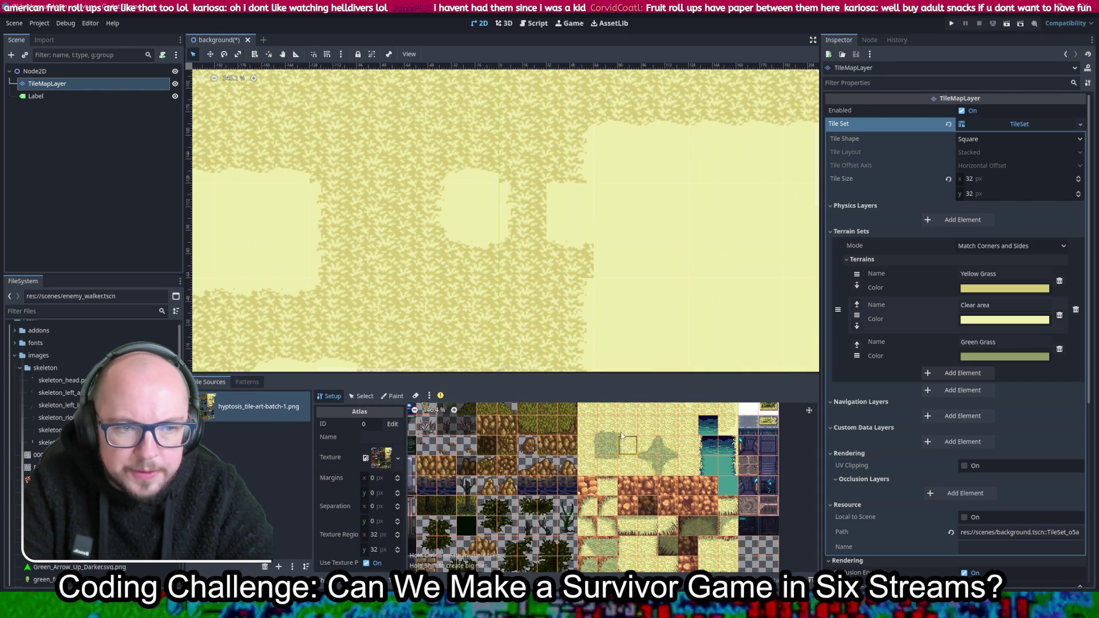
scroll(612, 480, "up", 3)
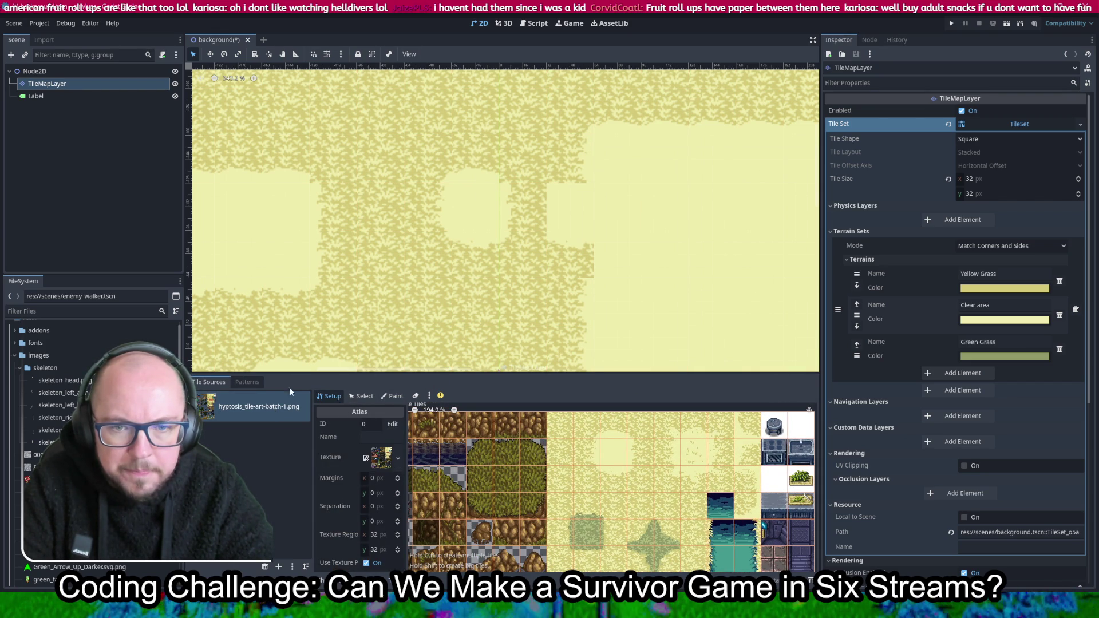
left_click(365, 398)
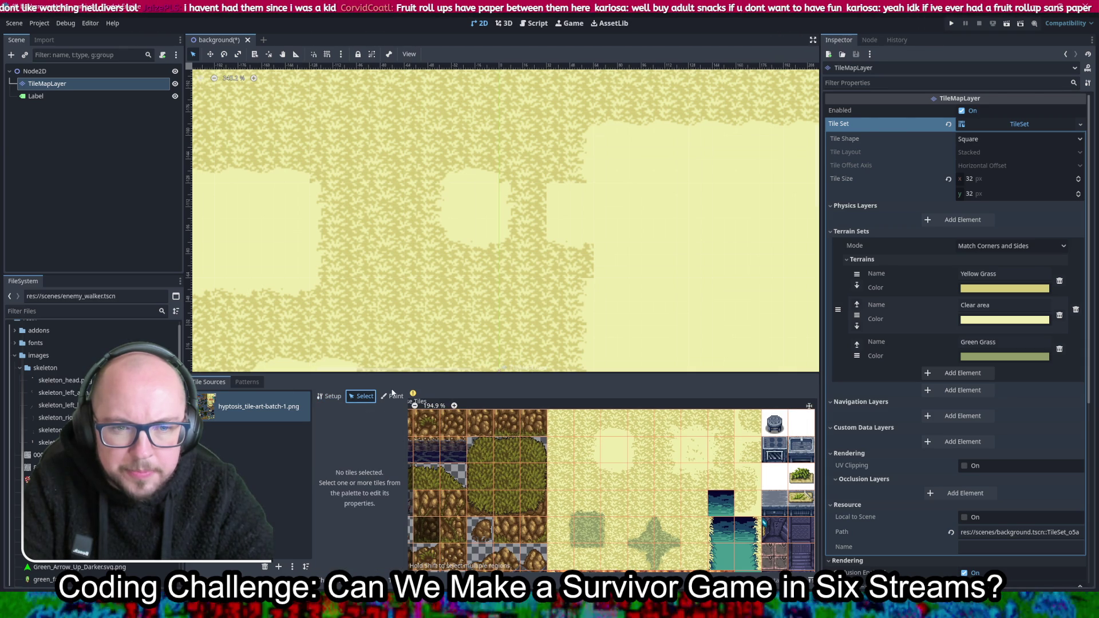
mouse_move(413, 396)
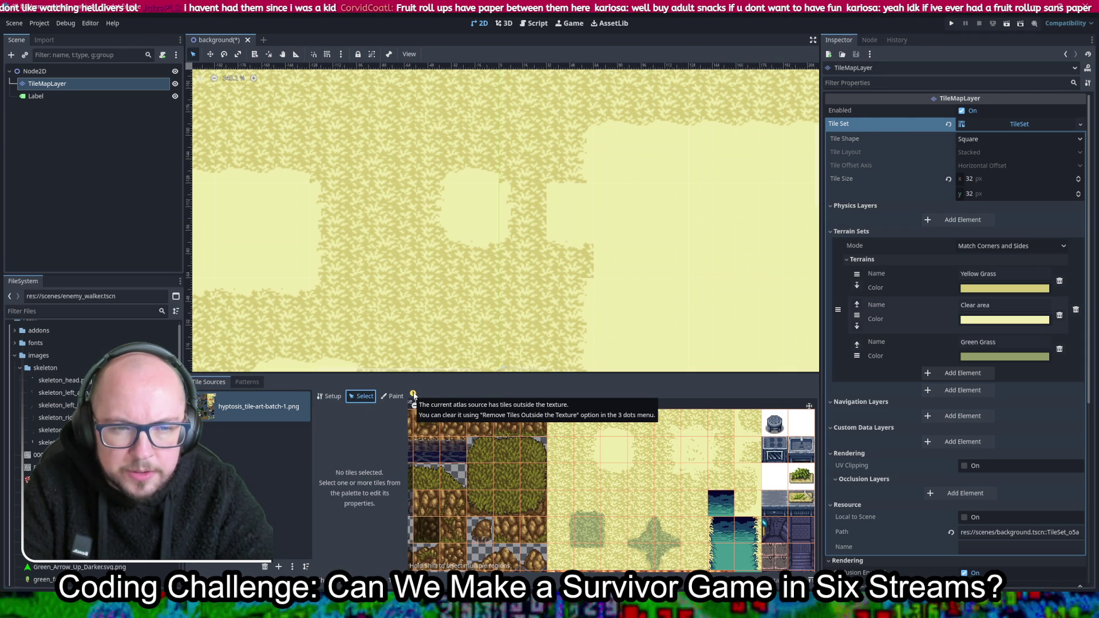
scroll(559, 441, "down", 4)
scroll(560, 441, "down", 2)
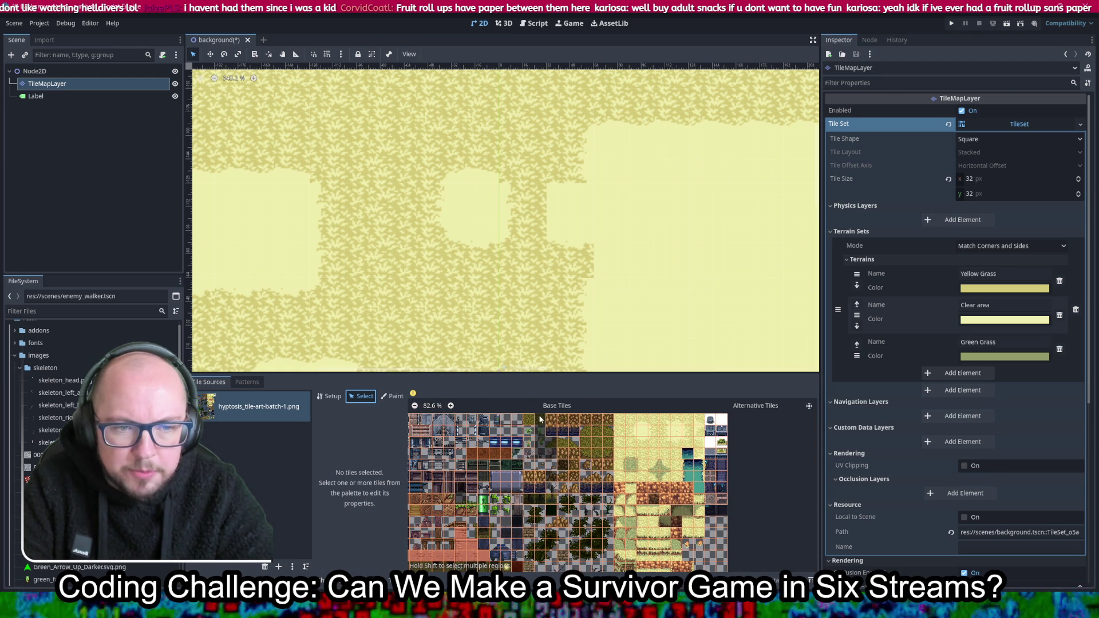
mouse_move(522, 479)
left_mouse_down()
mouse_move(618, 471)
mouse_move(595, 483)
left_mouse_up()
scroll(522, 444, "up", 5)
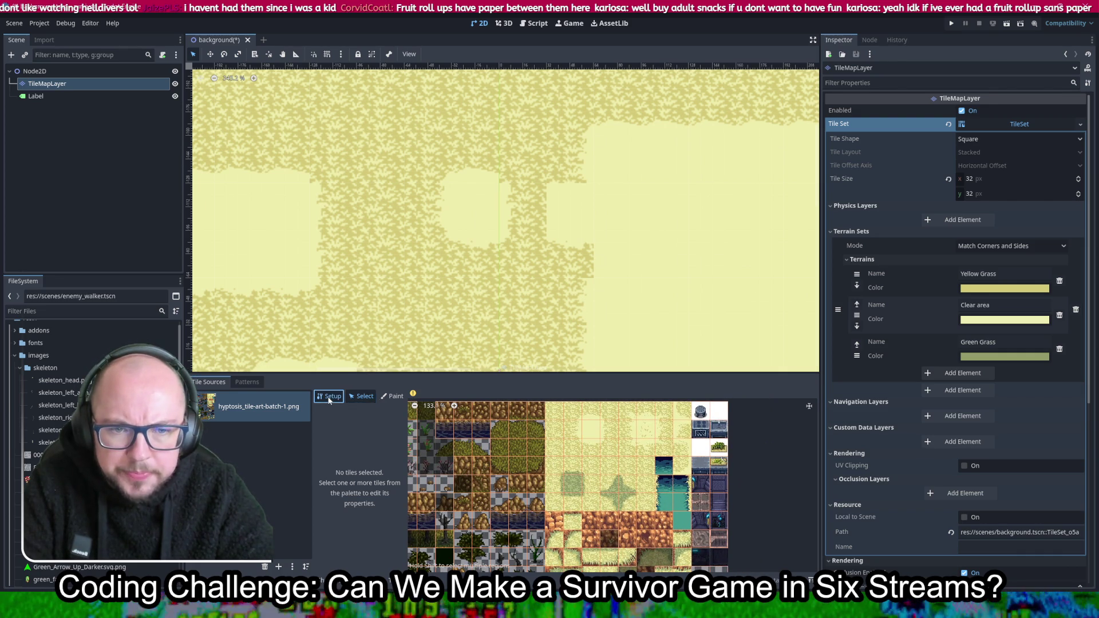
left_click(330, 399)
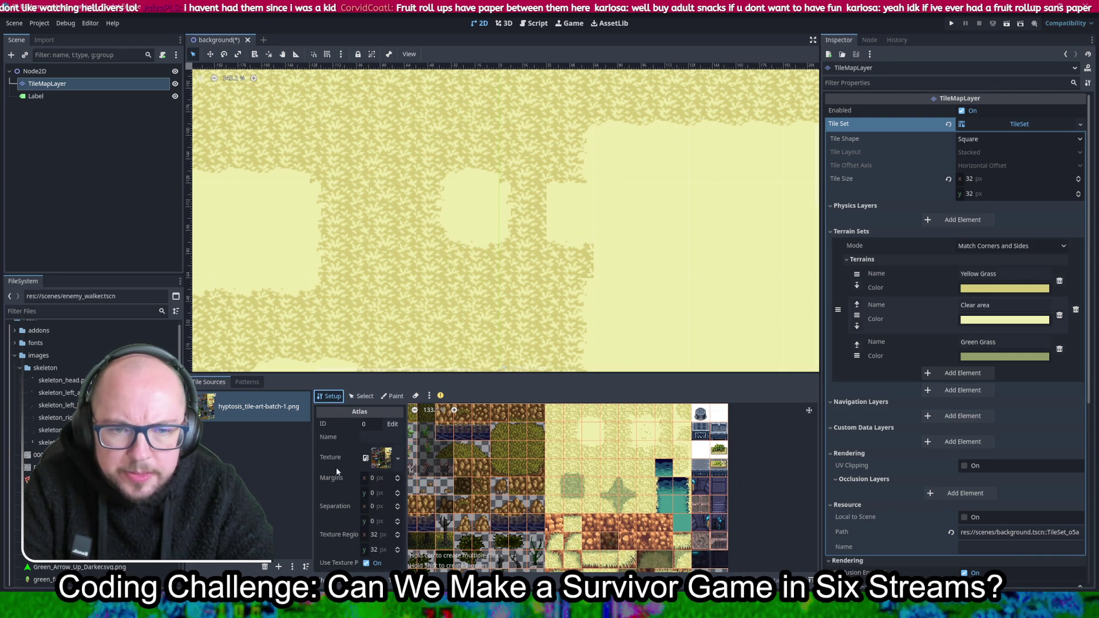
left_click(417, 579)
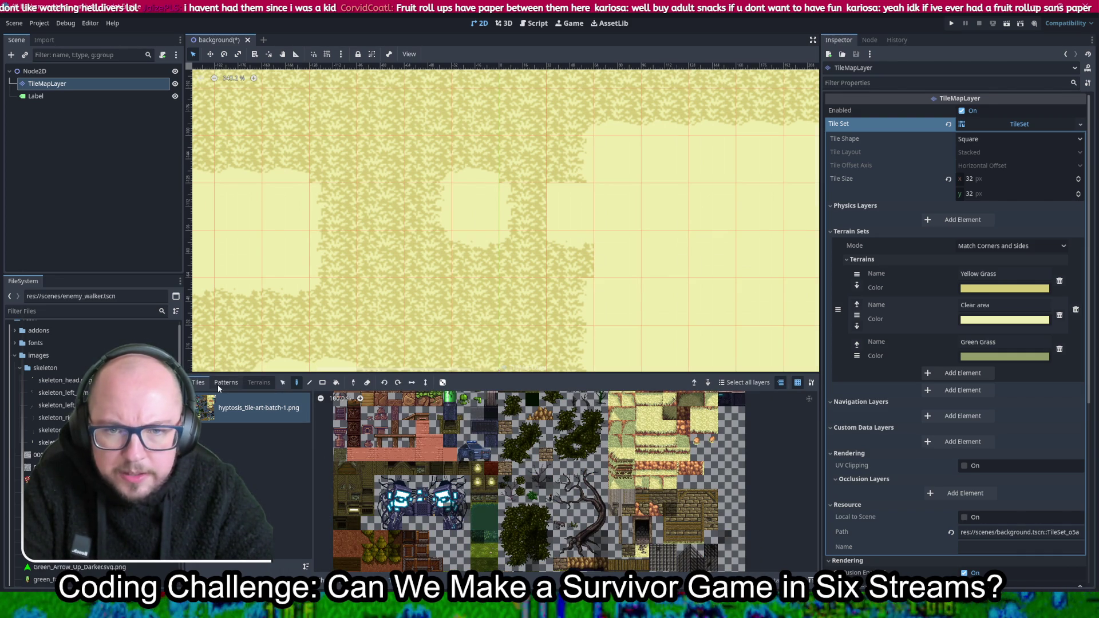
scroll(562, 454, "up", 4)
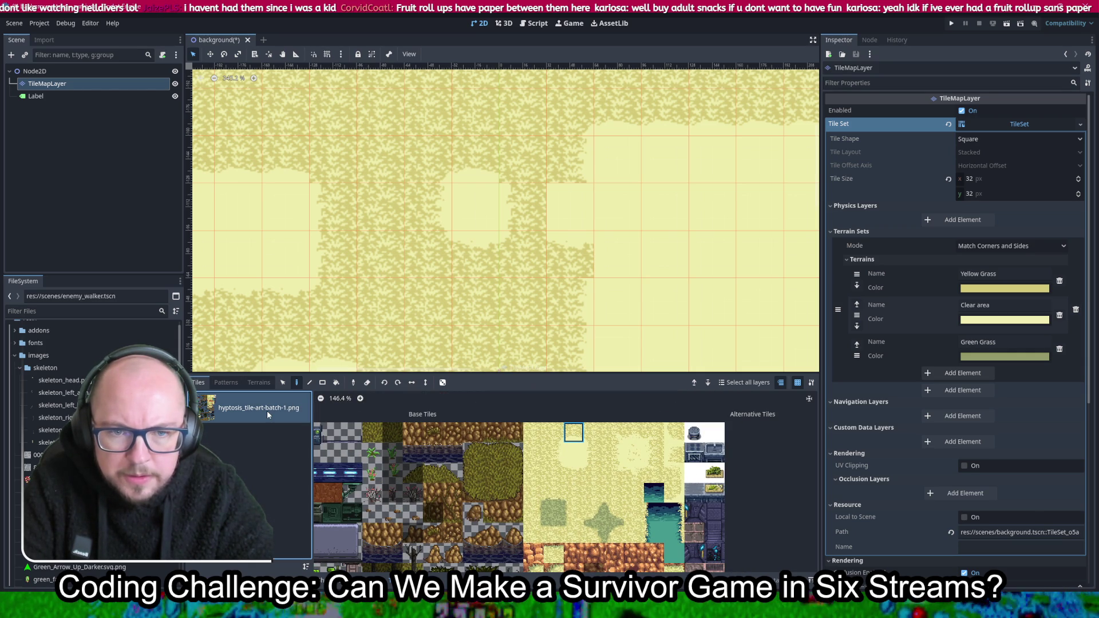
key("ctrl+z")
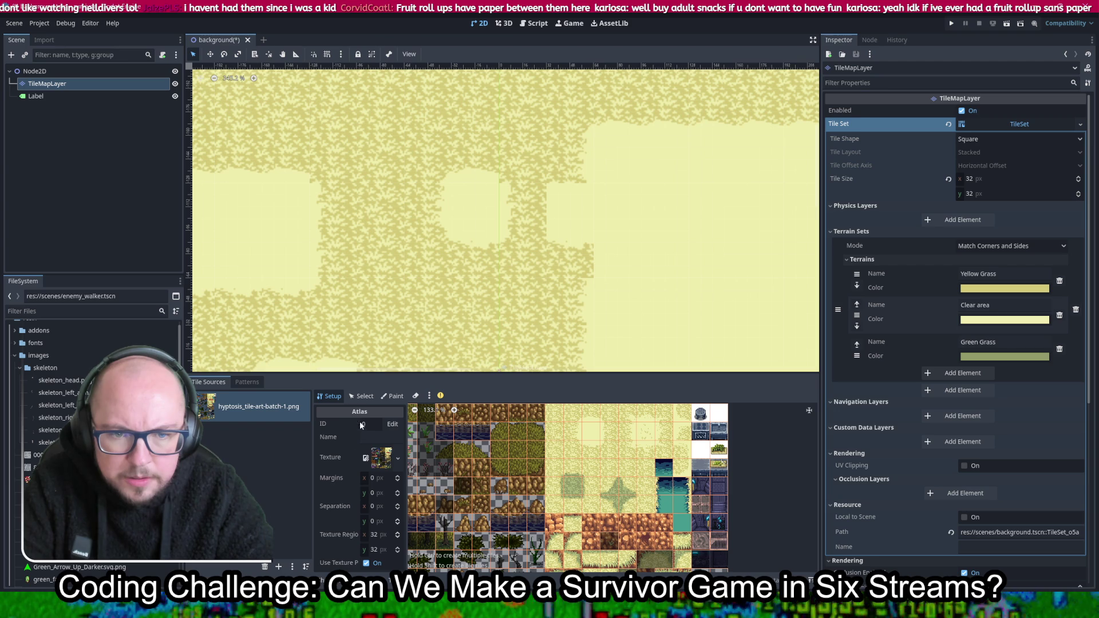
left_click(381, 458)
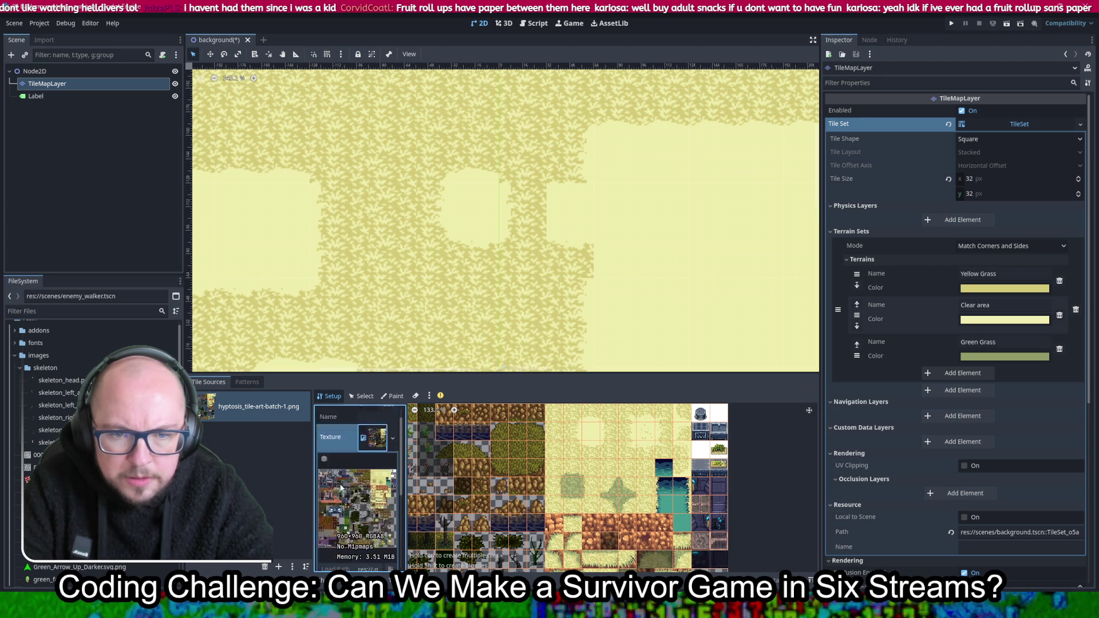
left_click(372, 426)
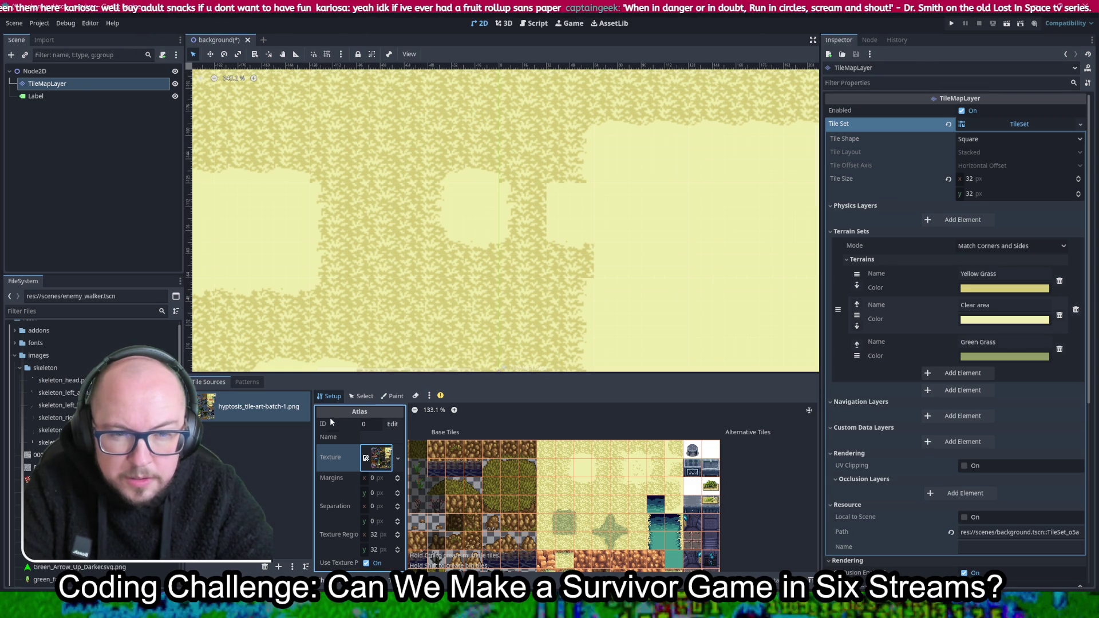
left_click(435, 580)
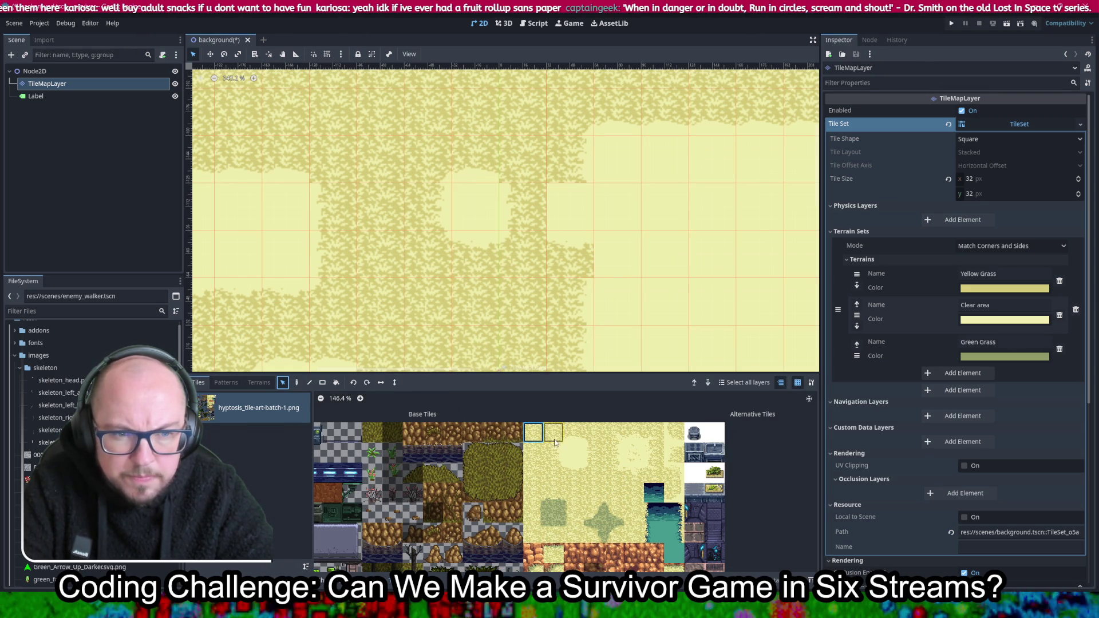
Check the Yellow Grass and Clear area terrains in the Terrains options
left_click(225, 382)
left_click(258, 382)
left_click(224, 418)
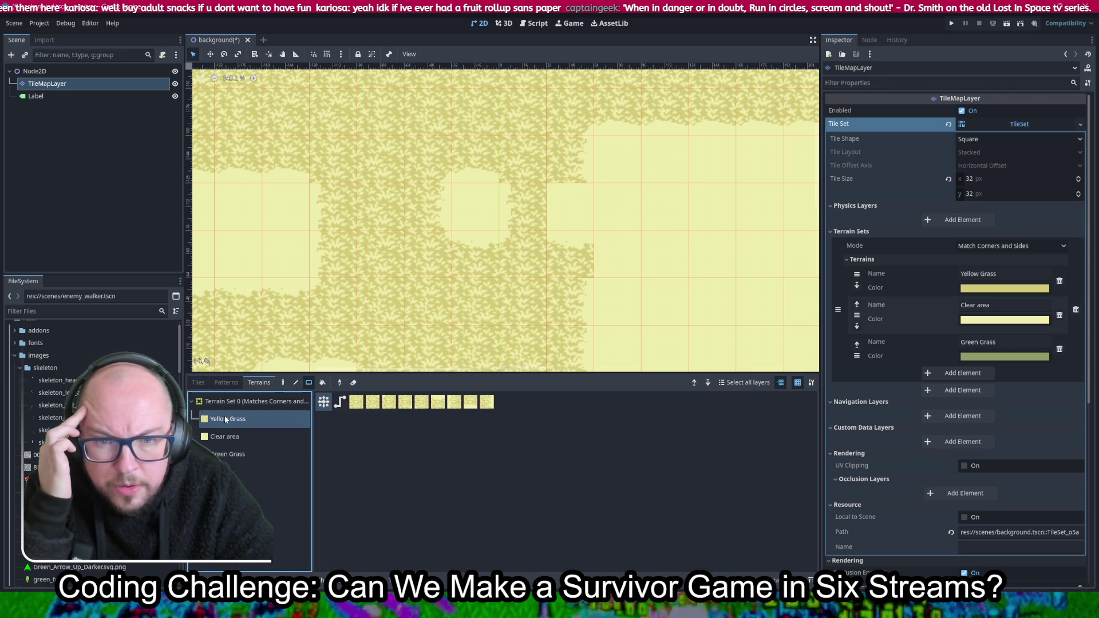
left_click(223, 436)
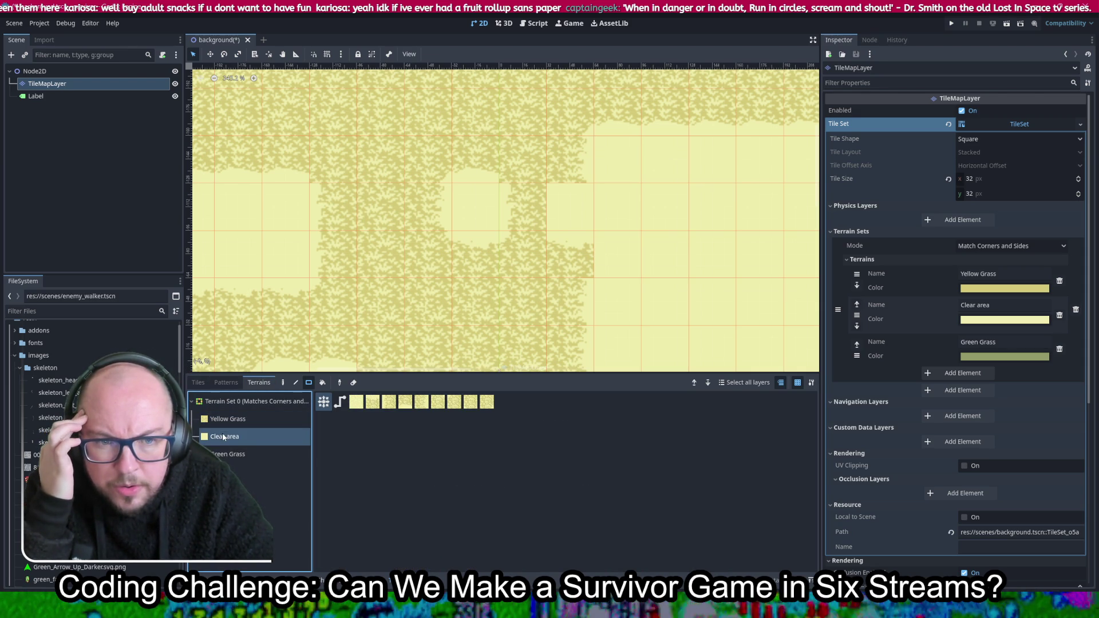
left_click(270, 420)
left_click(258, 436)
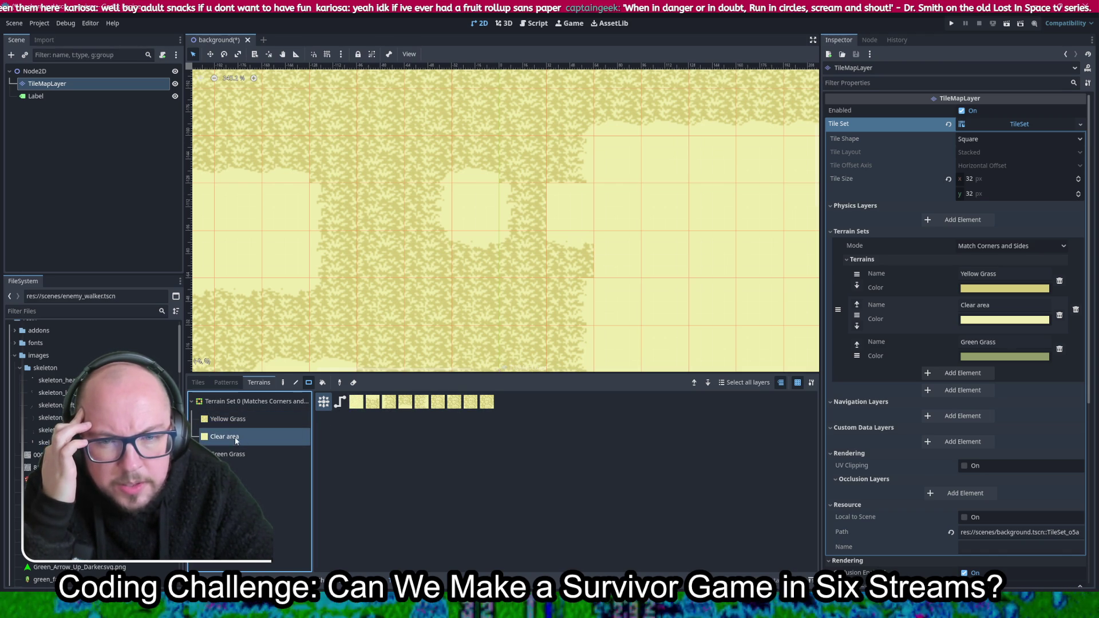
left_click(242, 424)
scroll(400, 234, "down", 3)
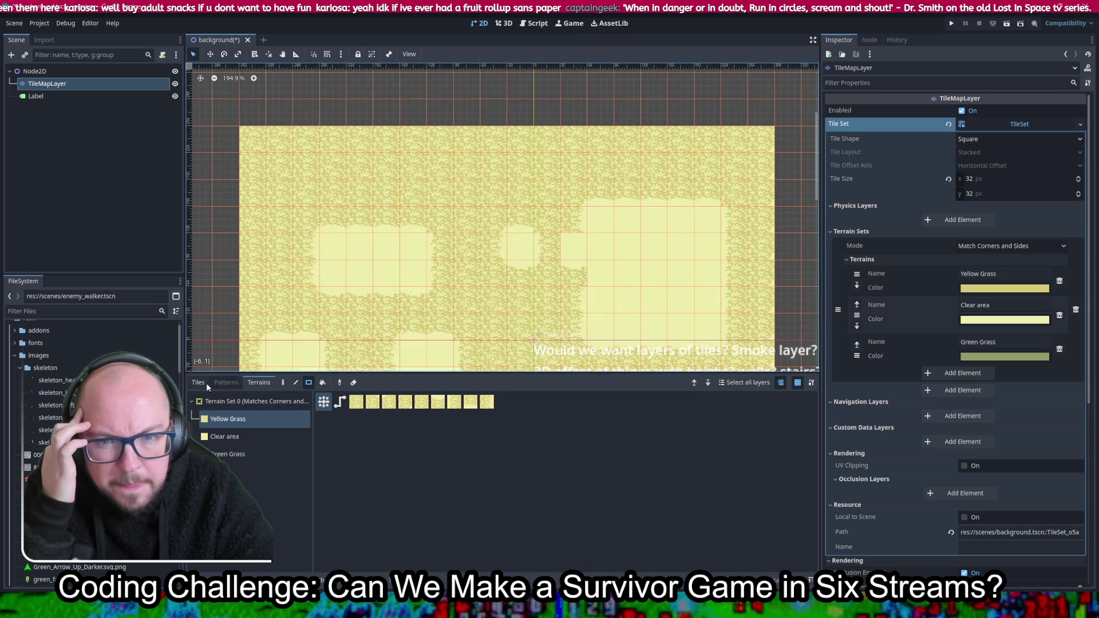
Open the TileSet editor in Select mode for picking atlas tiles
left_click(199, 382)
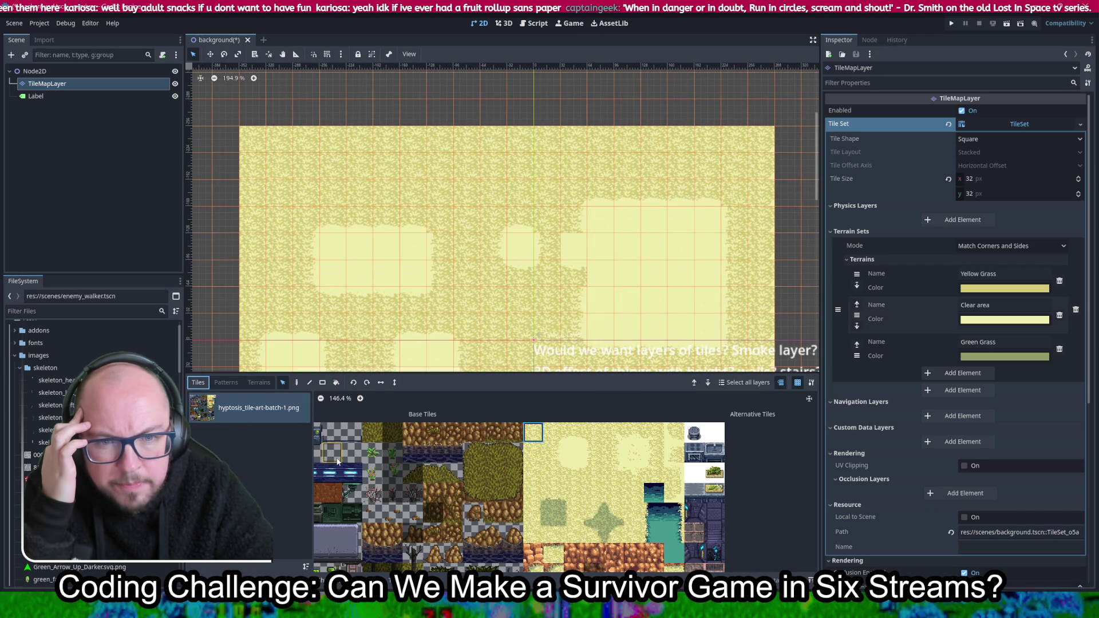
left_click(227, 382)
left_click(198, 382)
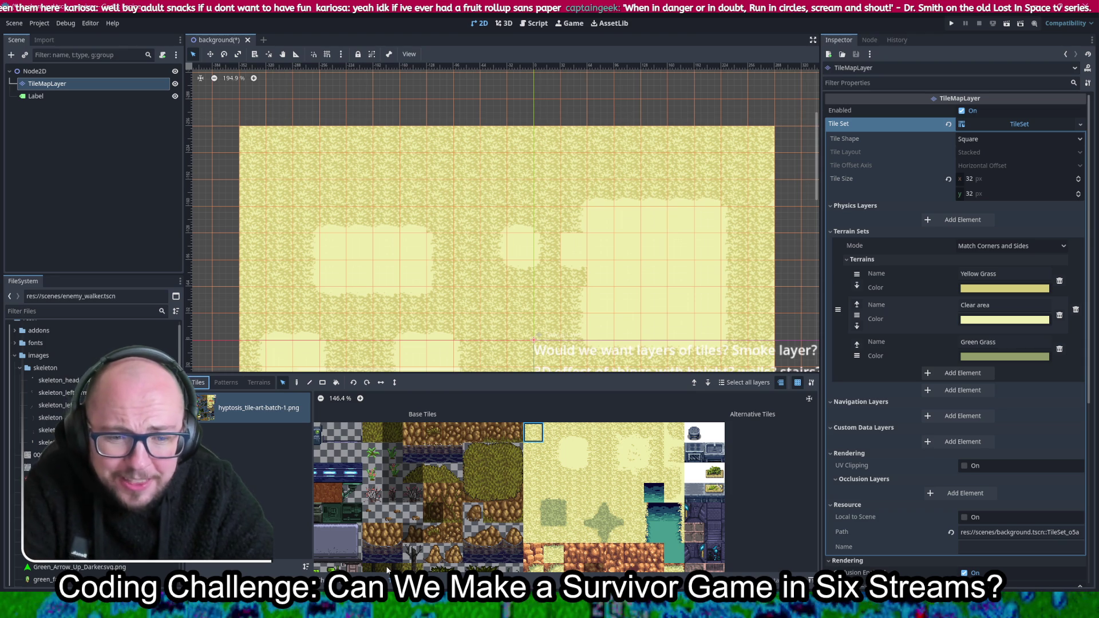
left_click(372, 579)
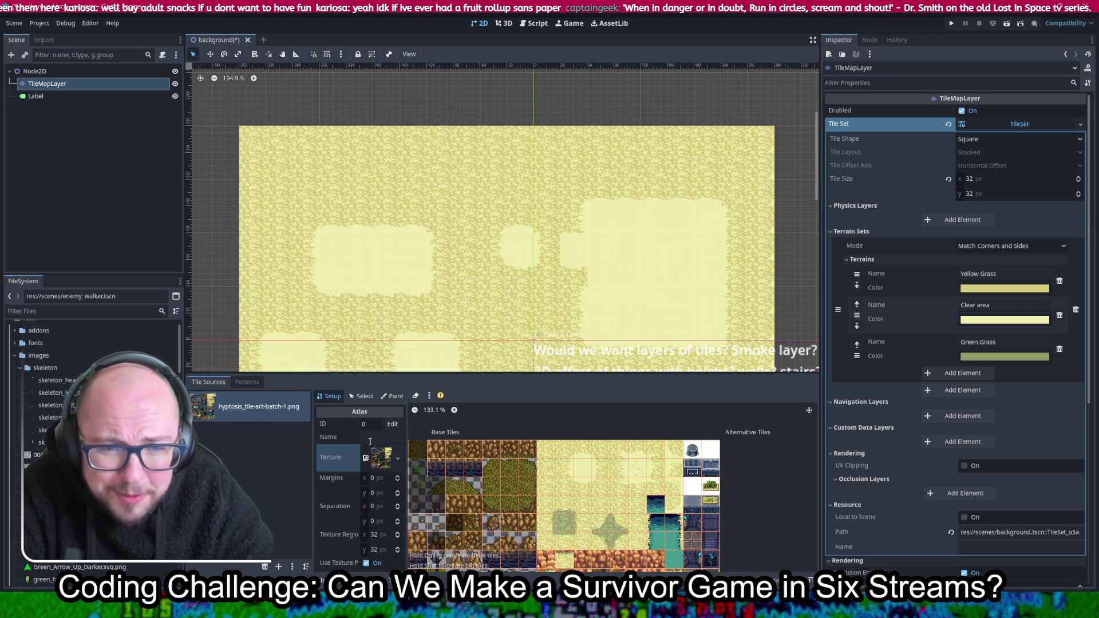
left_click(365, 396)
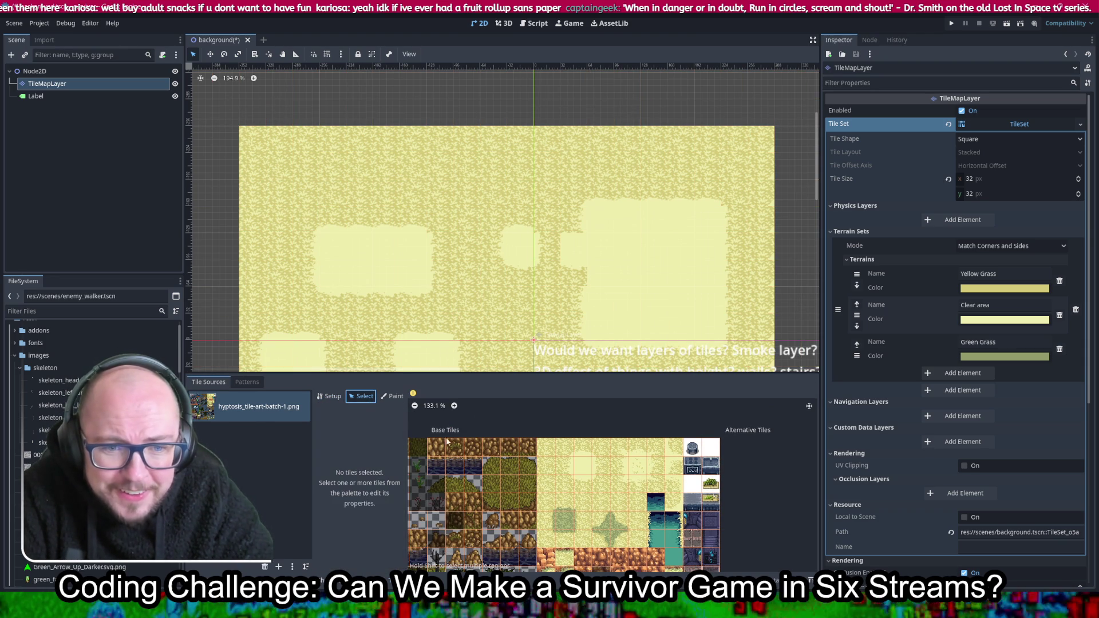
Show the terrain peering bits and set a grass edge tile's right side to Clear area
left_click(565, 463)
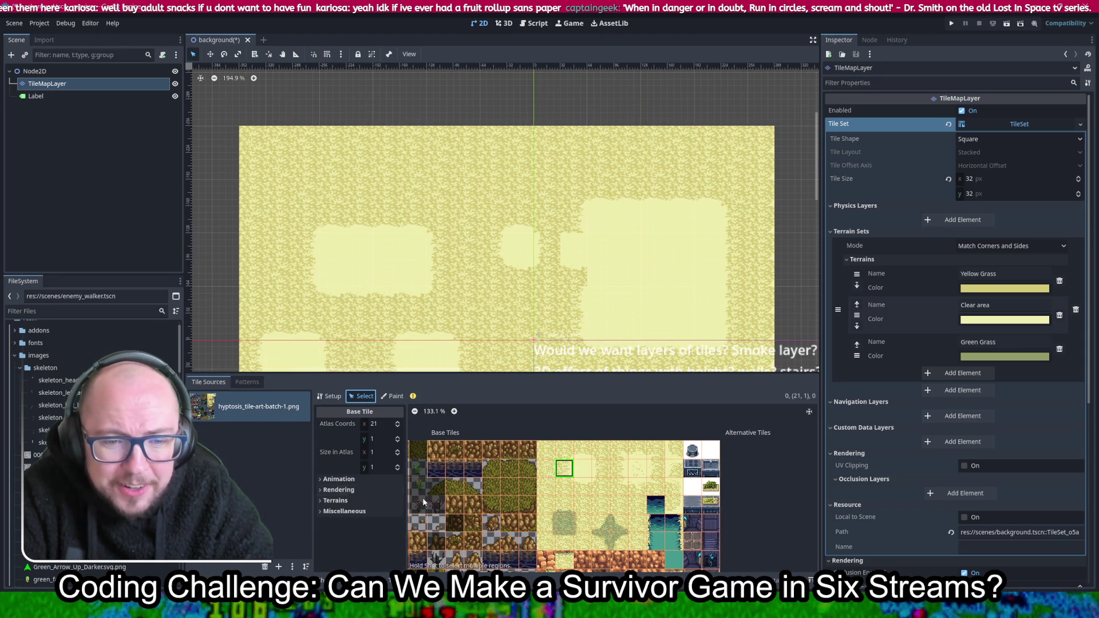
left_click(346, 500)
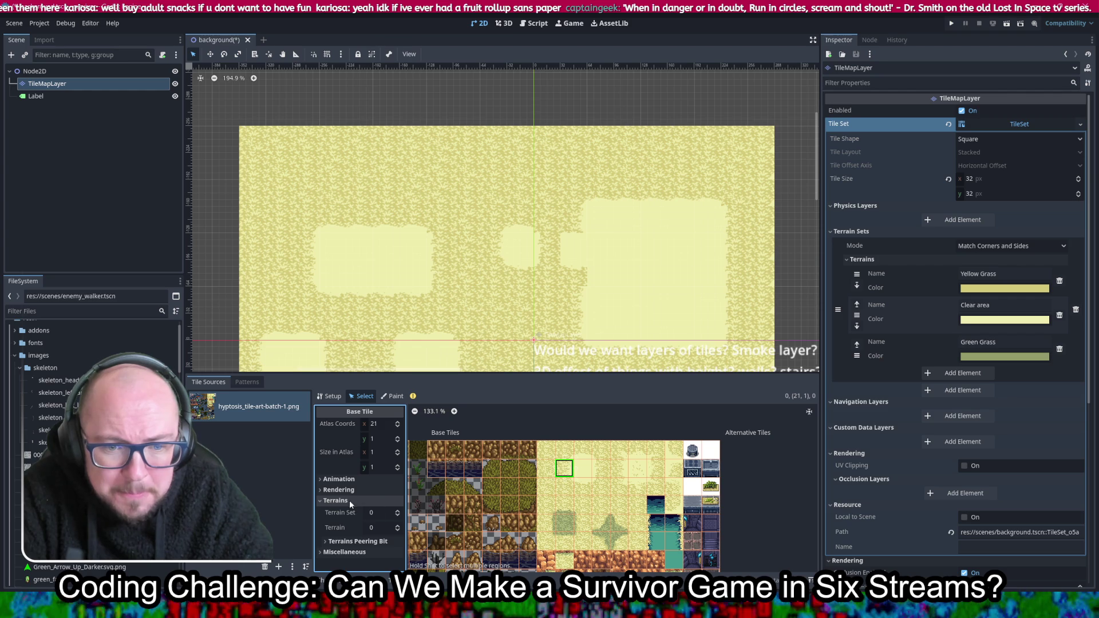
left_click(351, 542)
scroll(343, 509, "down", 3)
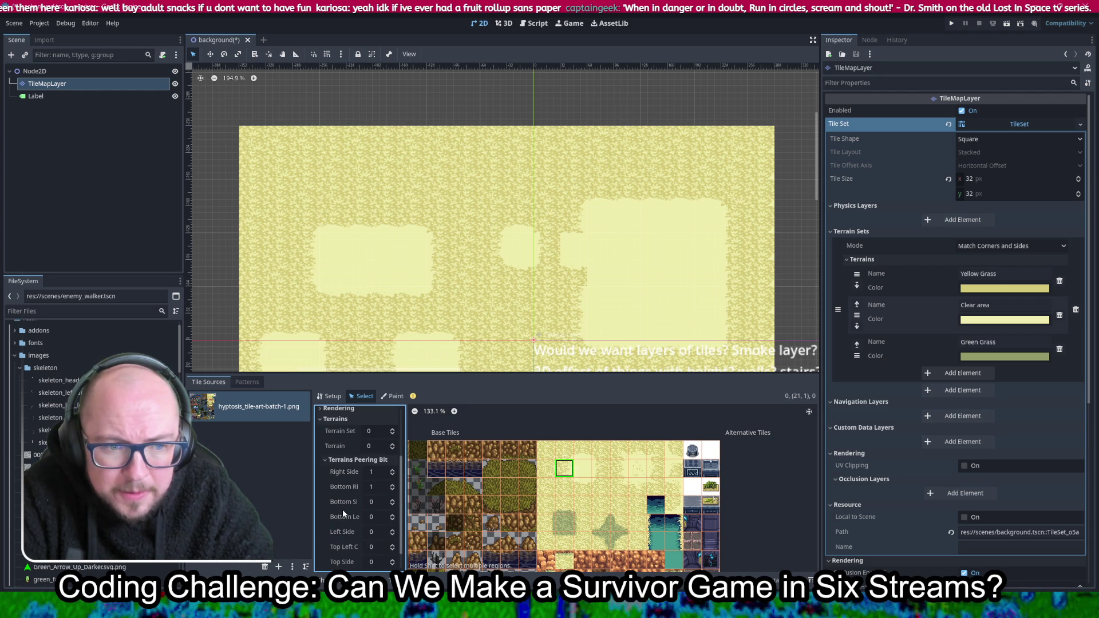
scroll(563, 463, "up", 4)
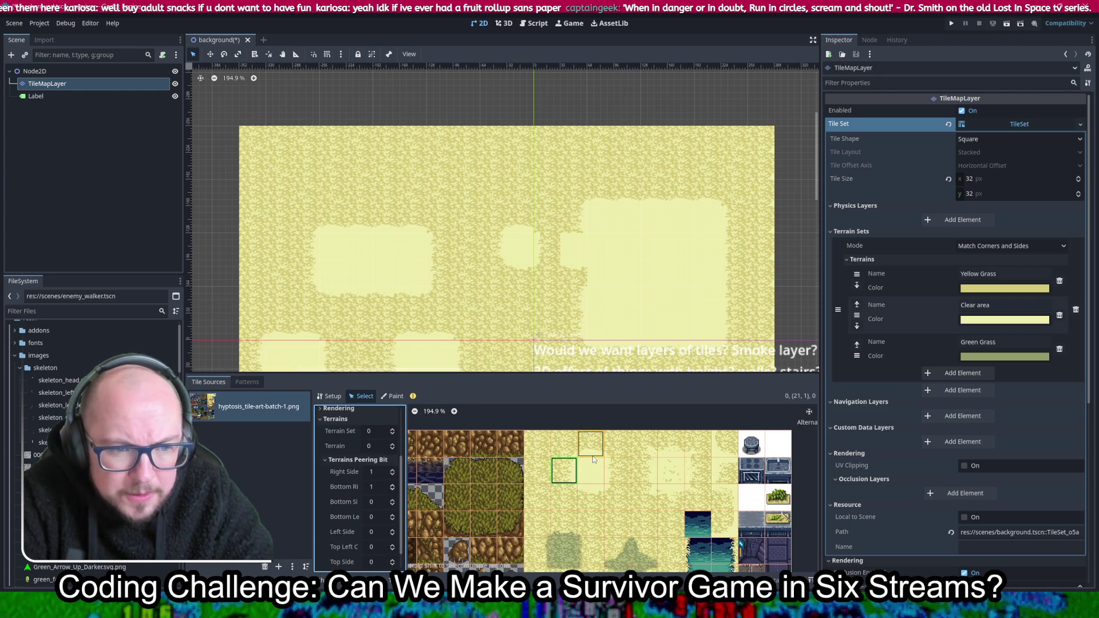
scroll(550, 458, "up", 2)
left_click(534, 439)
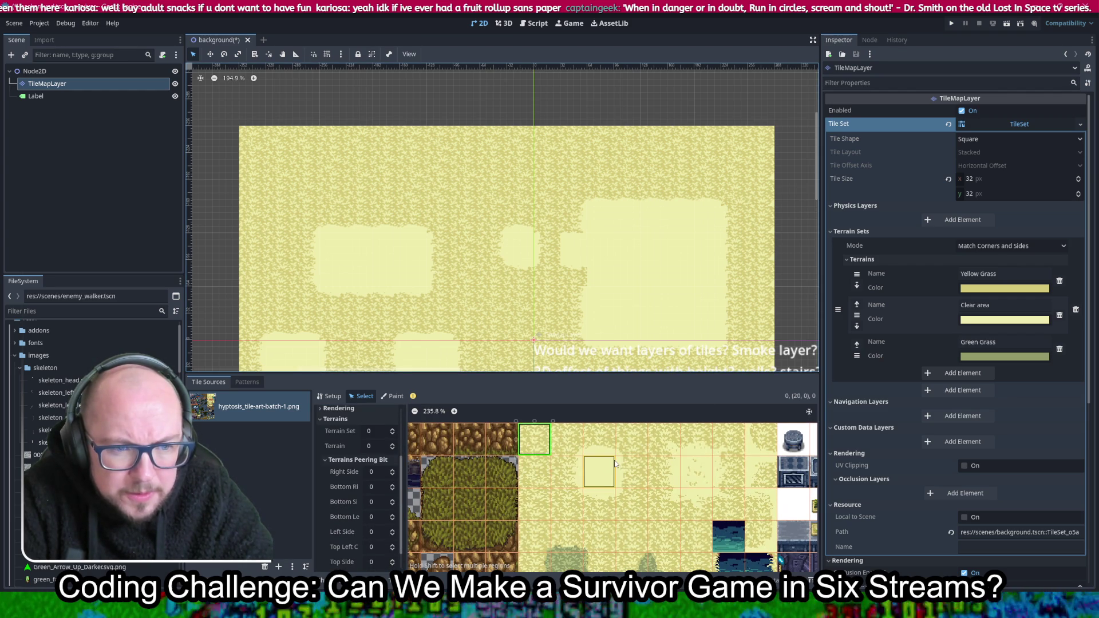
left_click(393, 470)
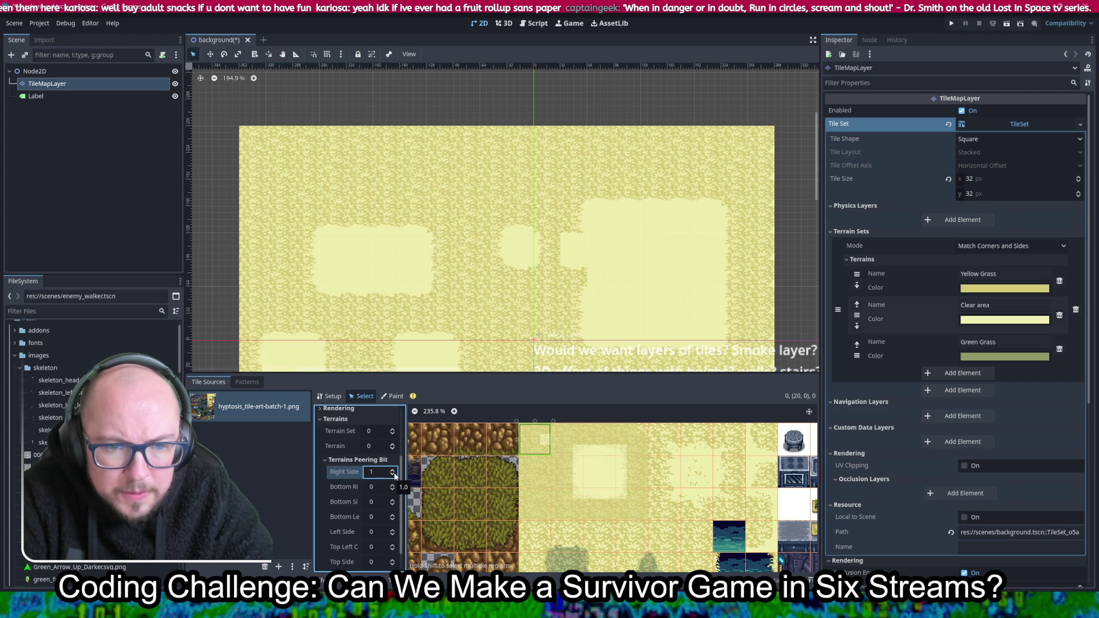
Set the next edge tile's top-right peering bit to 0 and save the scene
left_click(644, 440)
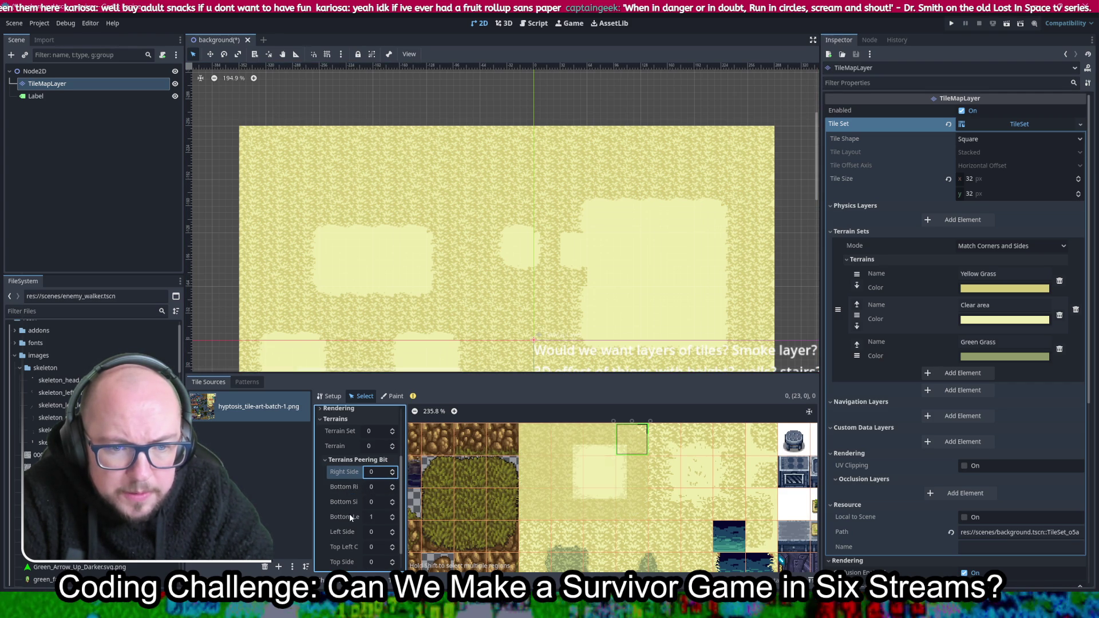
scroll(349, 513, "down", 1)
left_click(393, 554)
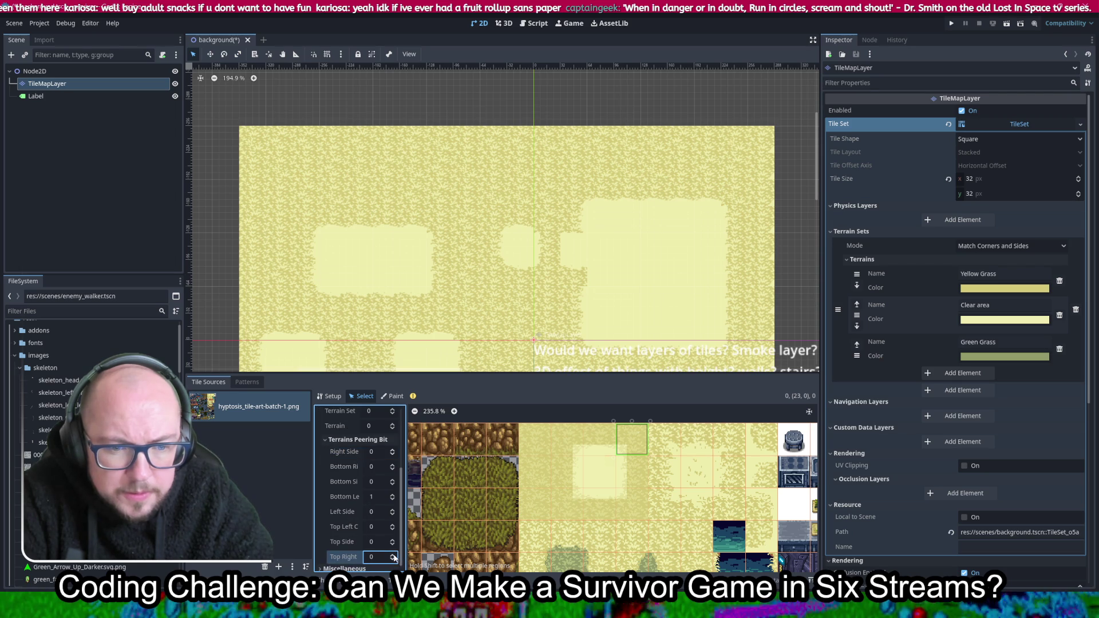
left_click(378, 542)
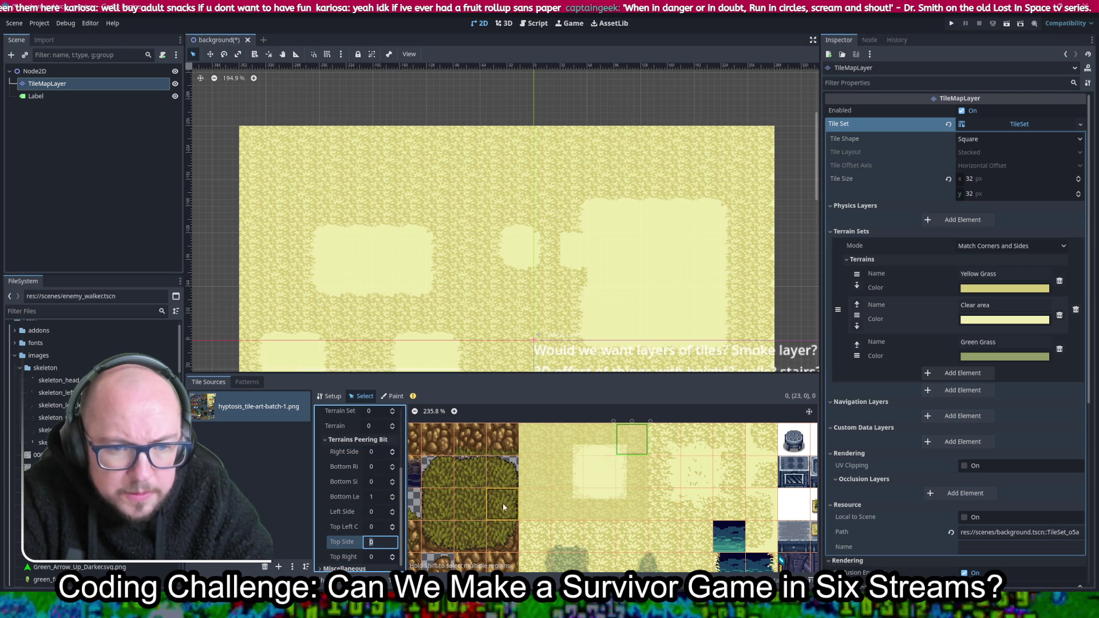
scroll(599, 493, "left", 1)
scroll(599, 492, "up", 3)
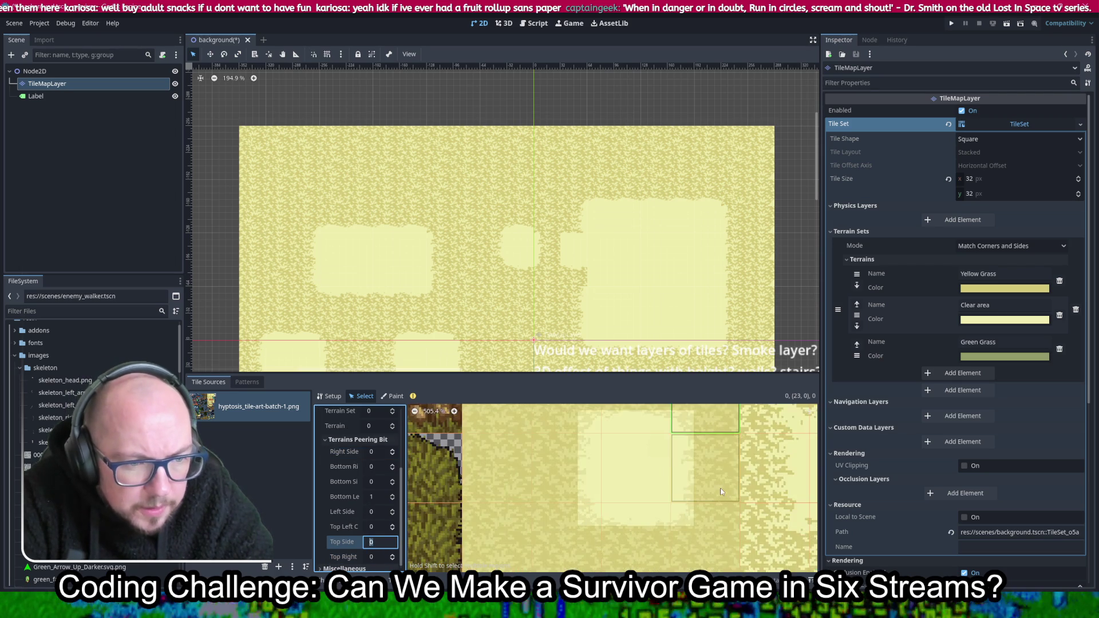
scroll(697, 494, "down", 2)
key("ctrl+s")
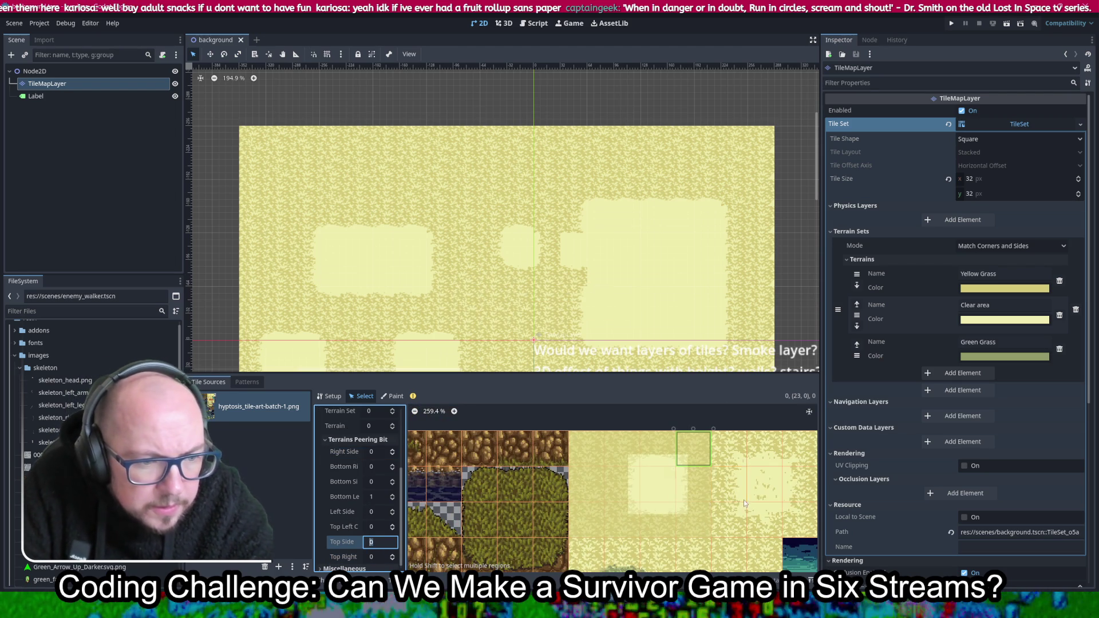
Give grass tile 24,0 terrain set 0 and the Yellow Grass terrain
scroll(704, 458, "down", 2)
scroll(703, 460, "right", 1)
scroll(703, 460, "right", 3)
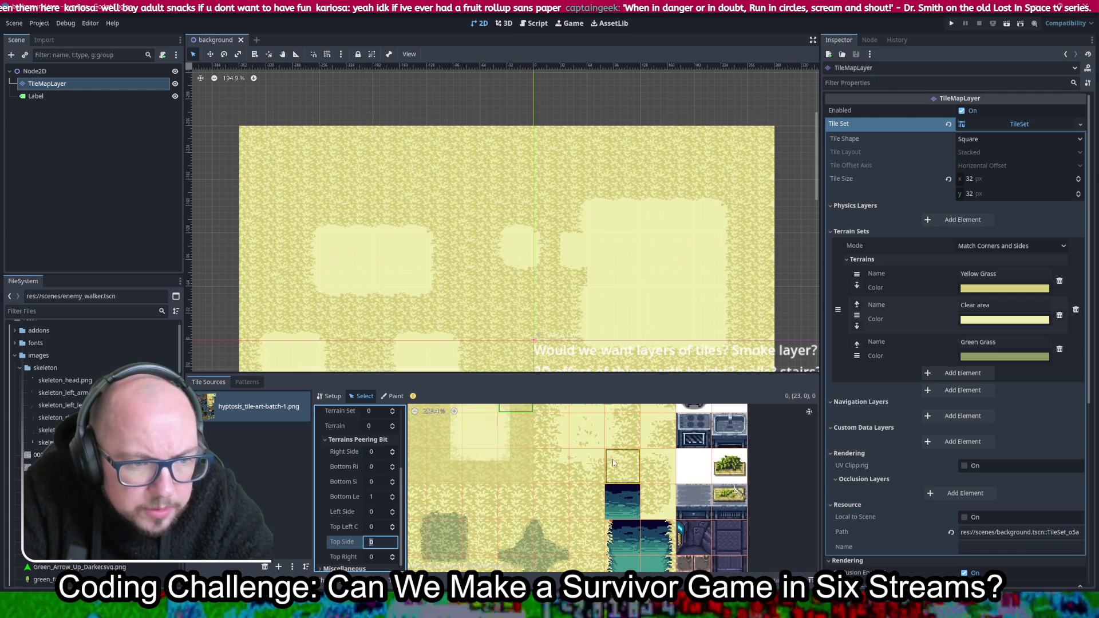
scroll(618, 458, "up", 2)
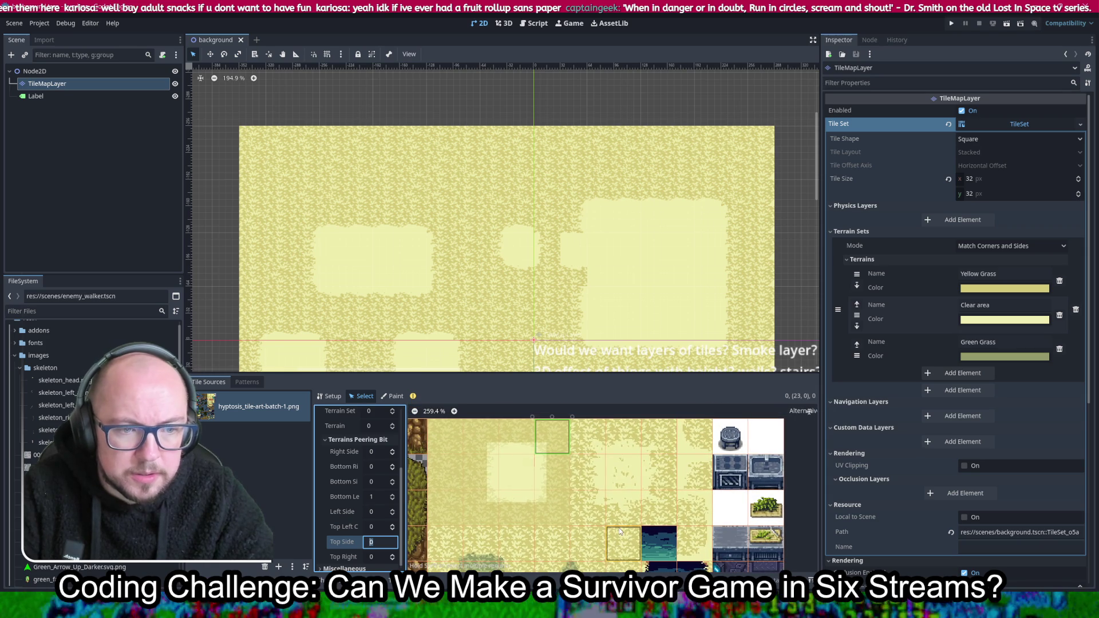
scroll(520, 487, "up", 1)
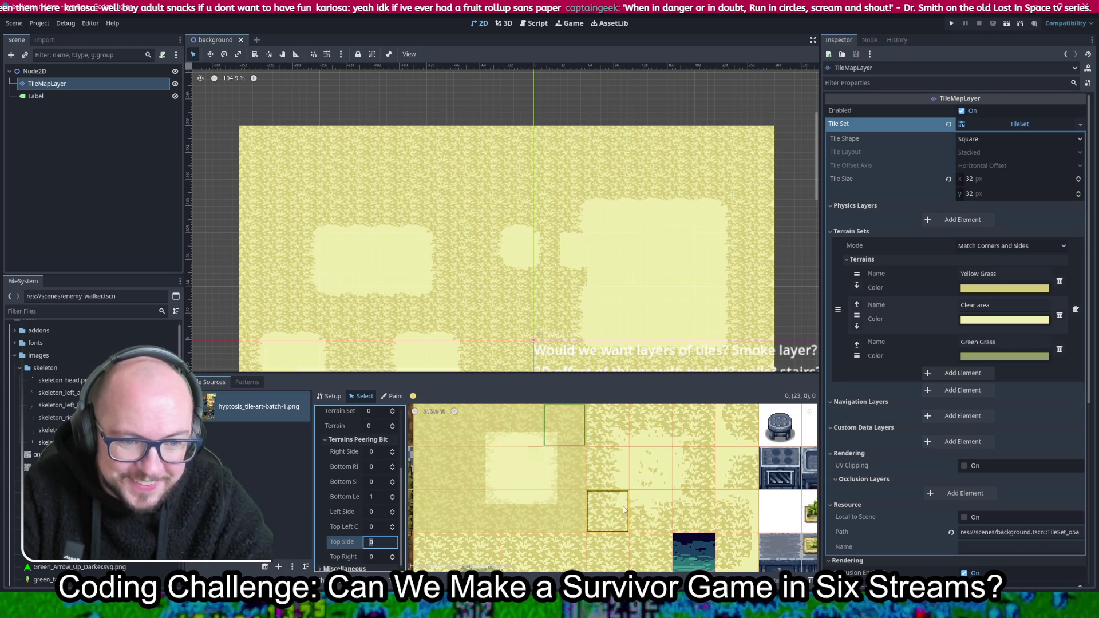
mouse_move(626, 493)
left_mouse_down()
mouse_move(645, 505)
mouse_move(608, 469)
mouse_move(592, 519)
mouse_move(570, 473)
mouse_move(575, 488)
left_mouse_up()
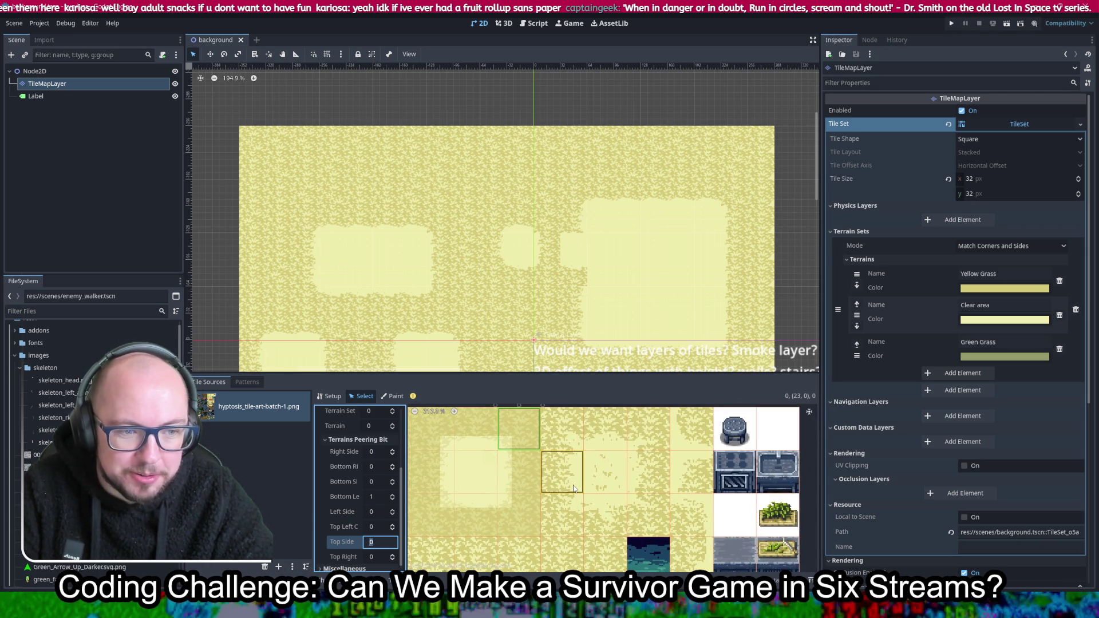
left_click(567, 429)
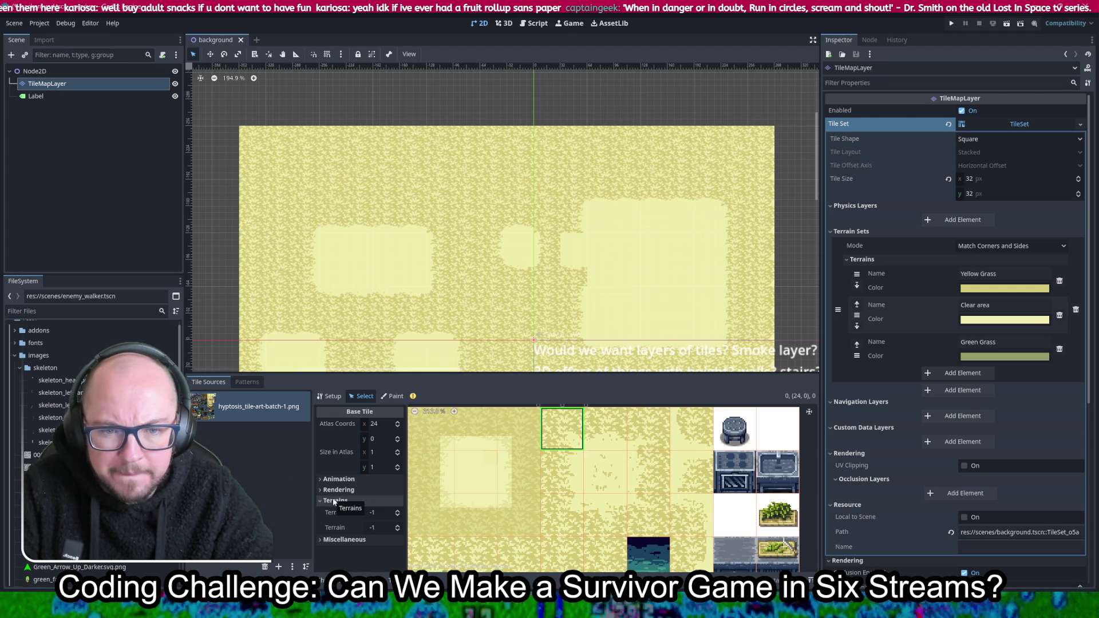
left_click(378, 513)
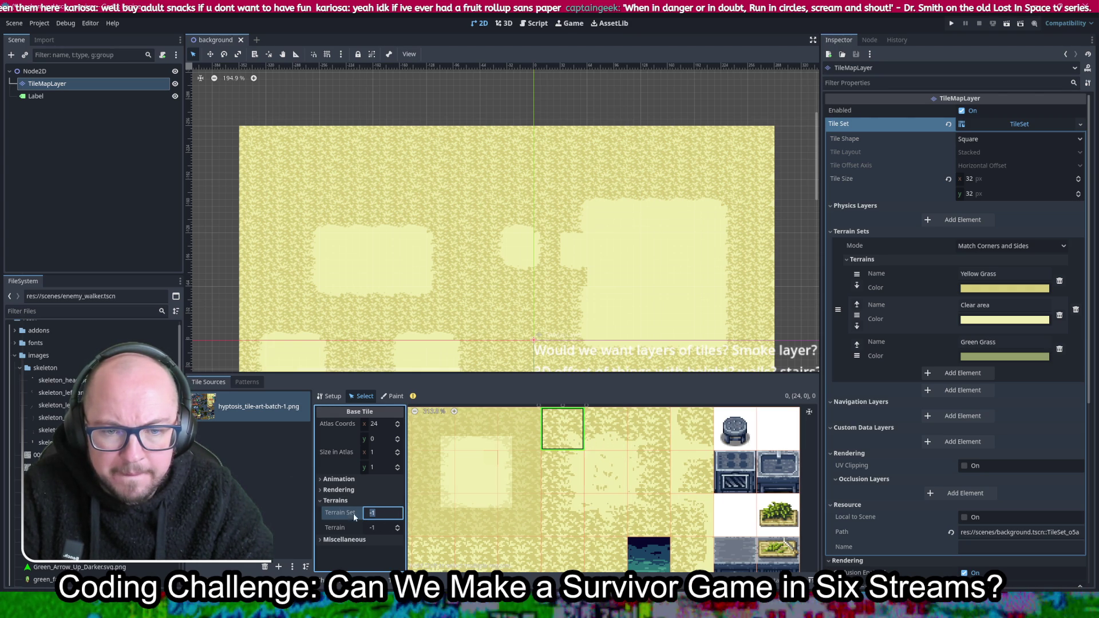
type("0")
key("Return")
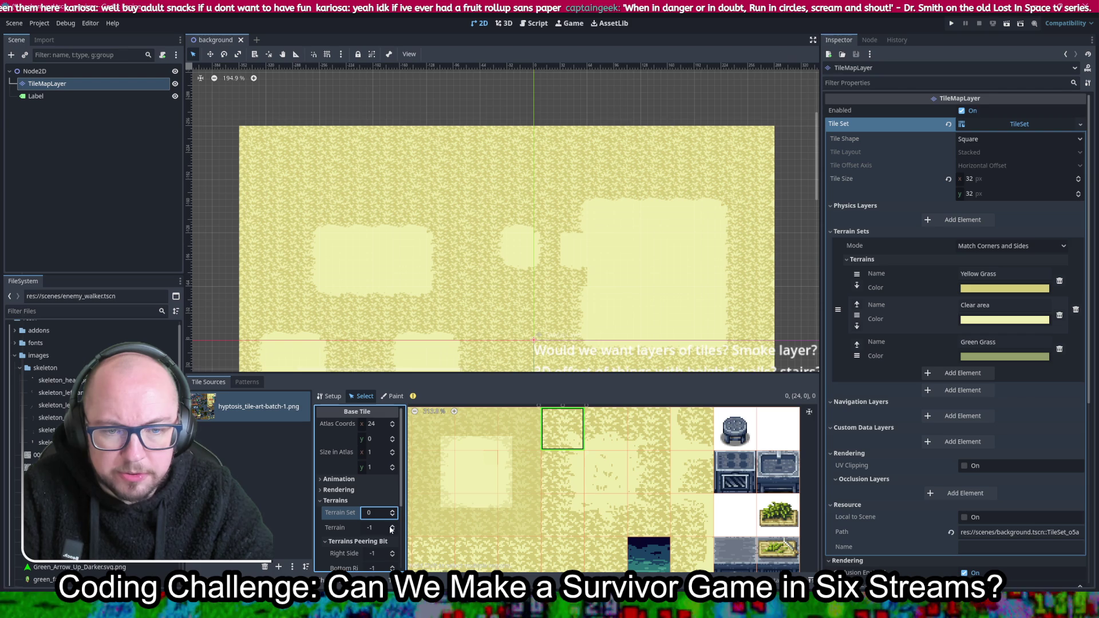
left_click(392, 527)
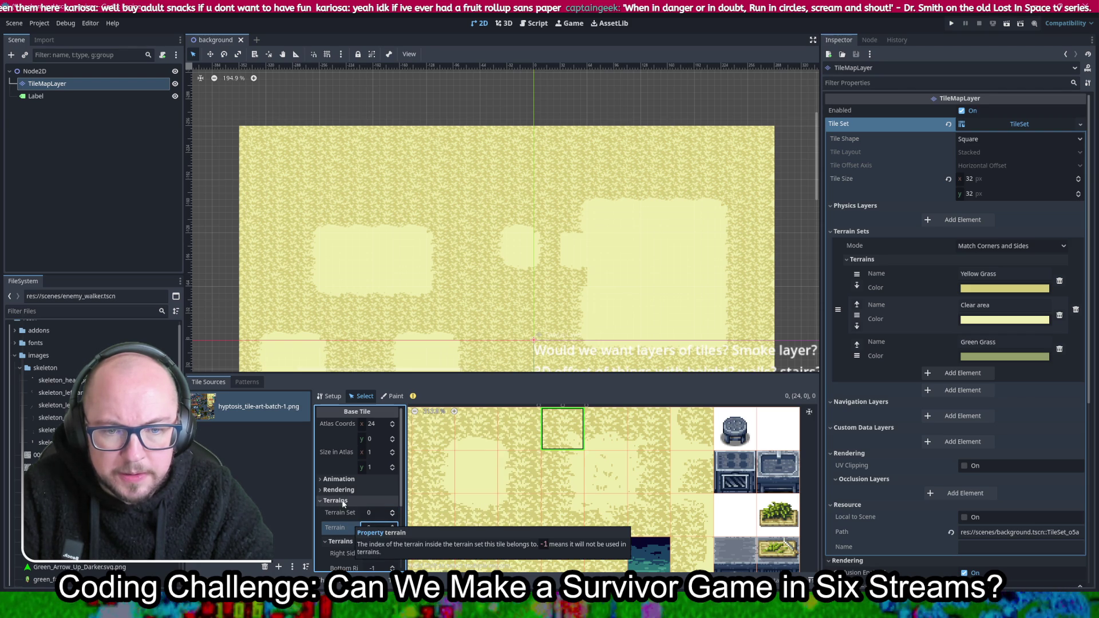
Set tile 24,0's peering bits from Right Side onward to 0 (Yellow Grass)
scroll(338, 526, "down", 2)
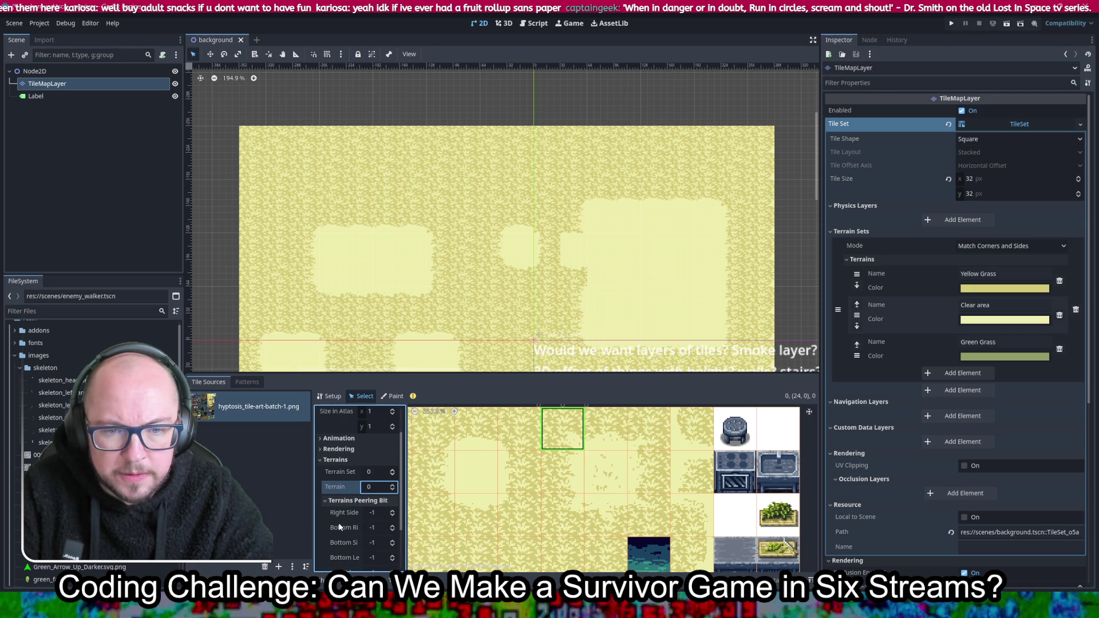
scroll(340, 526, "down", 1)
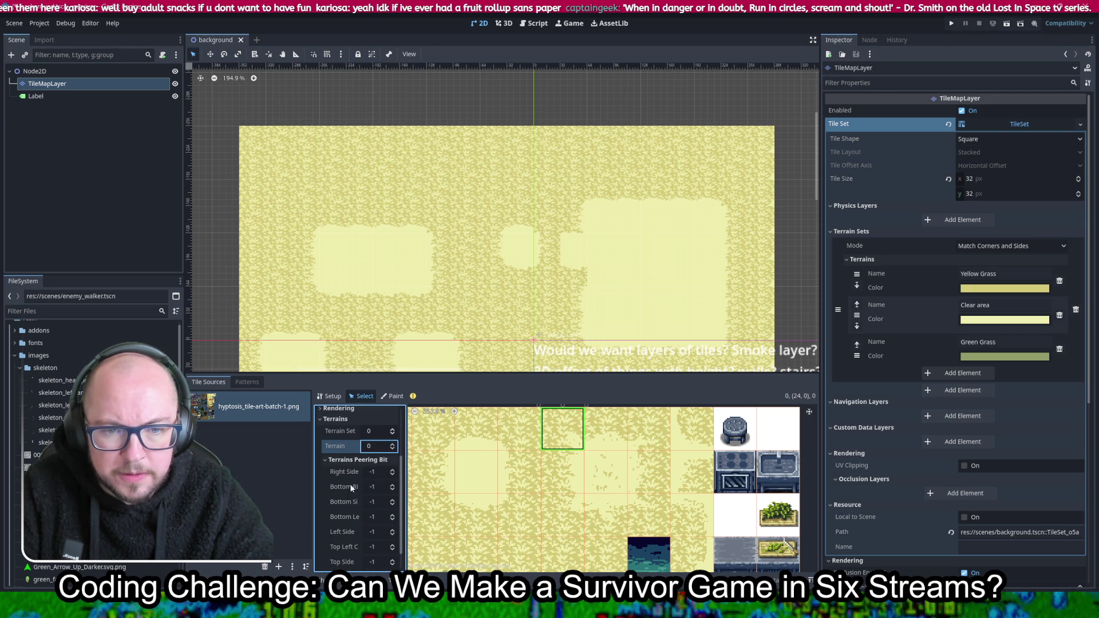
left_click(382, 474)
type("0")
key("Tab")
type("0")
key("Tab")
type("0")
key("Tab")
type("0")
key("Tab")
type("0")
key("Tab")
type("0")
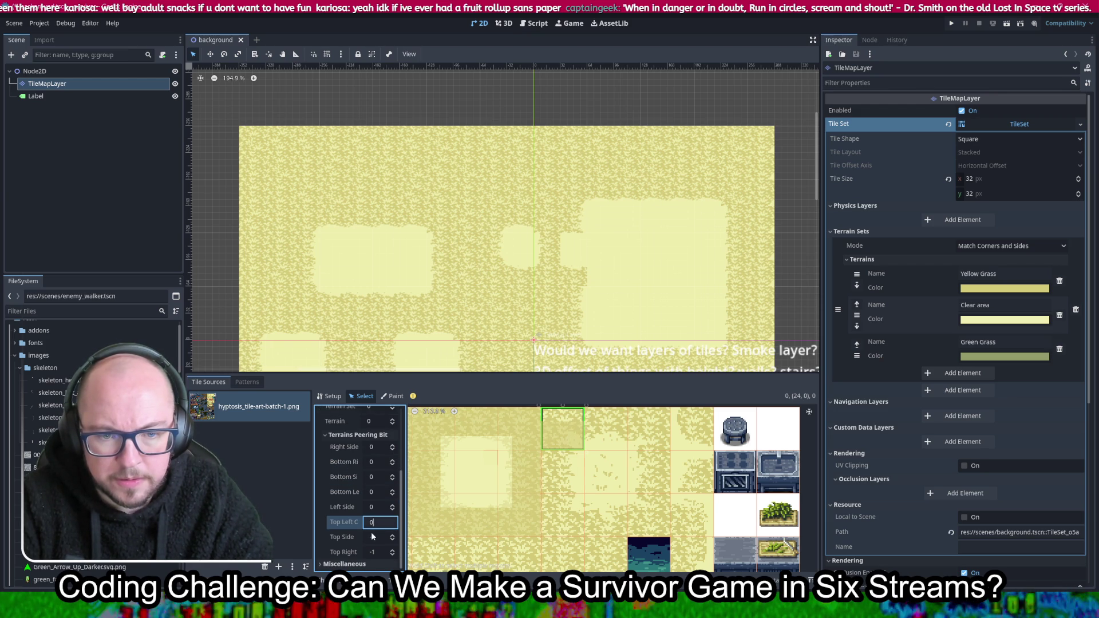
key("Tab")
Set the Top Right peering bit to 0 and select the two grass tiles below
left_click(379, 552)
type("0")
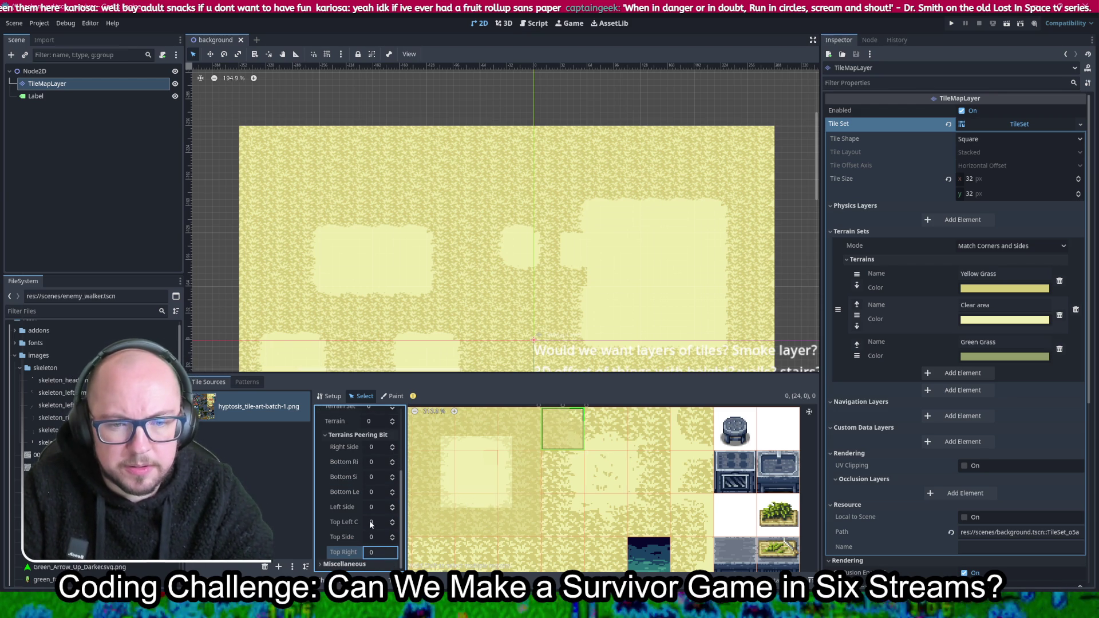
left_click(374, 507)
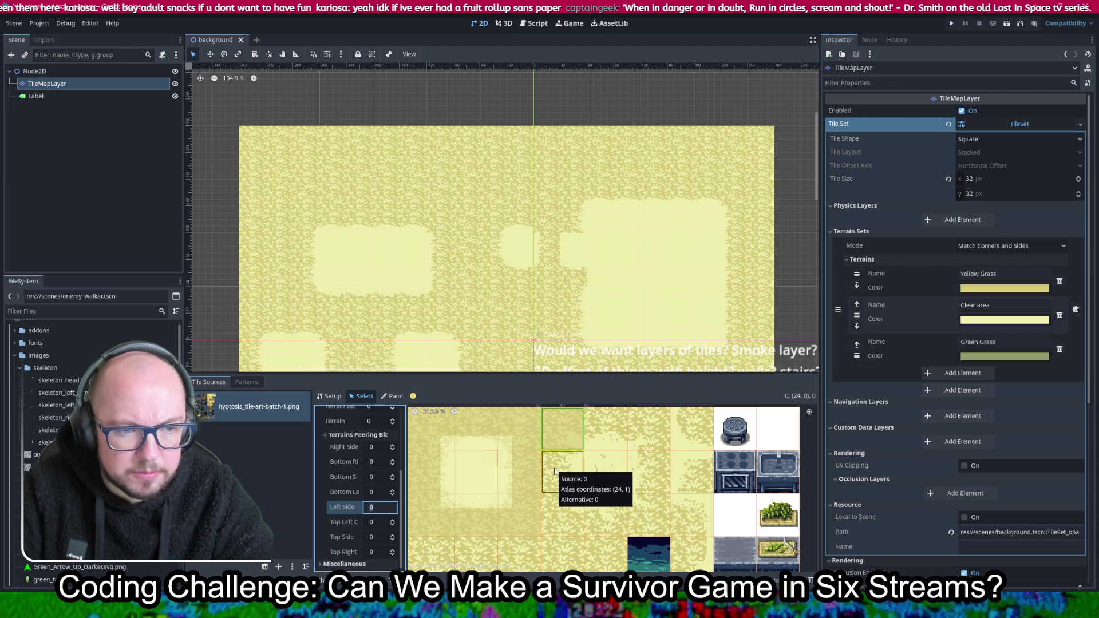
left_click_drag(558, 468, 560, 513)
Add the yellow-grass tiles across the upper and lower atlas rows to the selection
left_click(562, 426, "shift")
left_click(605, 427, "shift")
left_click(648, 427, "shift")
left_click(648, 469, "shift")
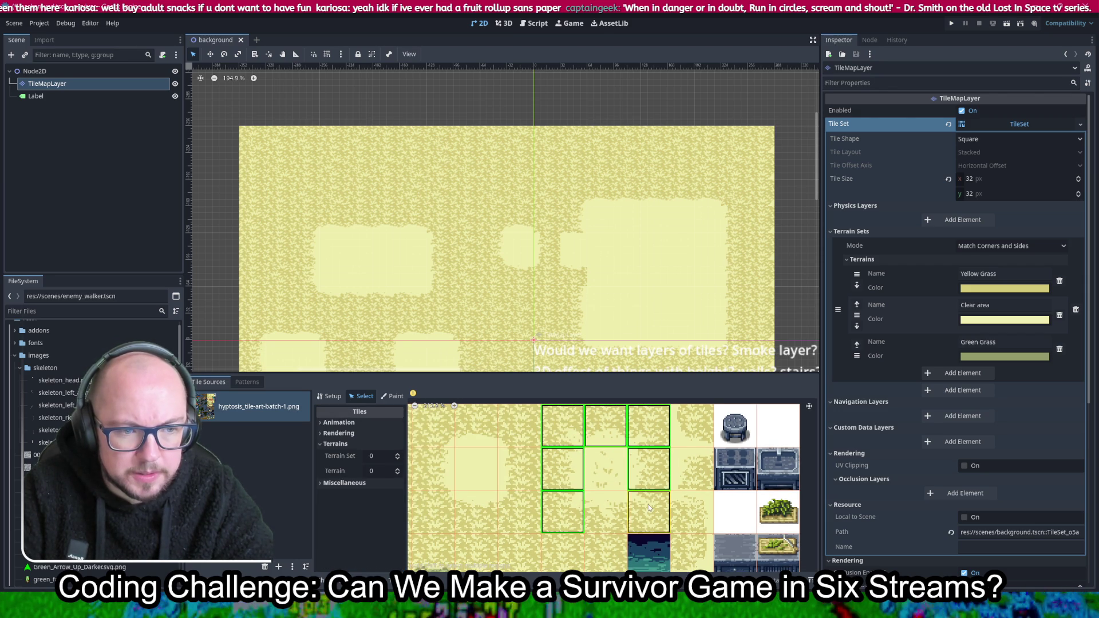
left_click_drag(613, 512, 691, 475)
scroll(692, 487, "down", 2)
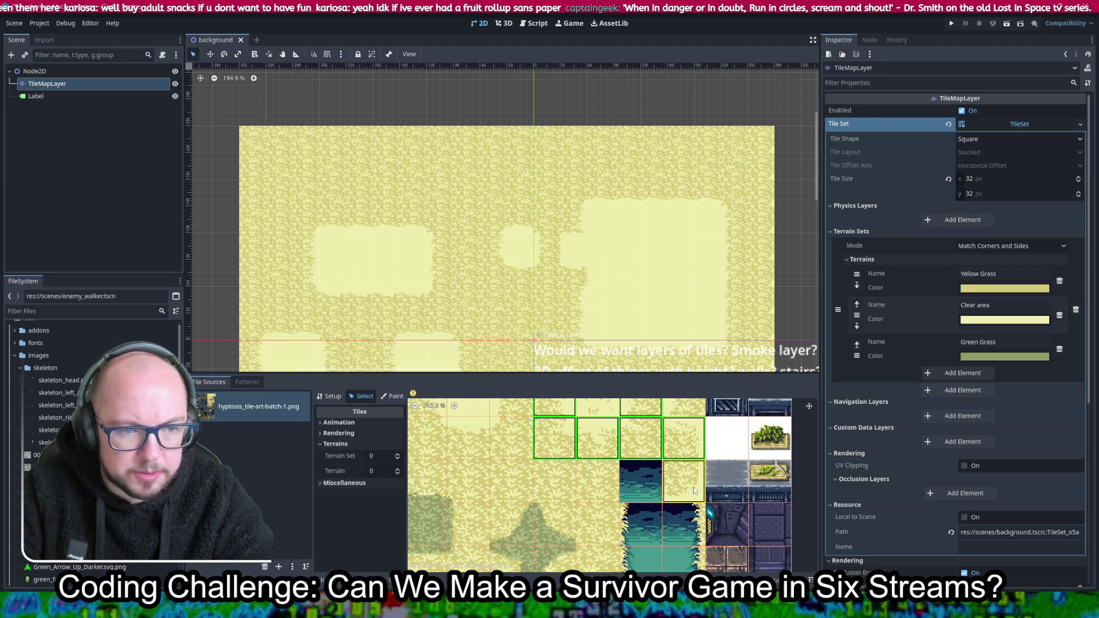
scroll(687, 488, "left", 3)
left_click_drag(661, 495, 681, 486)
left_click_drag(589, 486, 516, 485)
scroll(486, 538, "up", 3)
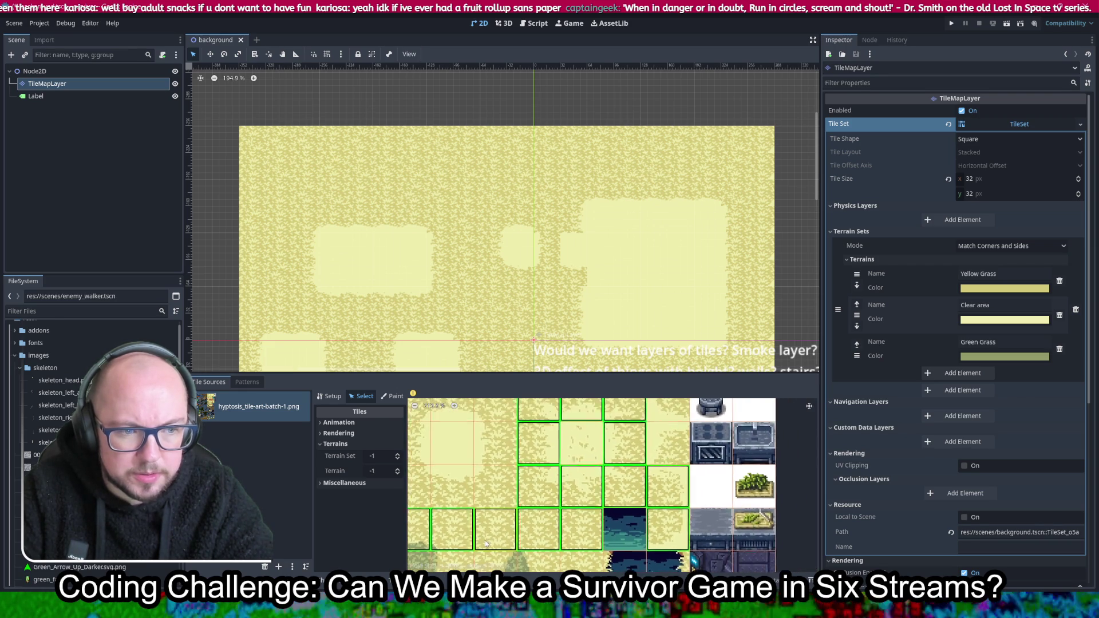
scroll(565, 514, "right", 5)
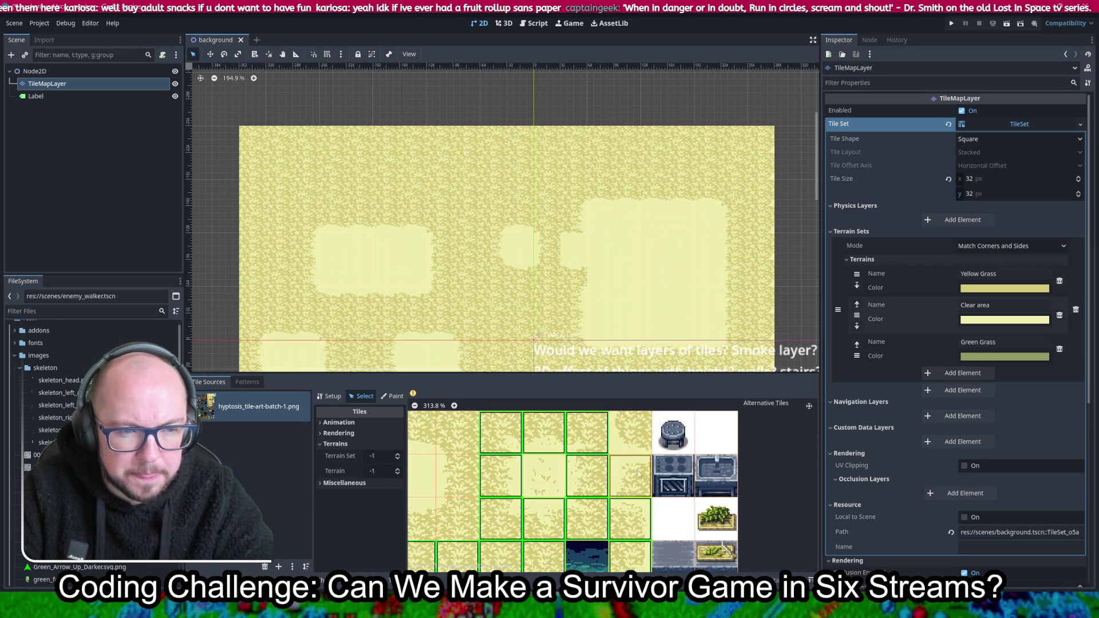
left_click_drag(629, 435, 629, 475)
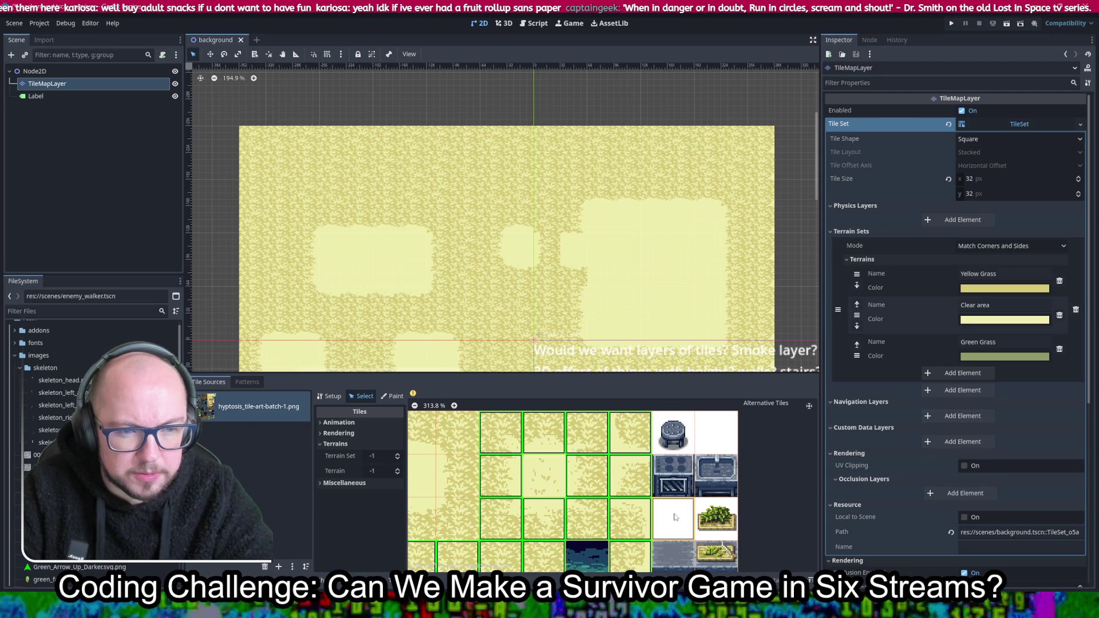
Deselect two extra tiles and expand Miscellaneous to show the tiles' Probability
right_click(629, 433)
right_click(630, 476)
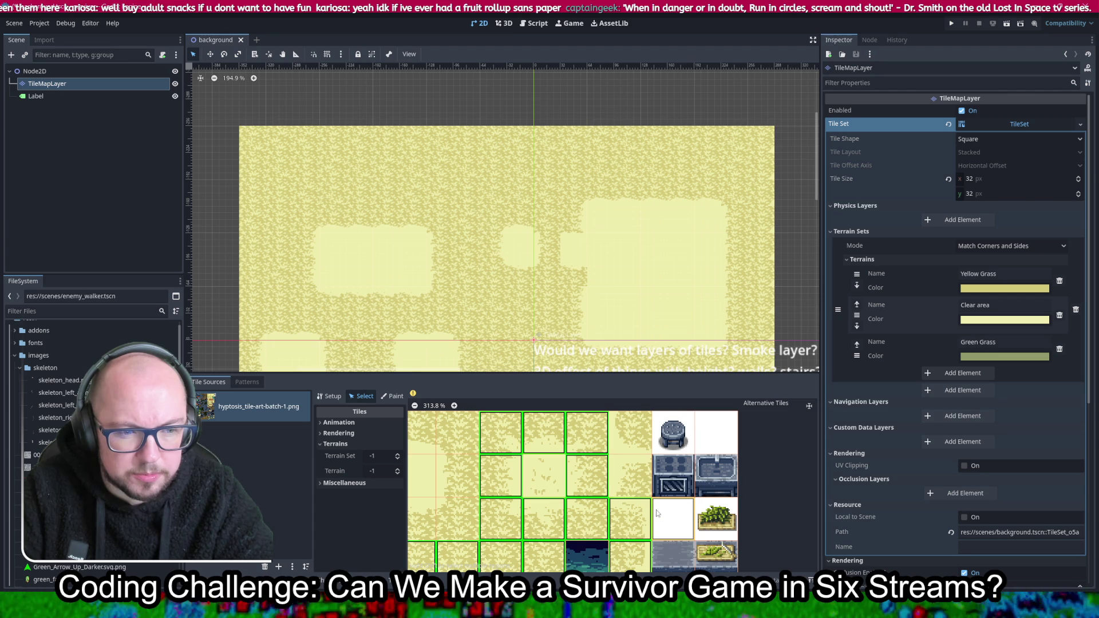
left_click_drag(659, 514, 639, 466)
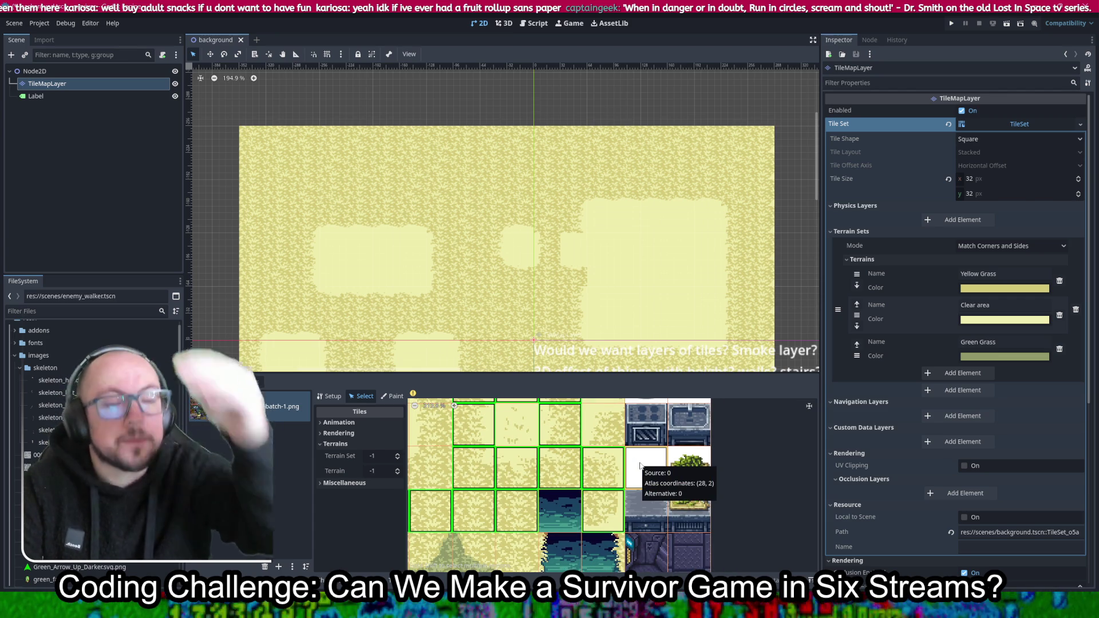
mouse_move(635, 499)
left_mouse_down()
mouse_move(622, 537)
mouse_move(666, 543)
left_mouse_up()
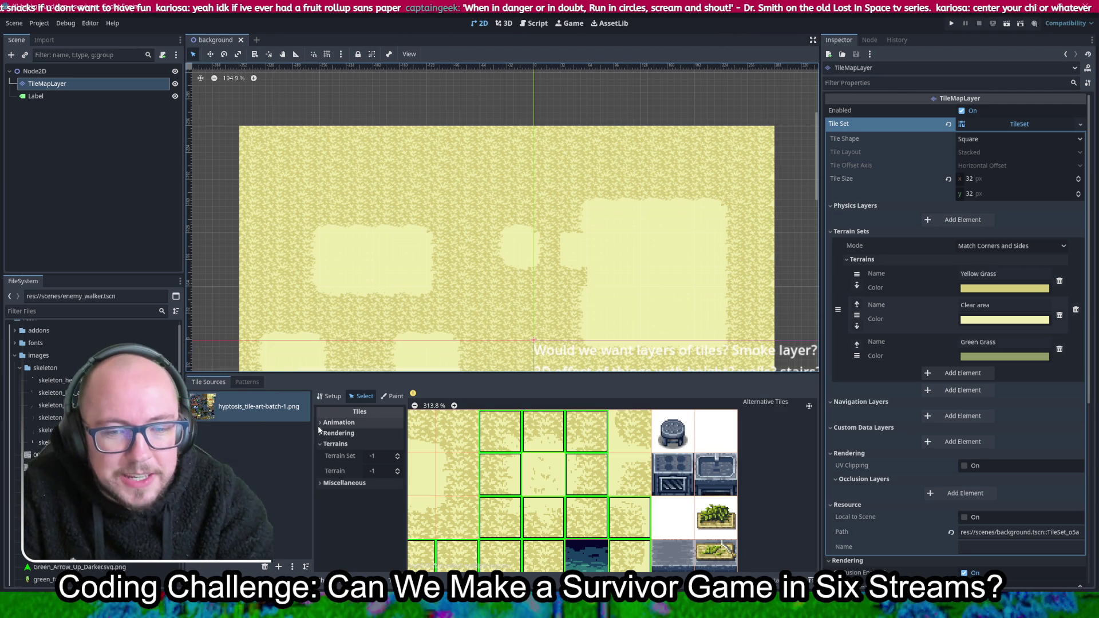
left_click(321, 484)
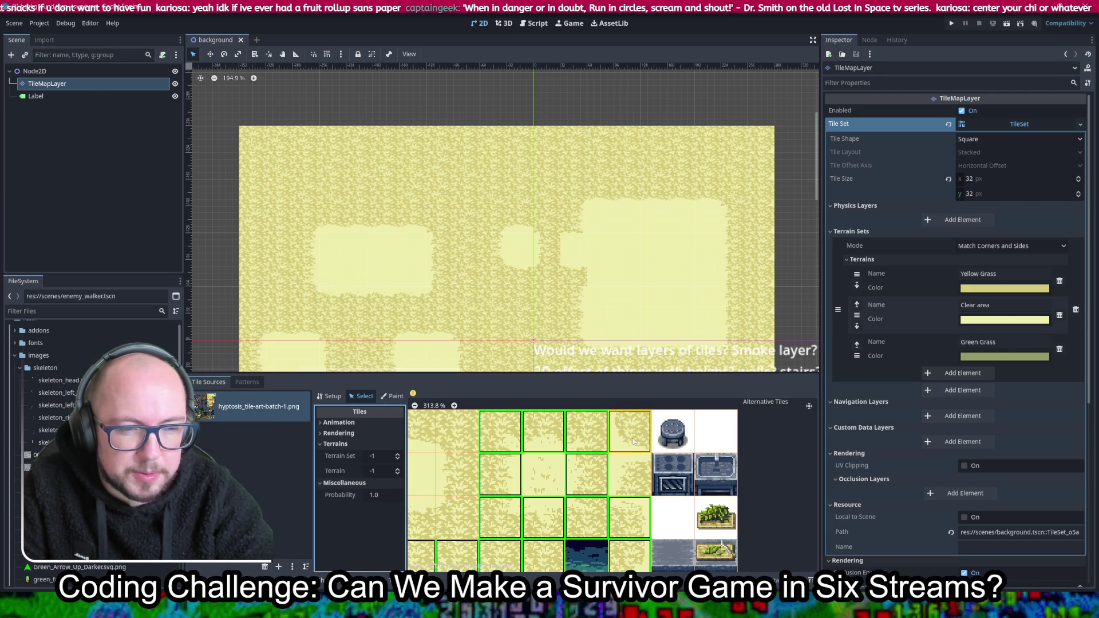
scroll(619, 462, "down", 2)
scroll(620, 461, "left", 2)
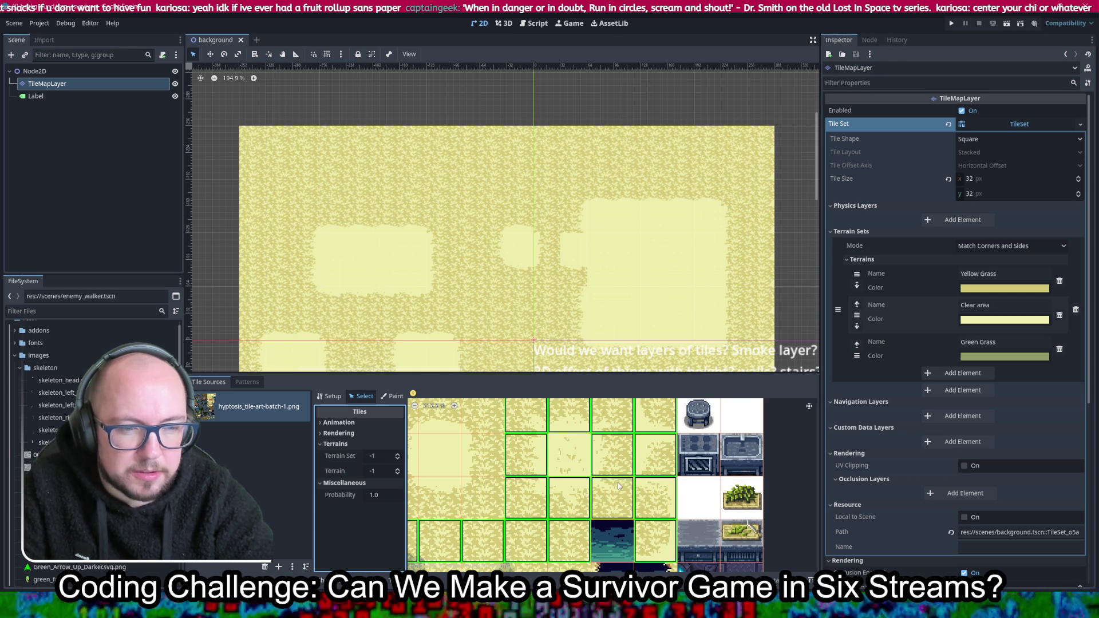
scroll(680, 469, "down", 2)
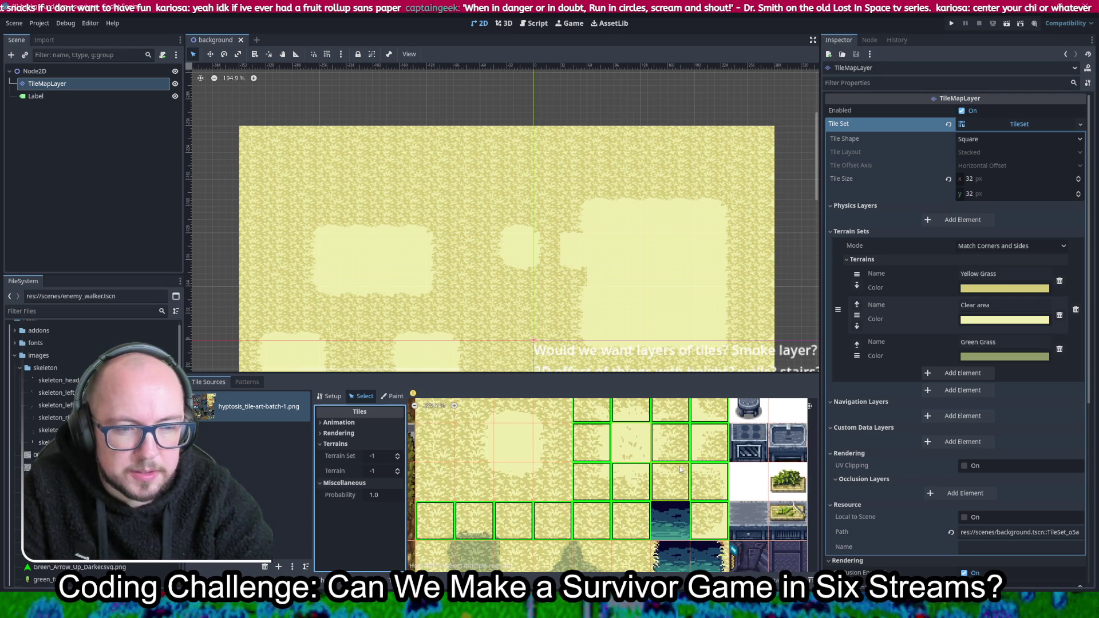
left_click_drag(680, 469, 671, 487)
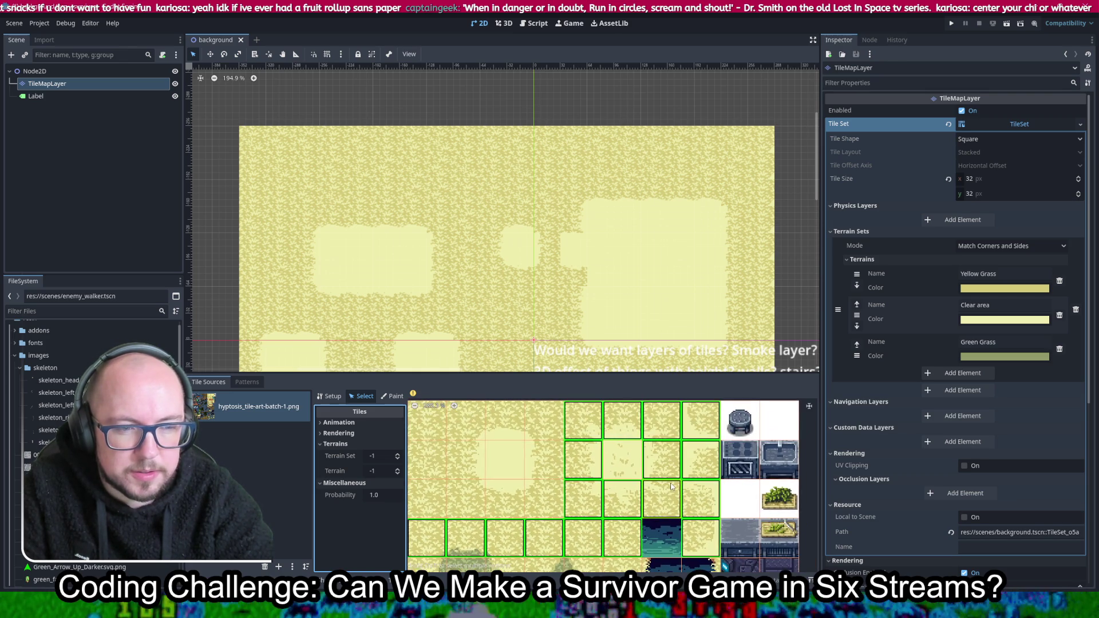
left_click(378, 456)
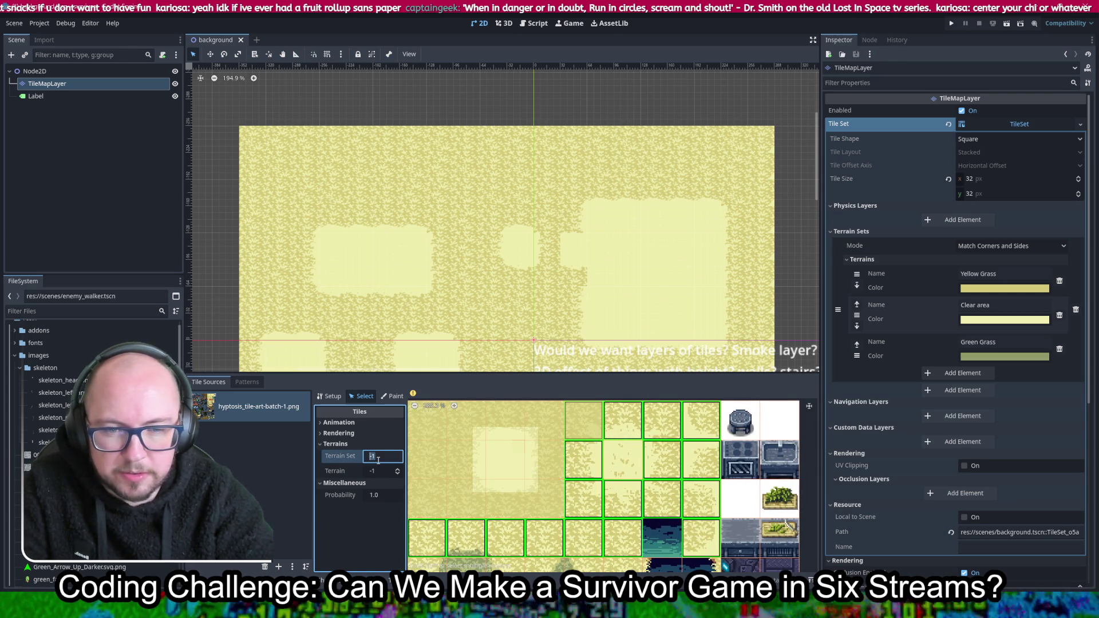
type("0")
Set the grass block to terrain set 0, terrain 0, all peering bits 0, then pick one tile
key("Tab")
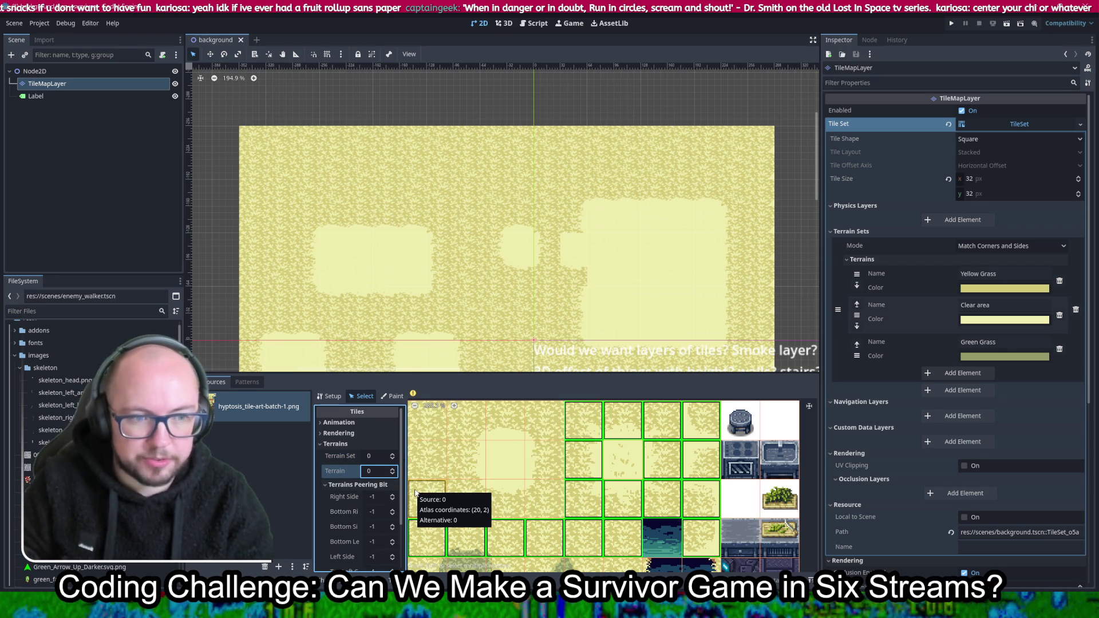
left_click(379, 498)
key("Tab")
type("0")
key("Tab")
type("0")
key("Tab")
type("0")
key("Tab")
type("0")
key("Tab")
type("0")
key("Tab")
type("0")
key("Tab")
type("0")
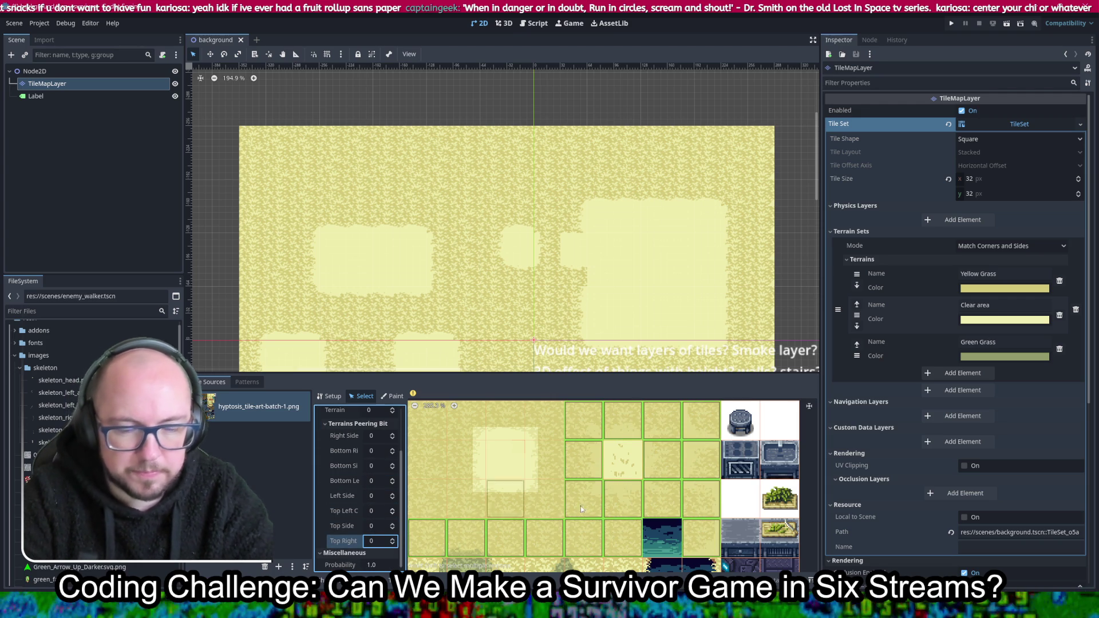
left_click(593, 432)
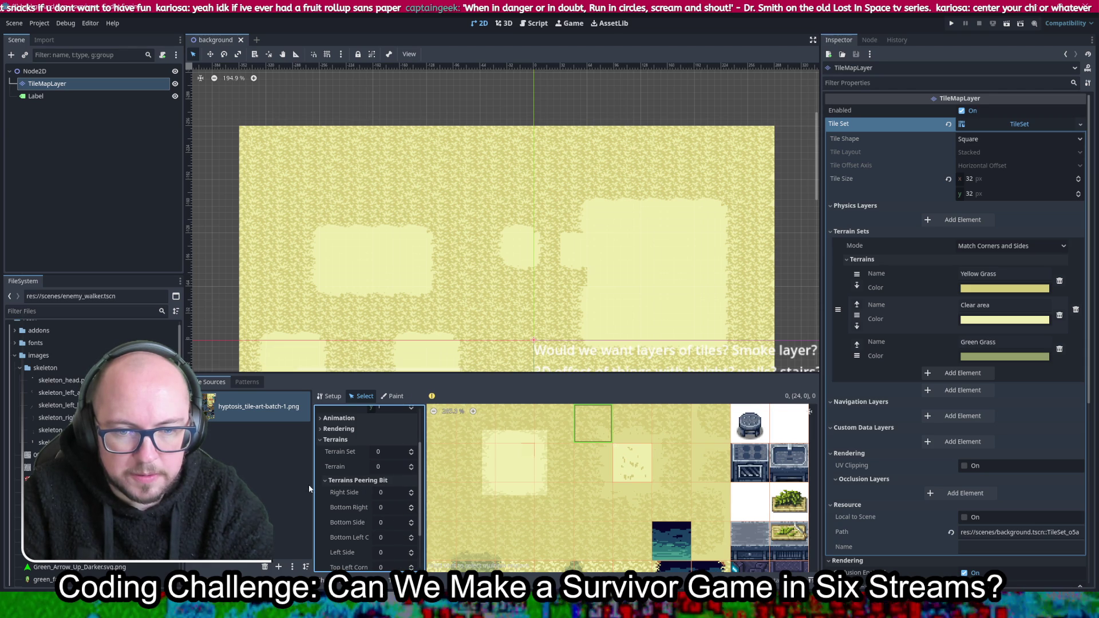
left_click_drag(313, 481, 270, 480)
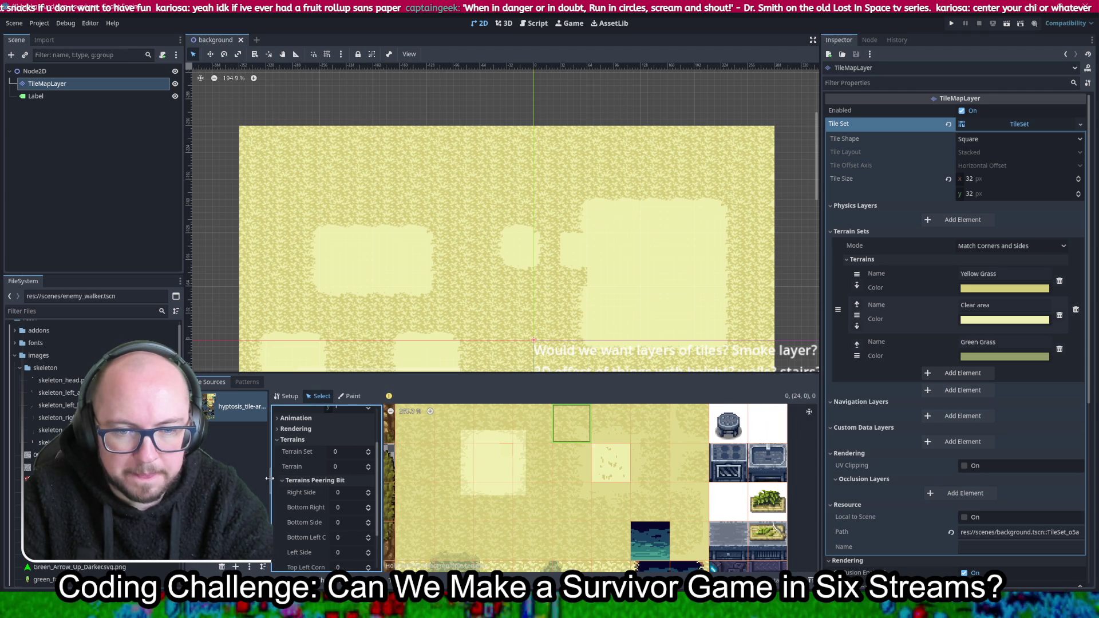
Set the bottom-right corner to 1 (Clear area) on the current edge tile and on tile (25, 0)
left_click(349, 508)
type("1")
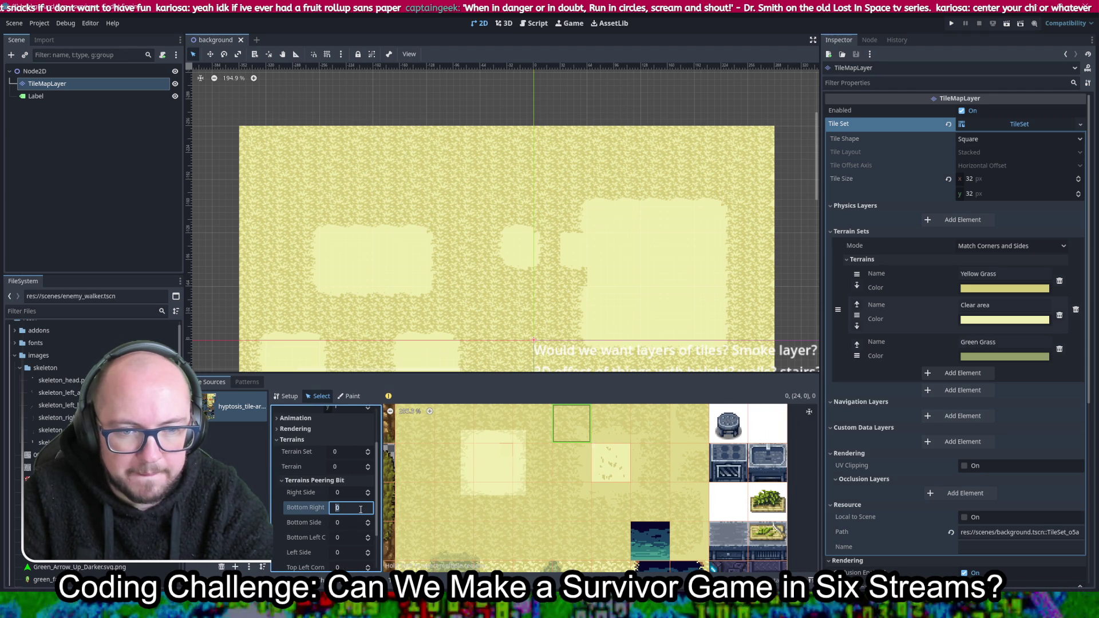
left_click(622, 432)
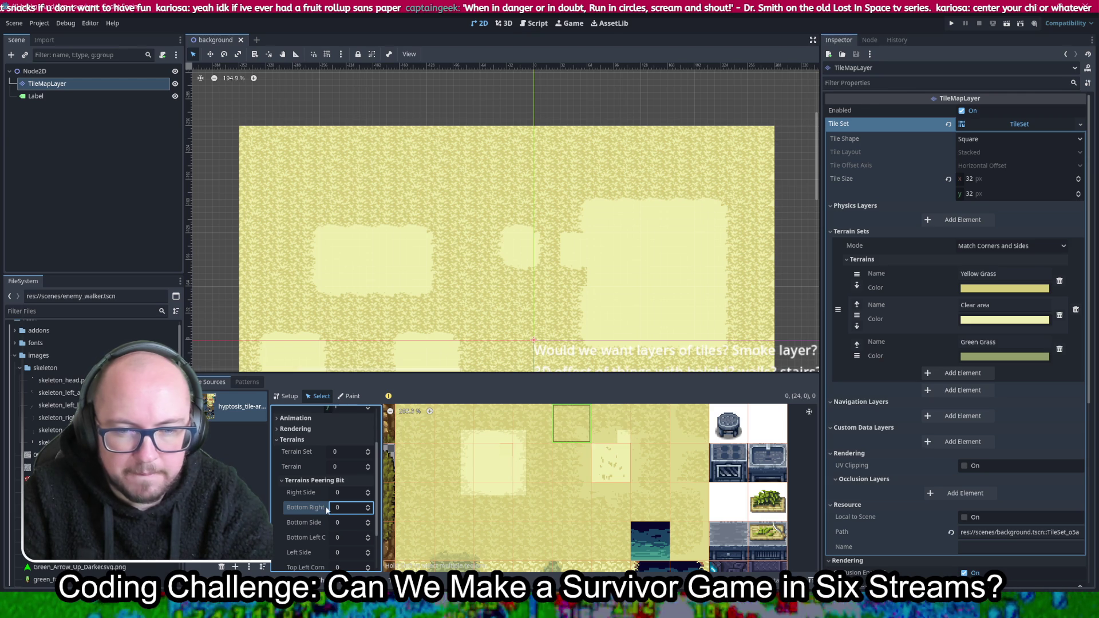
left_click(347, 507)
type("1")
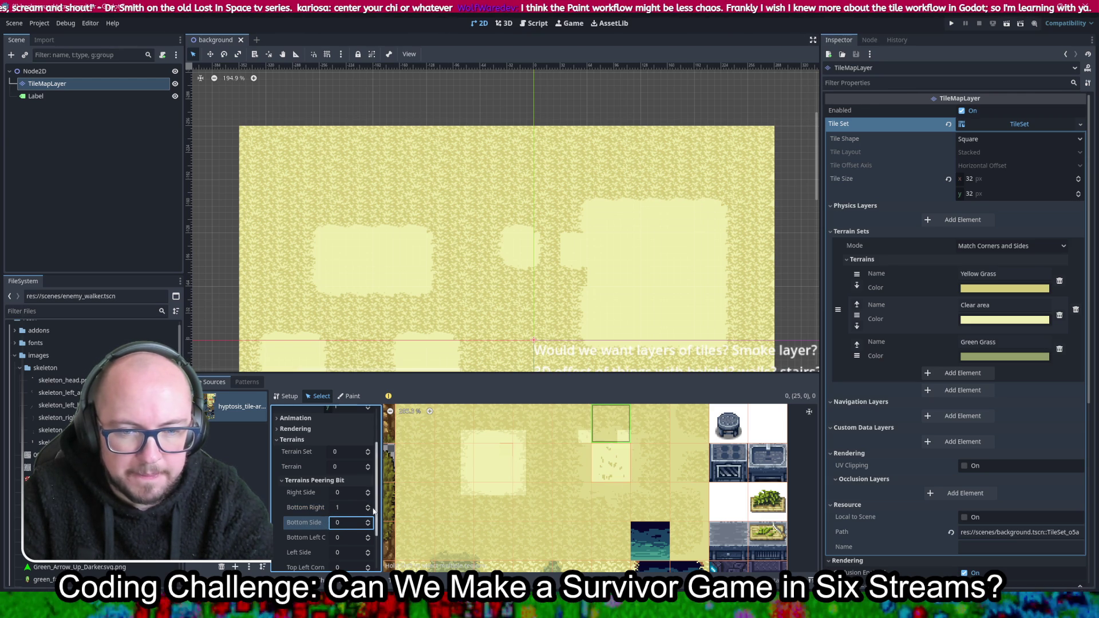
On tile (25, 0), set the bottom side and bottom-left corner to 1 and keep the right side at 0
left_click(353, 493)
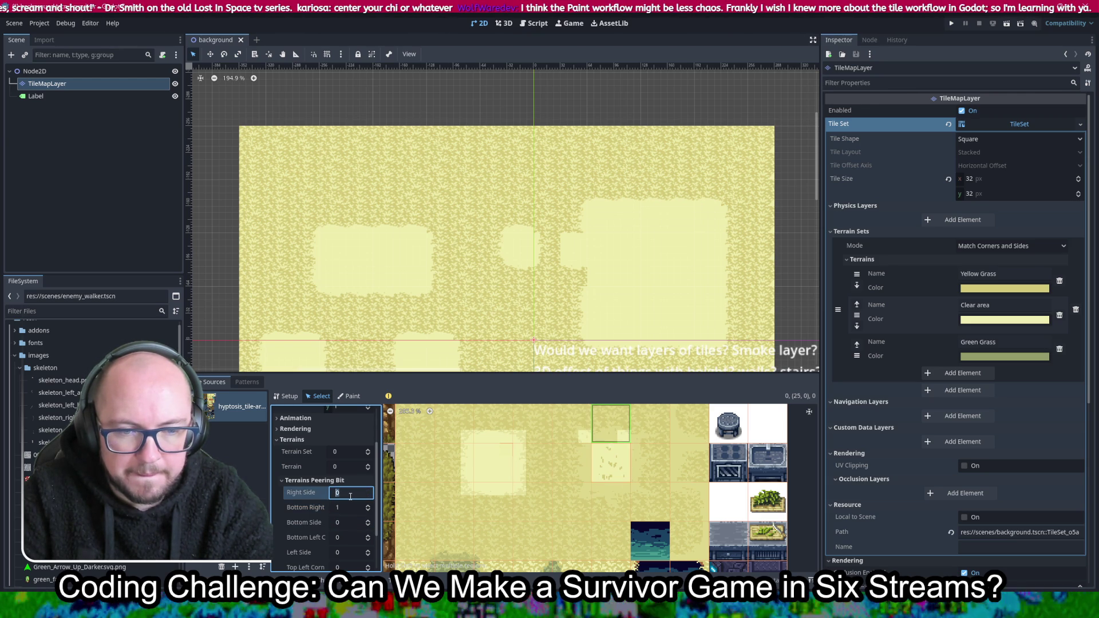
type("1")
left_click(344, 521)
type("1")
key("Tab")
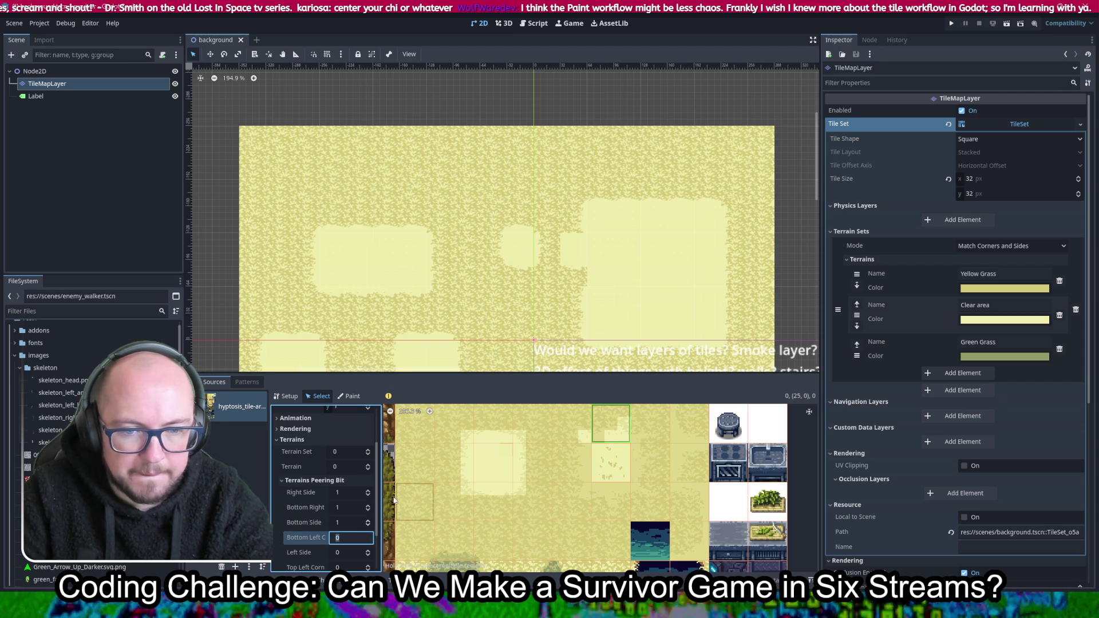
left_click(344, 492)
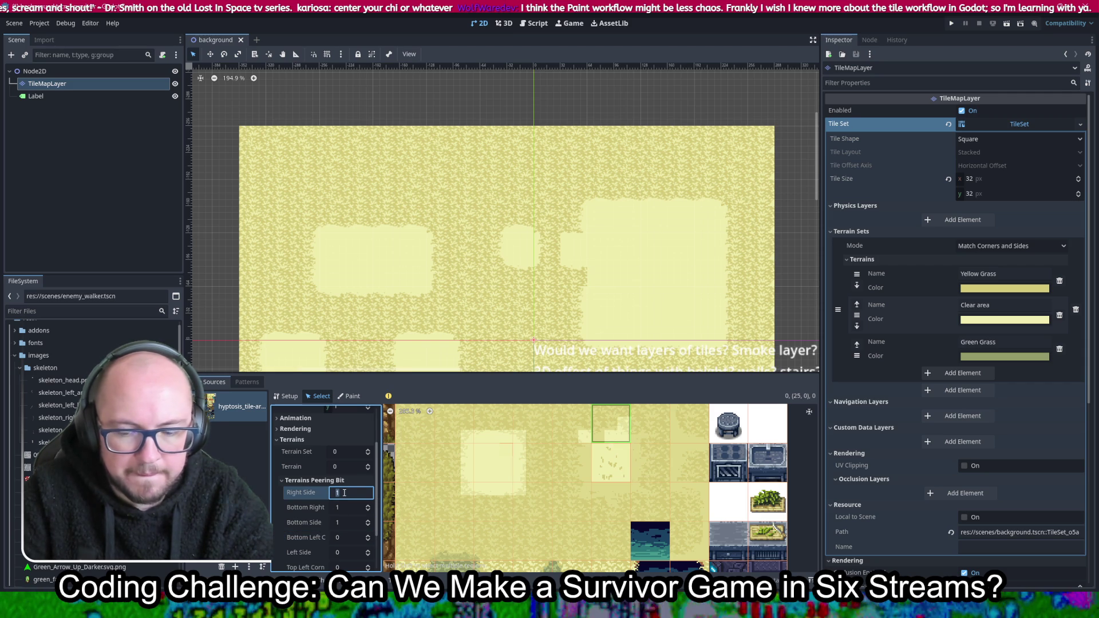
type("0")
key("Tab")
key("Tab")
key("Tab")
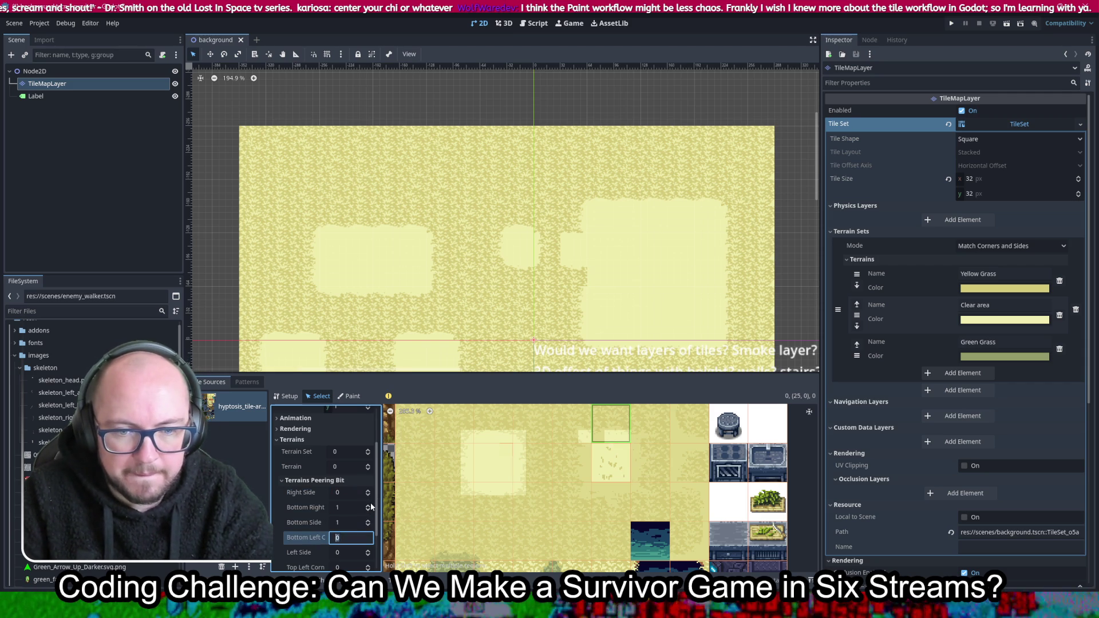
type("1")
key("Tab")
On the next patch edge tile, set the bottom-left corner and left side to 1
scroll(623, 449, "up", 2)
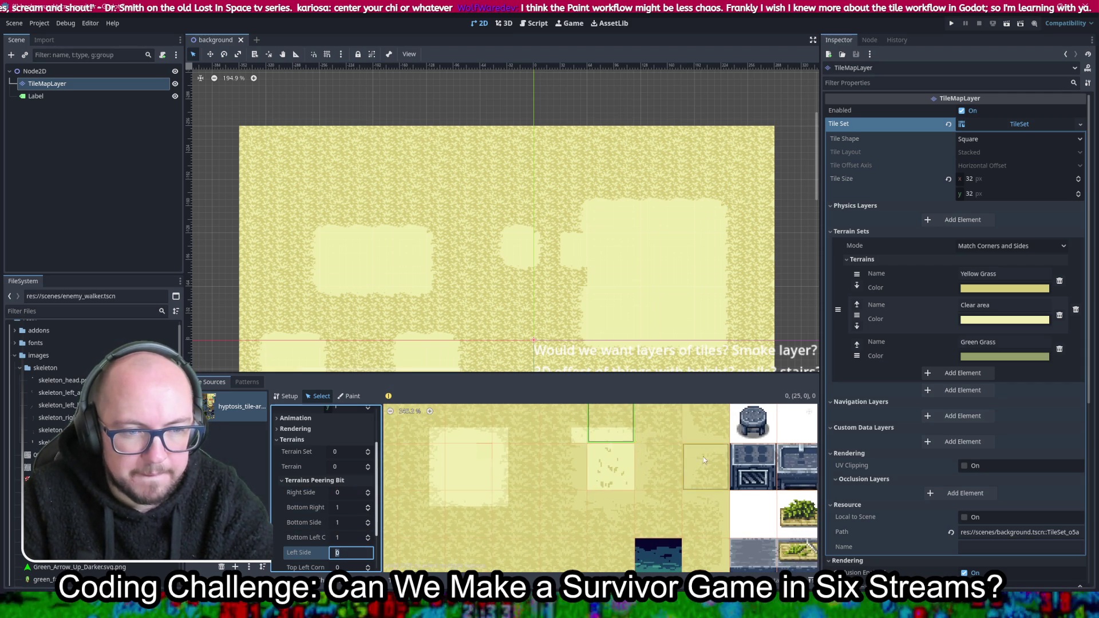
left_click(639, 461)
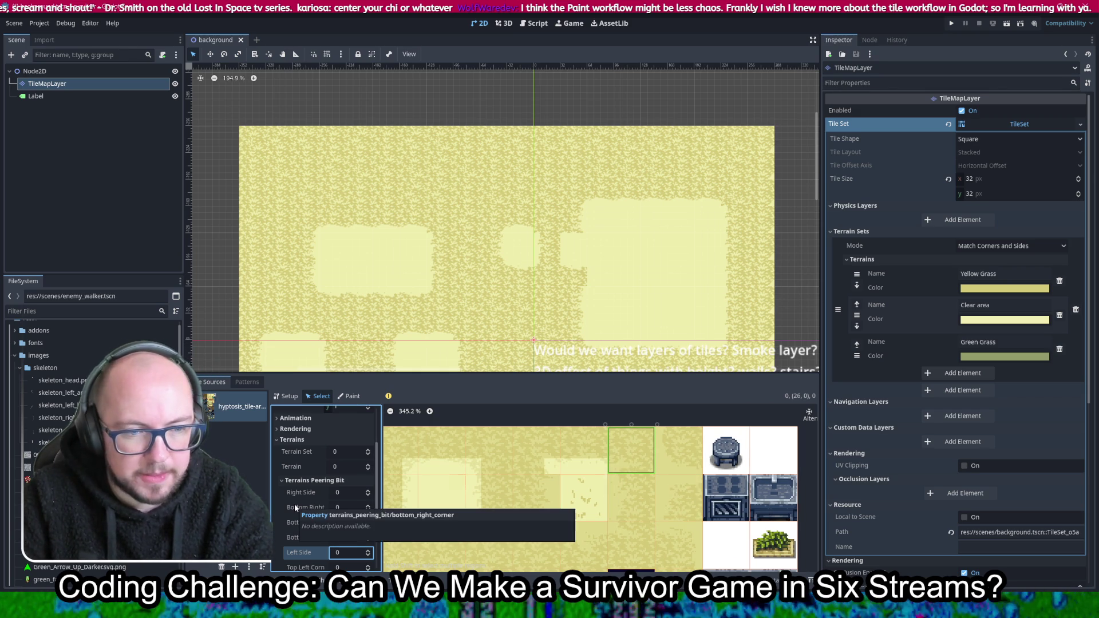
scroll(294, 504, "down", 1)
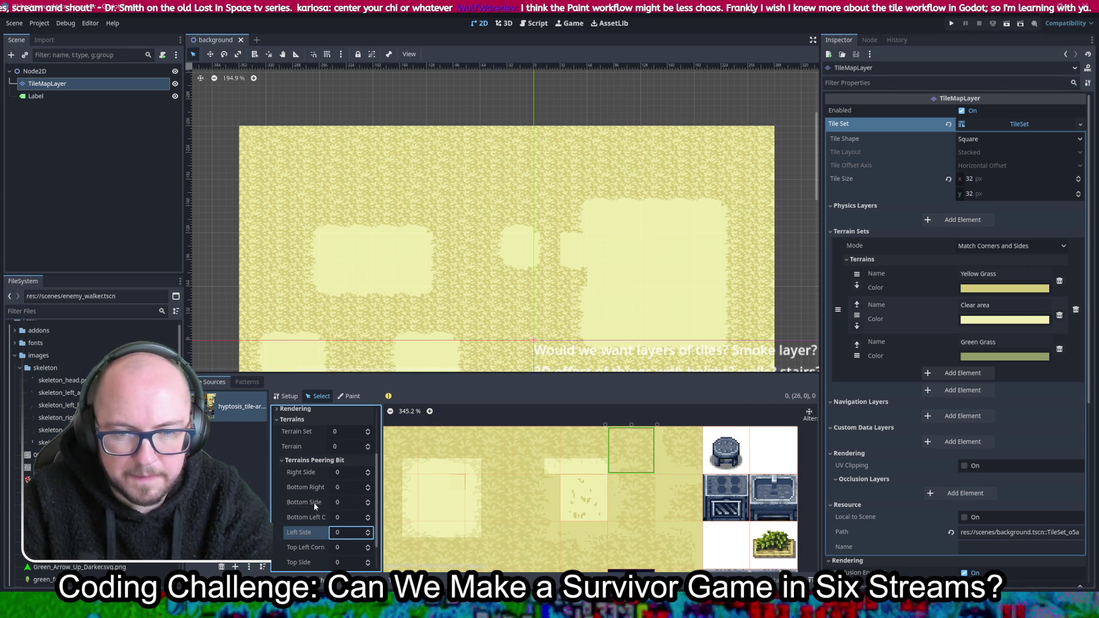
scroll(318, 517, "down", 1)
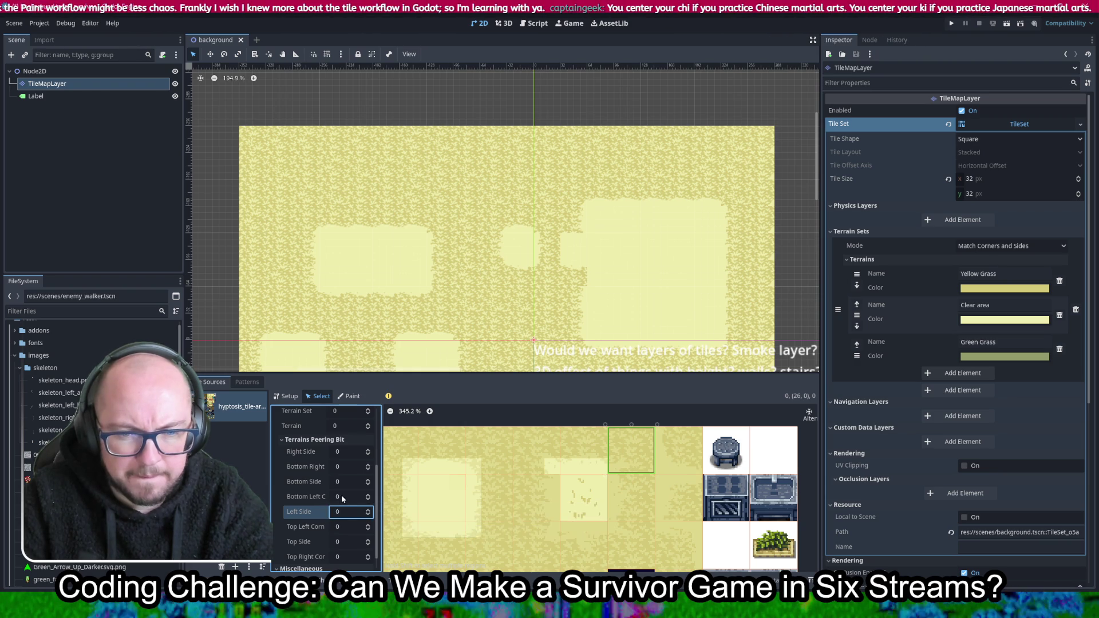
left_click(337, 498)
type("1")
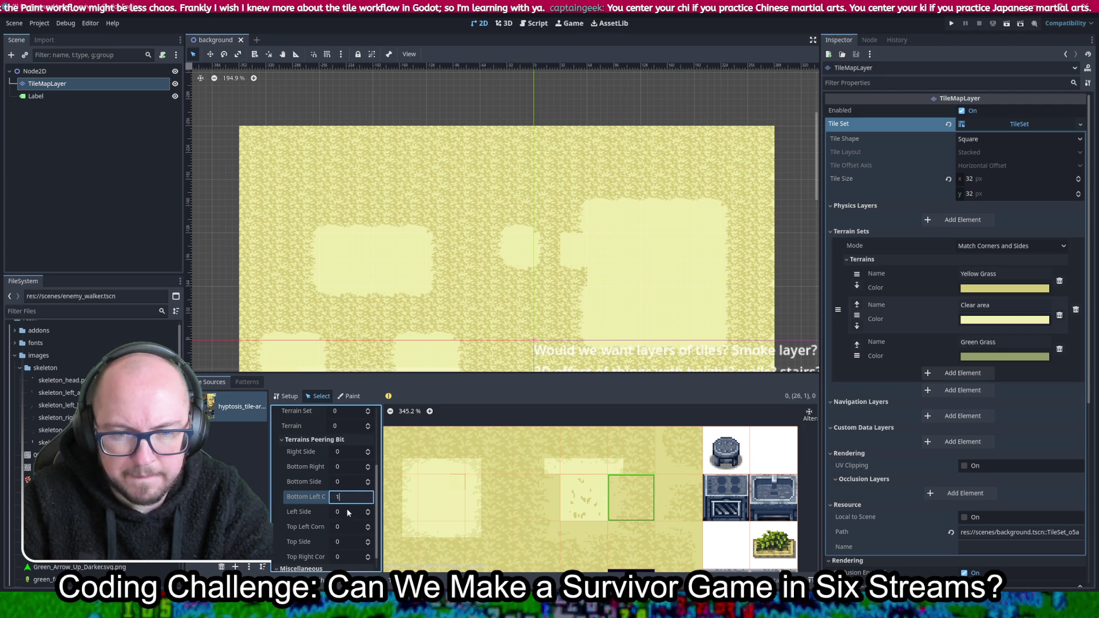
key("Tab")
type("1")
key("Tab")
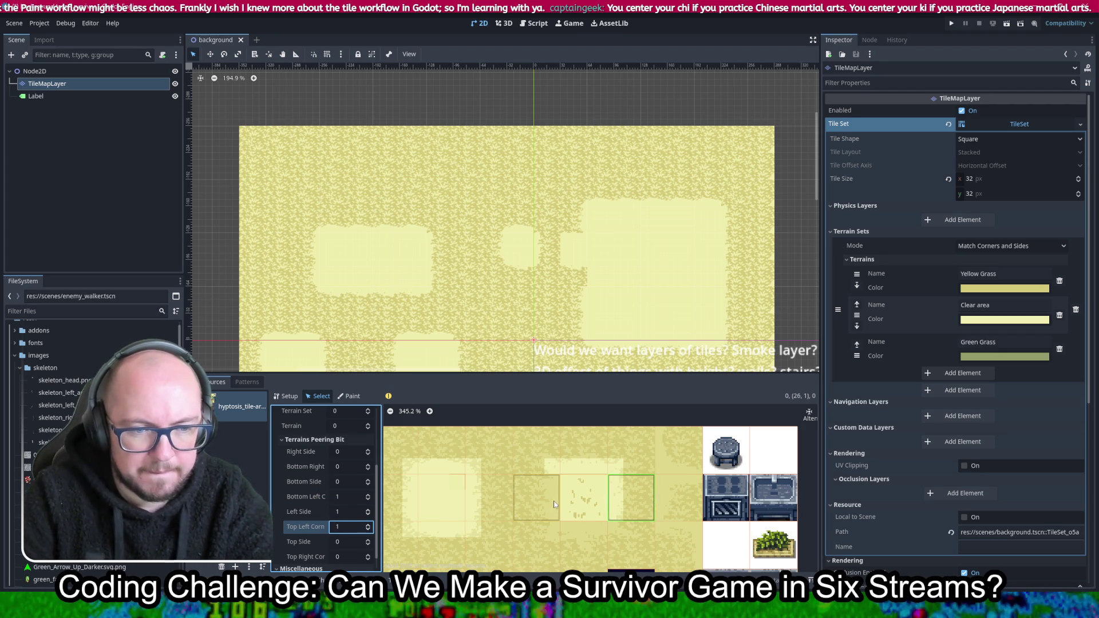
Set the top-left corner of tile (26, 2) and the top peering bits of tile (25, 2) to 1
left_click(631, 545)
scroll(316, 496, "down", 1)
left_click(355, 510)
type("1")
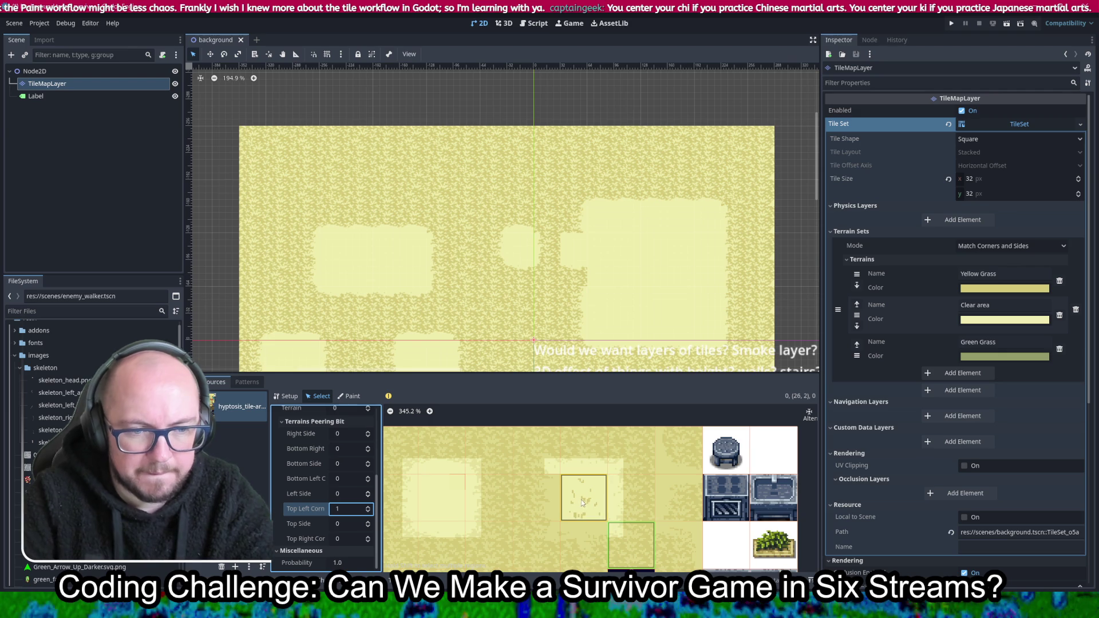
left_click(594, 542)
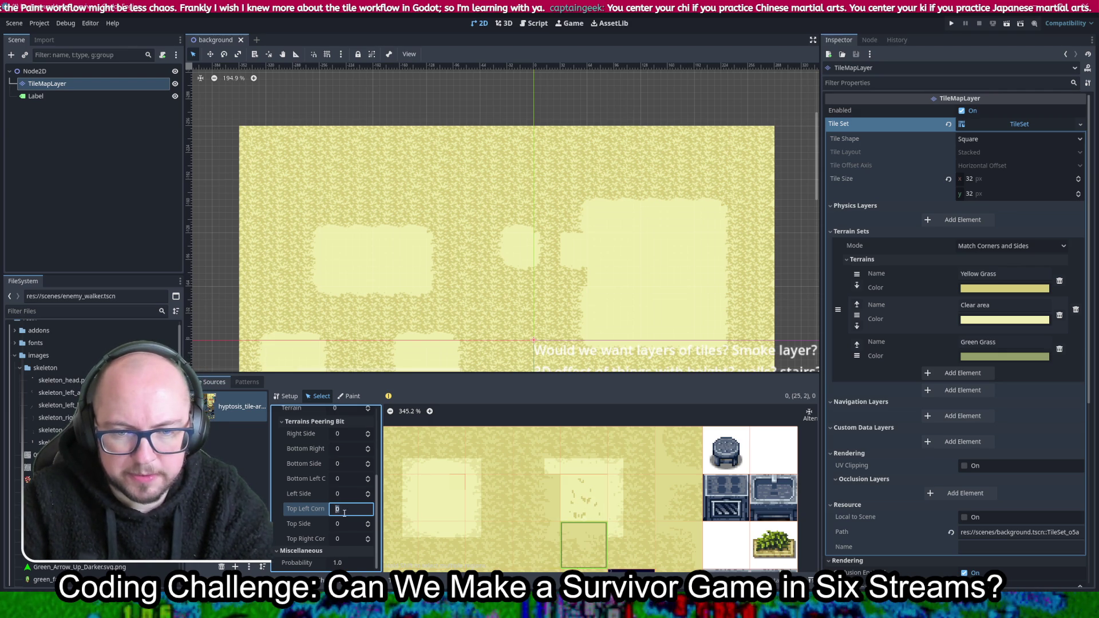
type("1")
key("Tab")
type("1")
key("Tab")
type("1")
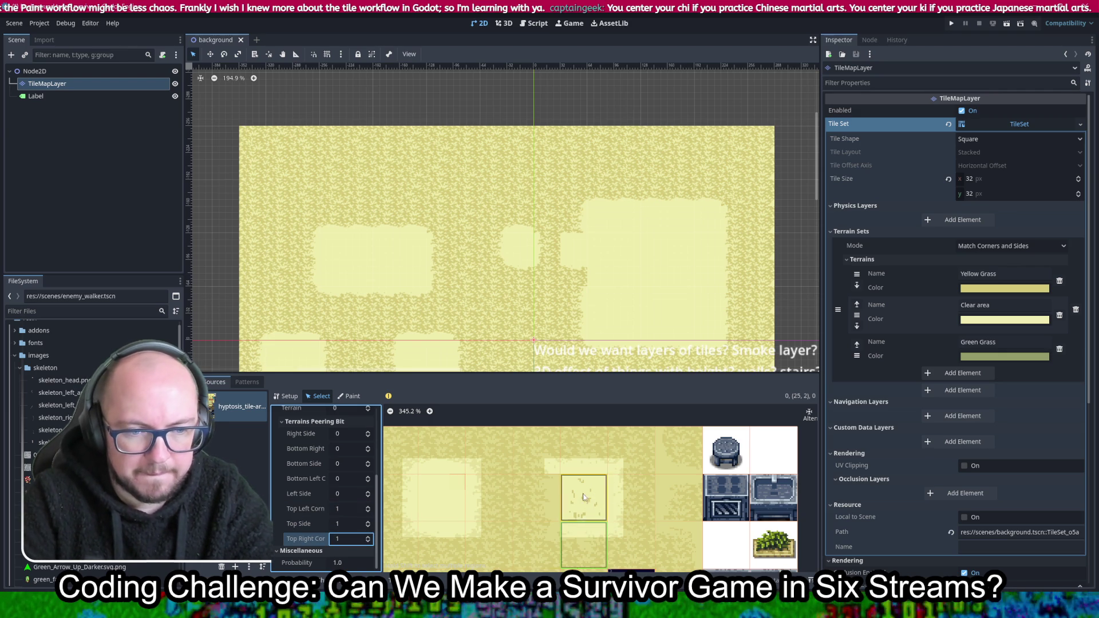
On tile (24, 1), set the right side and bottom-right corner to 1 (Clear area)
left_click(535, 535)
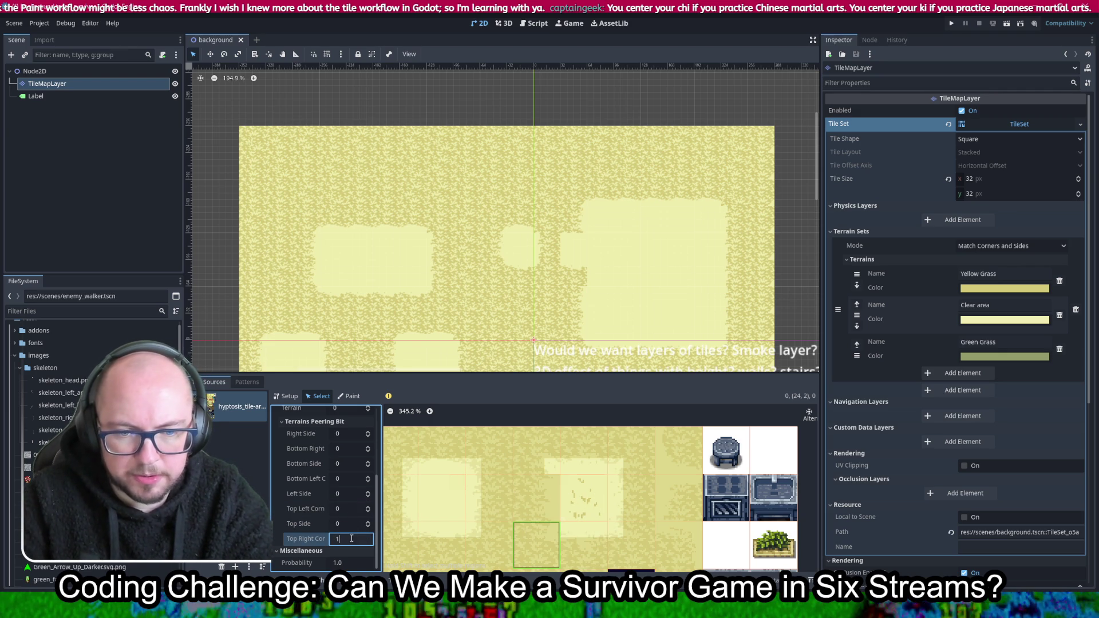
left_click(540, 497)
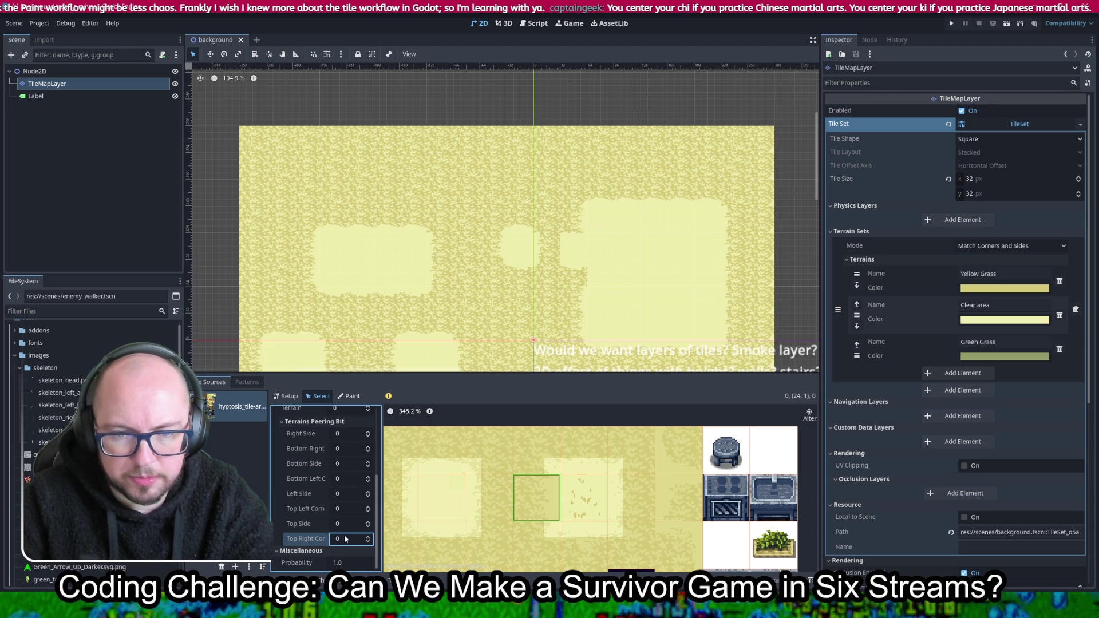
left_click(350, 433)
type("1")
left_click(350, 449)
type("1")
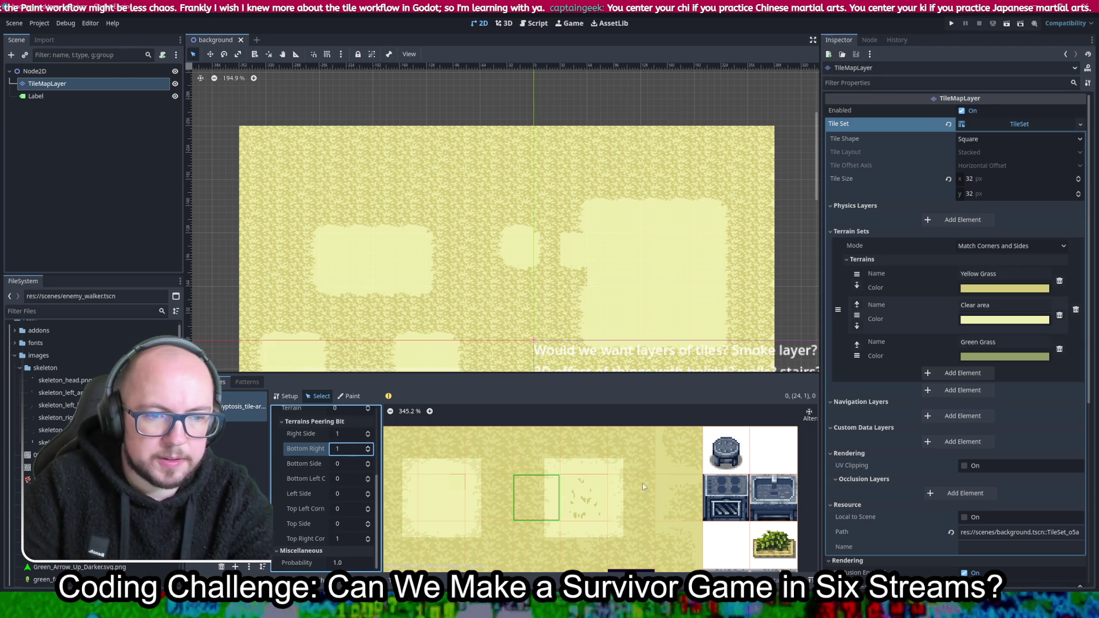
scroll(633, 483, "down", 2)
scroll(663, 493, "down", 2)
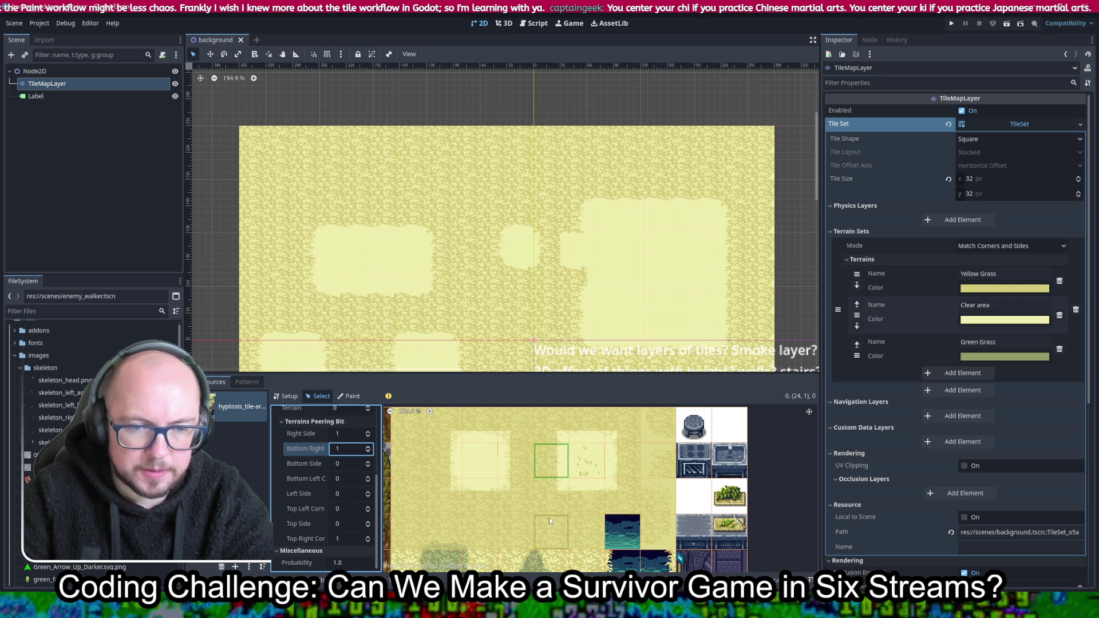
scroll(610, 524, "up", 1)
On clear-patch tile (25, 1), set the terrain, right side and next peering bits to 1
left_click(566, 481)
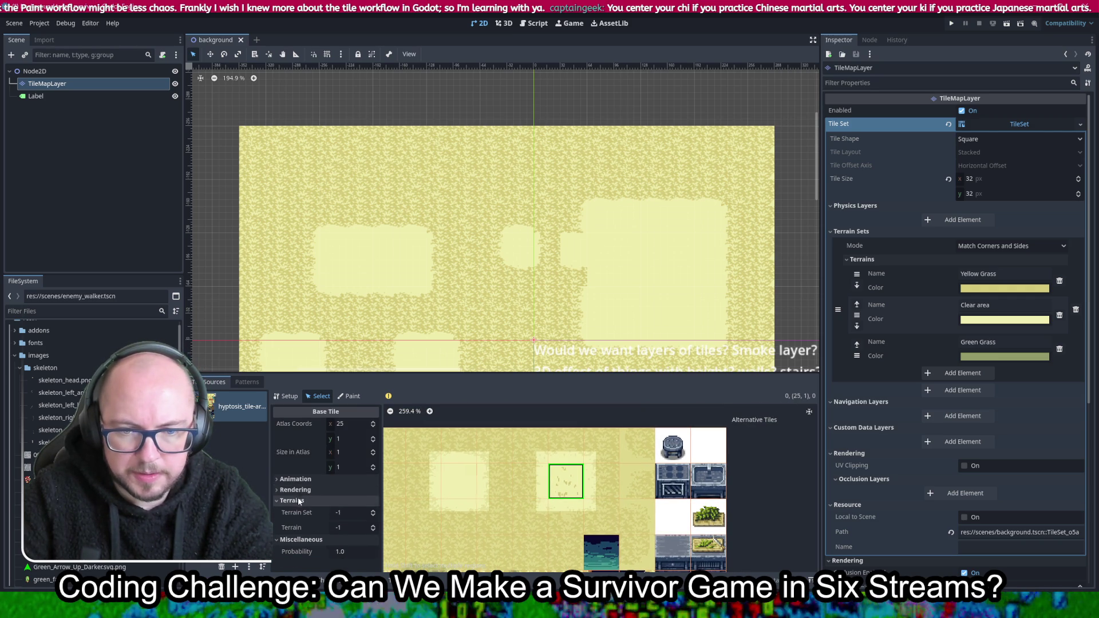
left_click(346, 512)
type("1")
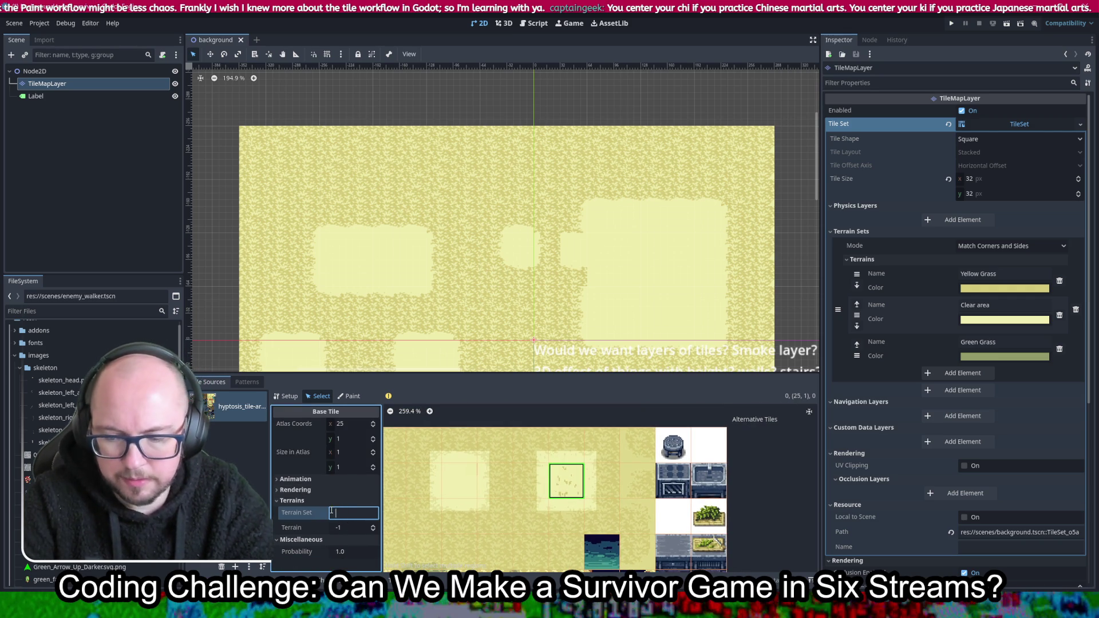
left_click(356, 529)
type("1")
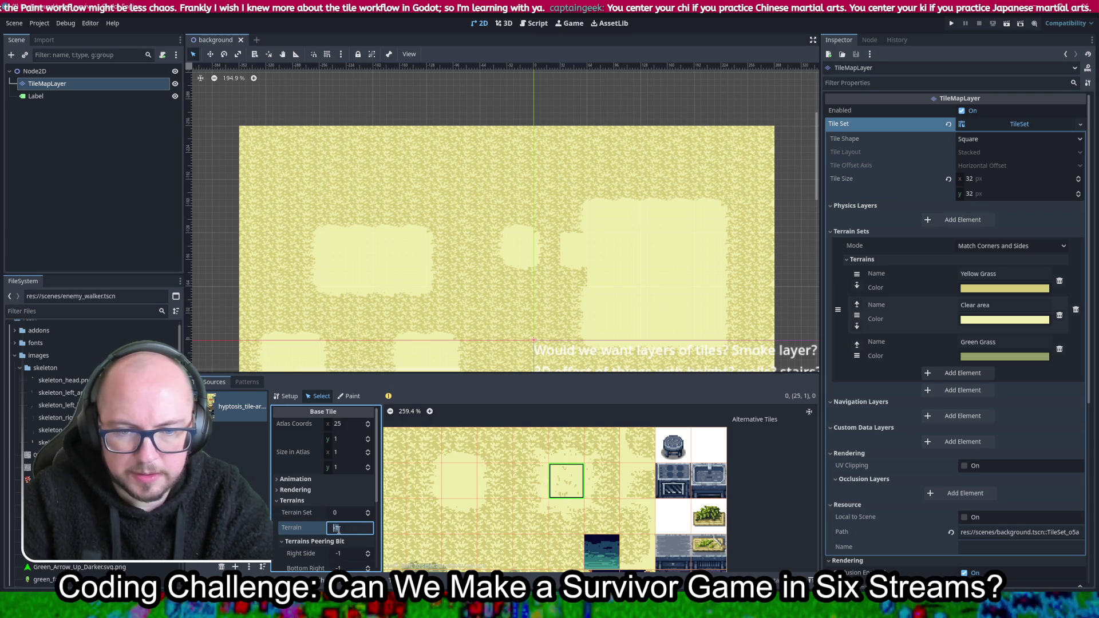
left_click(345, 554)
type("1")
scroll(346, 544, "down", 2)
left_click(344, 489)
type("1")
left_click(346, 504)
type("1")
Set the remaining peering bits of tile (25, 1), including top-left, top and top-right, to 1
left_click(345, 518)
type("1")
left_click(345, 532)
type("1")
left_click(341, 547)
type("1")
scroll(343, 547, "down", 2)
left_click(346, 525)
type("1")
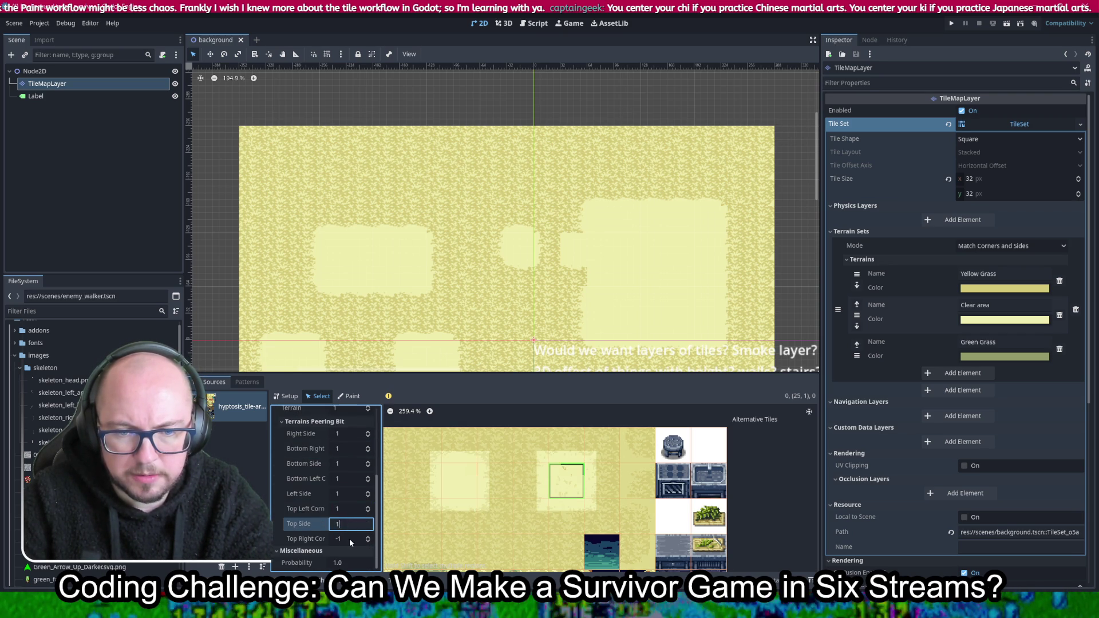
left_click(349, 539)
type("1")
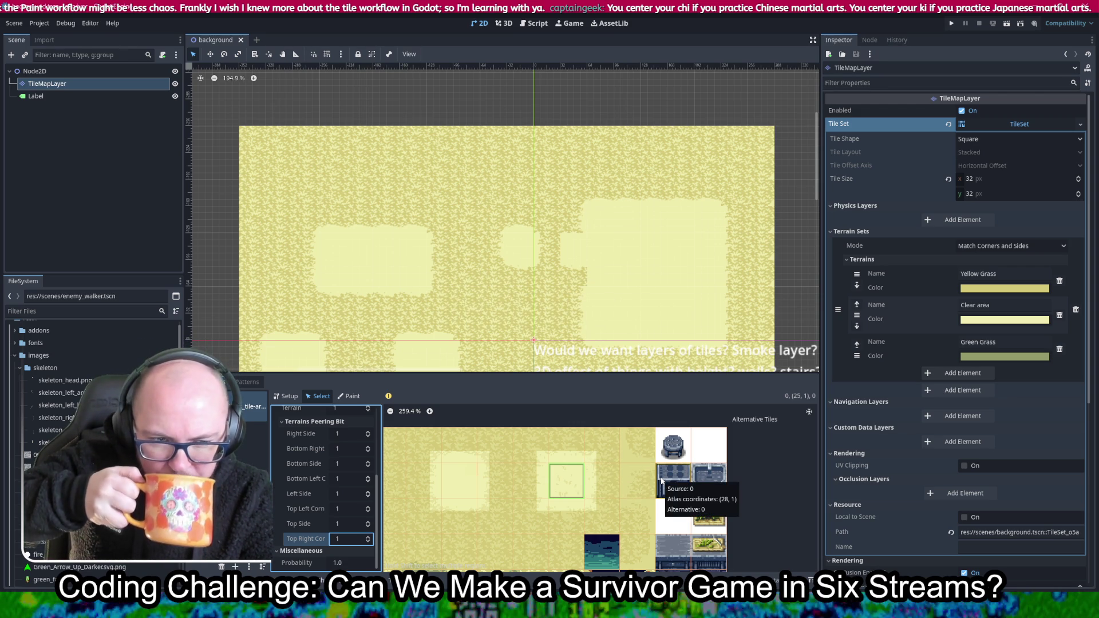
Set the Terrain Set of the wrongly tagged grass tile to -1, then select tile (27, 0)
scroll(668, 510, "down", 2)
scroll(544, 515, "left", 2)
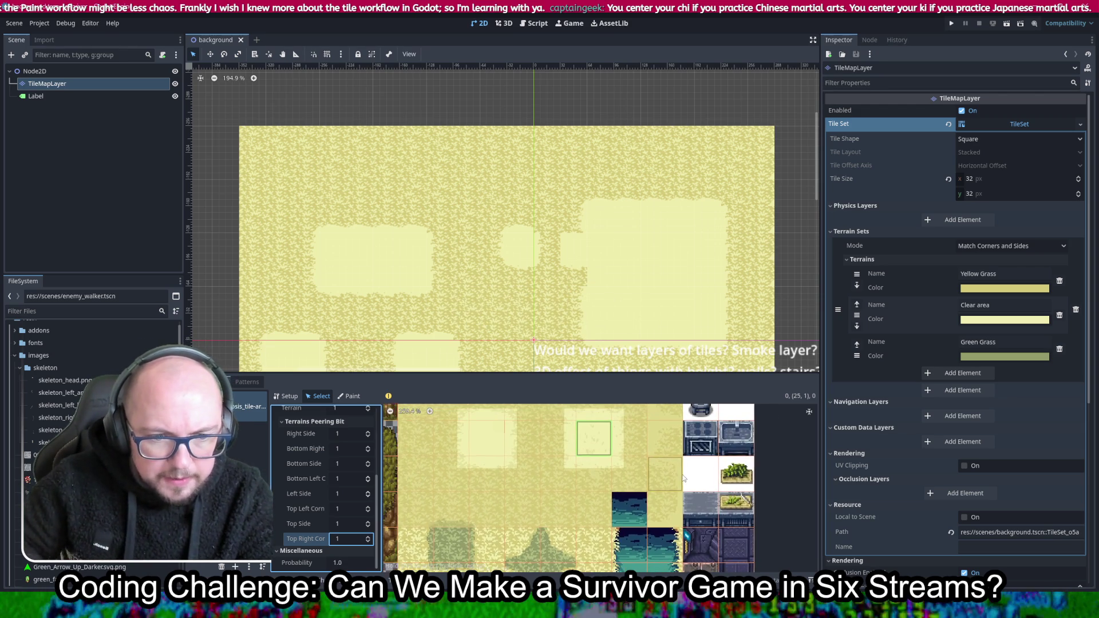
left_click_drag(413, 509, 592, 507)
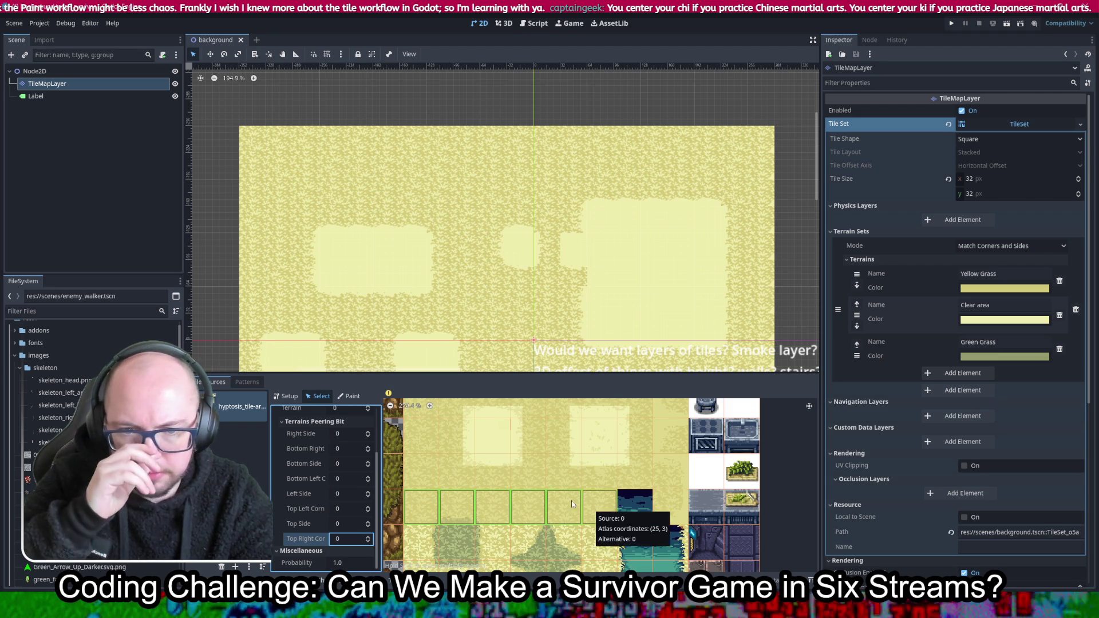
scroll(321, 465, "up", 2)
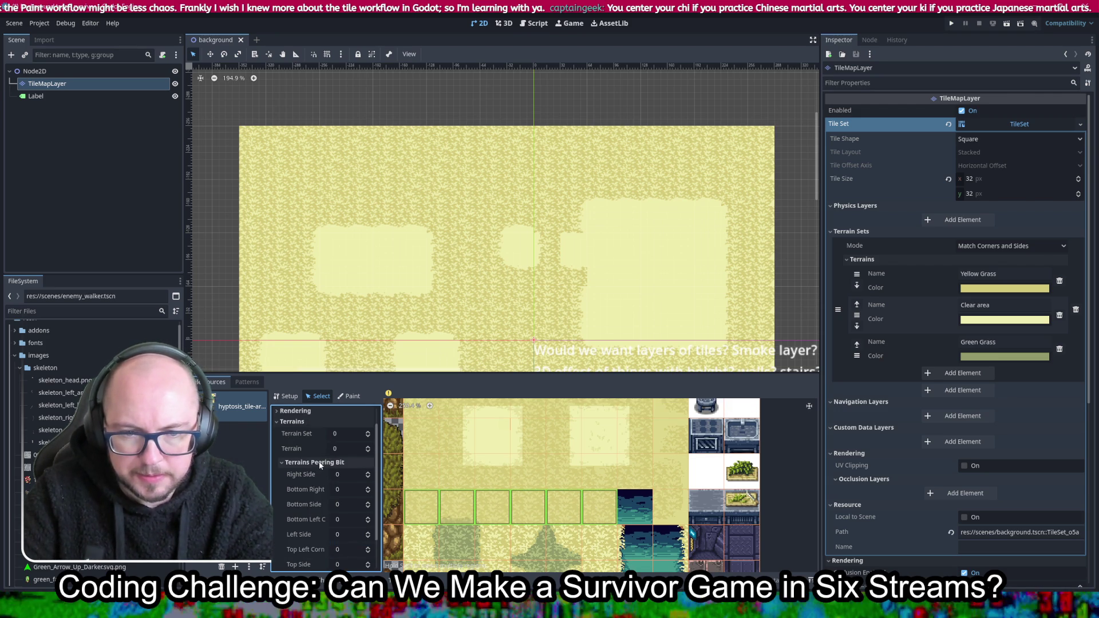
left_click(368, 436)
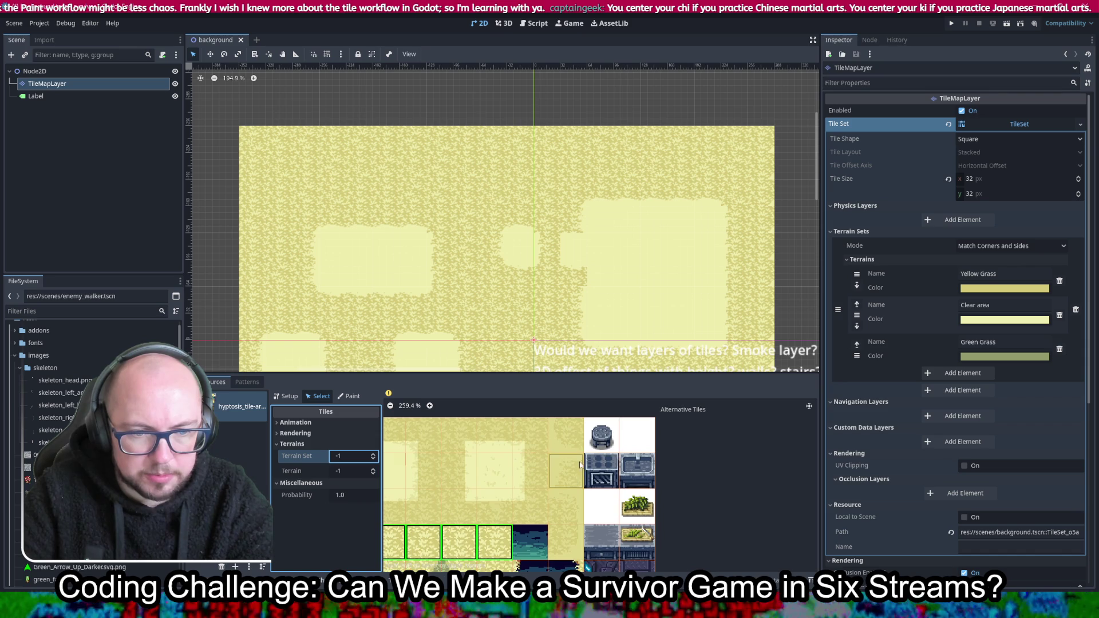
left_click(562, 452)
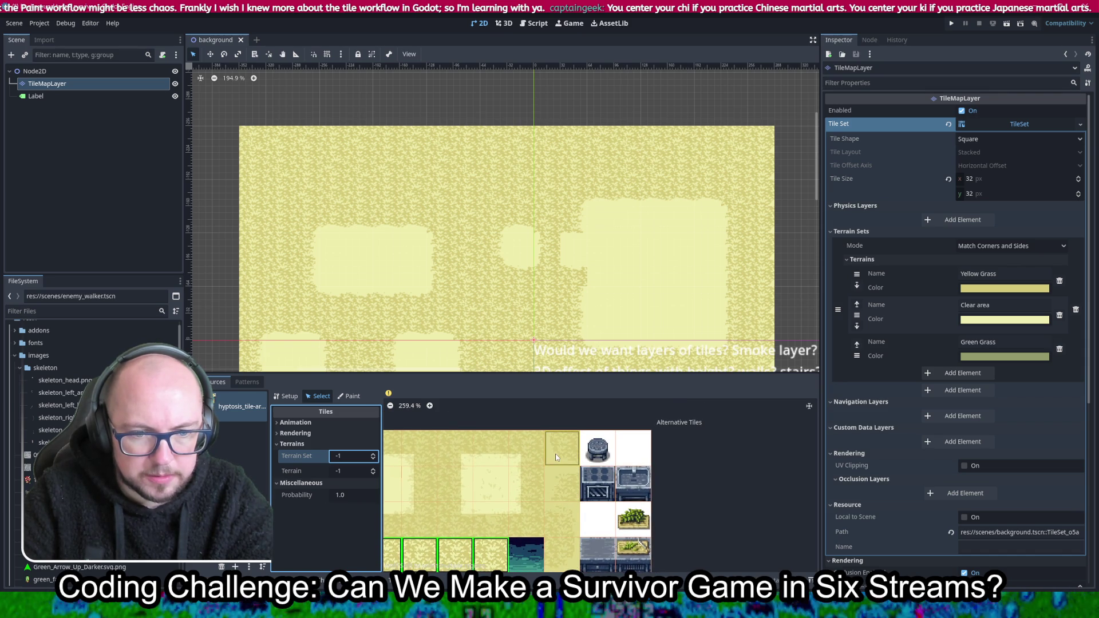
On tile (27, 0), set the bottom-right corner and bottom side peering bits to 1
scroll(478, 509, "down", 3)
scroll(478, 510, "left", 2)
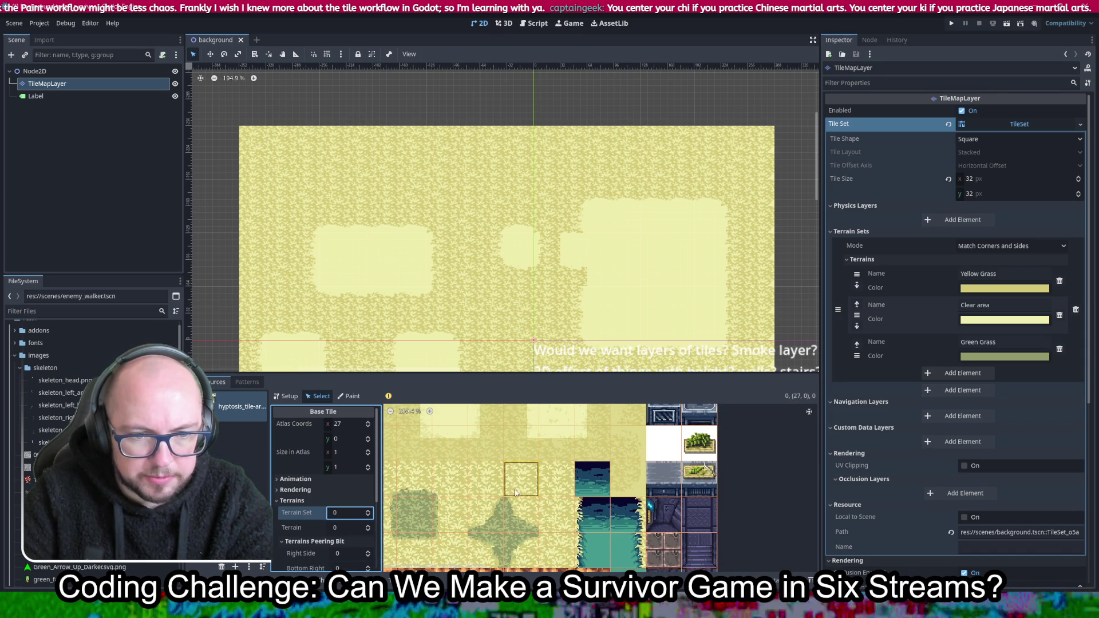
scroll(578, 479, "left", 2)
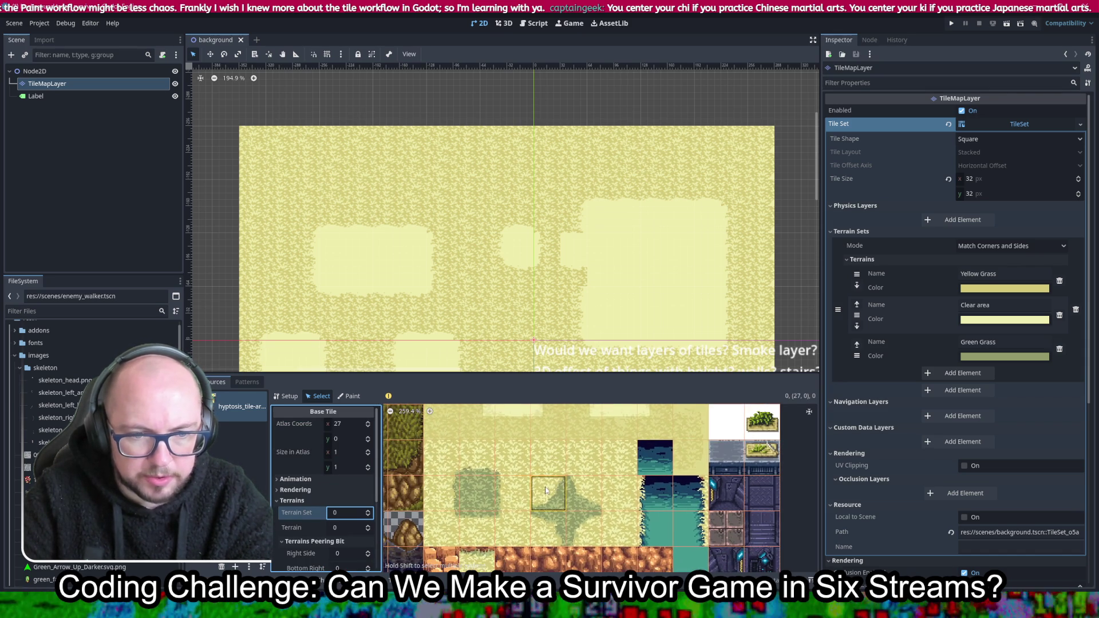
scroll(535, 486, "down", 1)
scroll(535, 486, "right", 4)
scroll(591, 450, "up", 3)
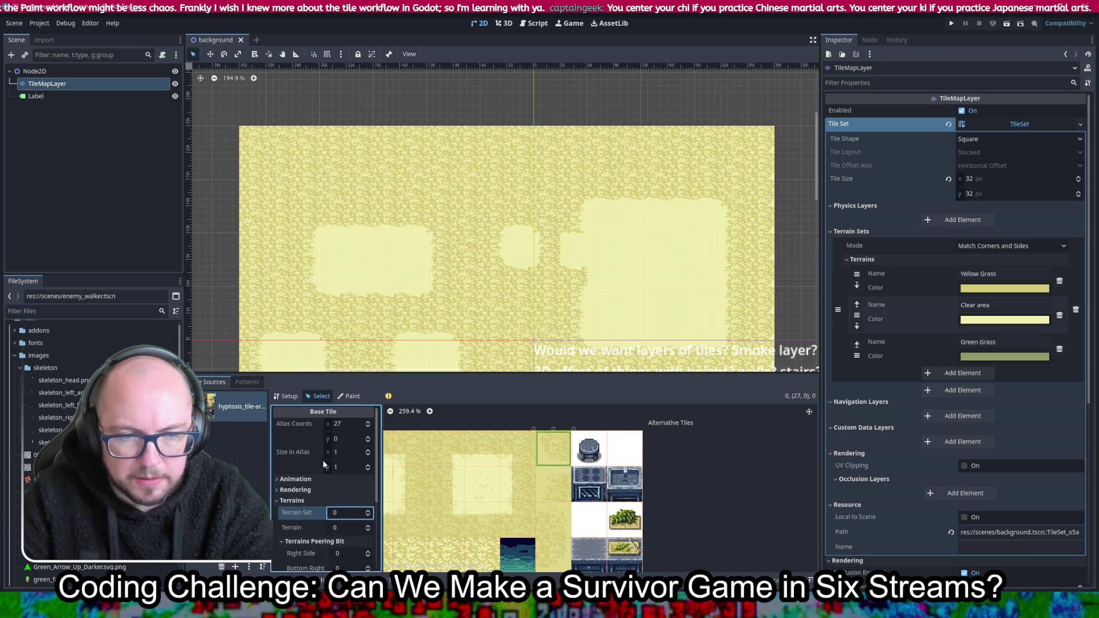
scroll(309, 498, "down", 2)
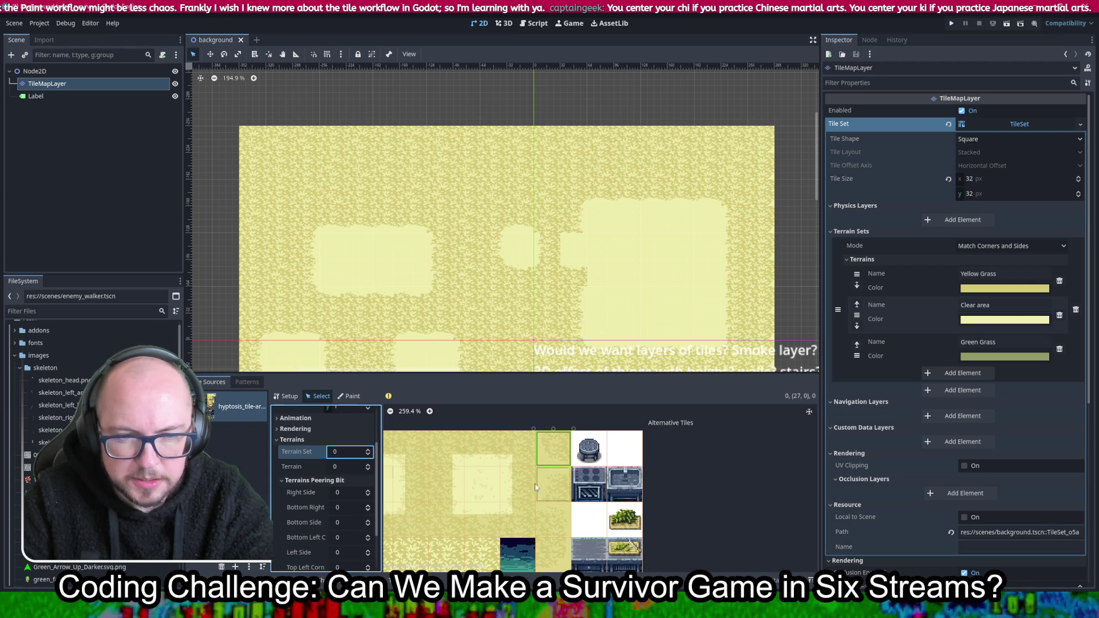
scroll(597, 441, "up", 5)
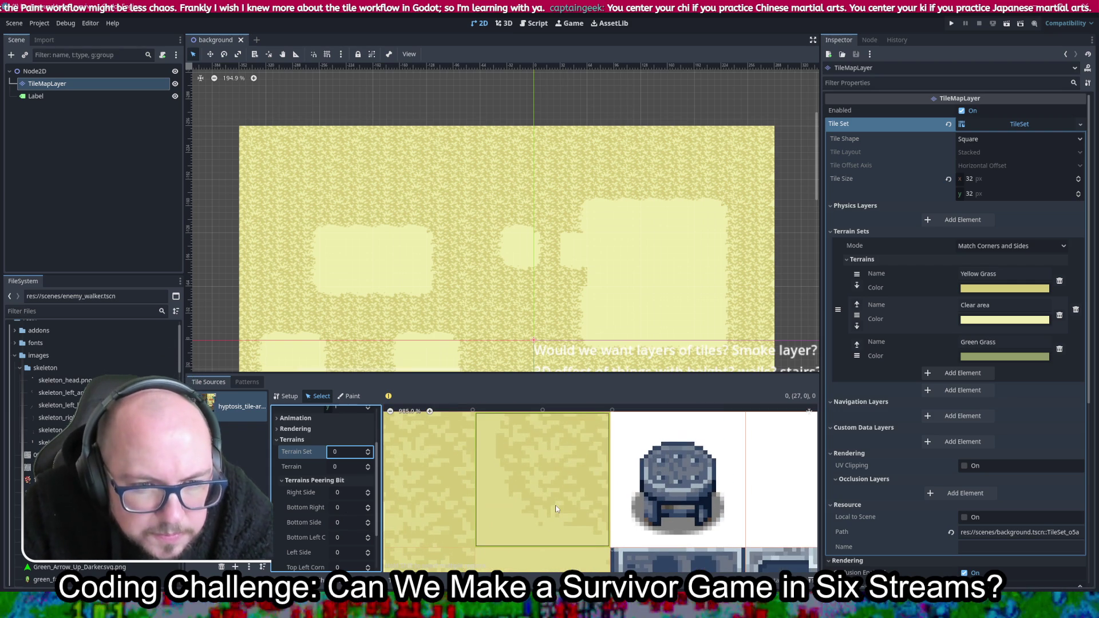
scroll(561, 491, "down", 1)
scroll(562, 492, "down", 2)
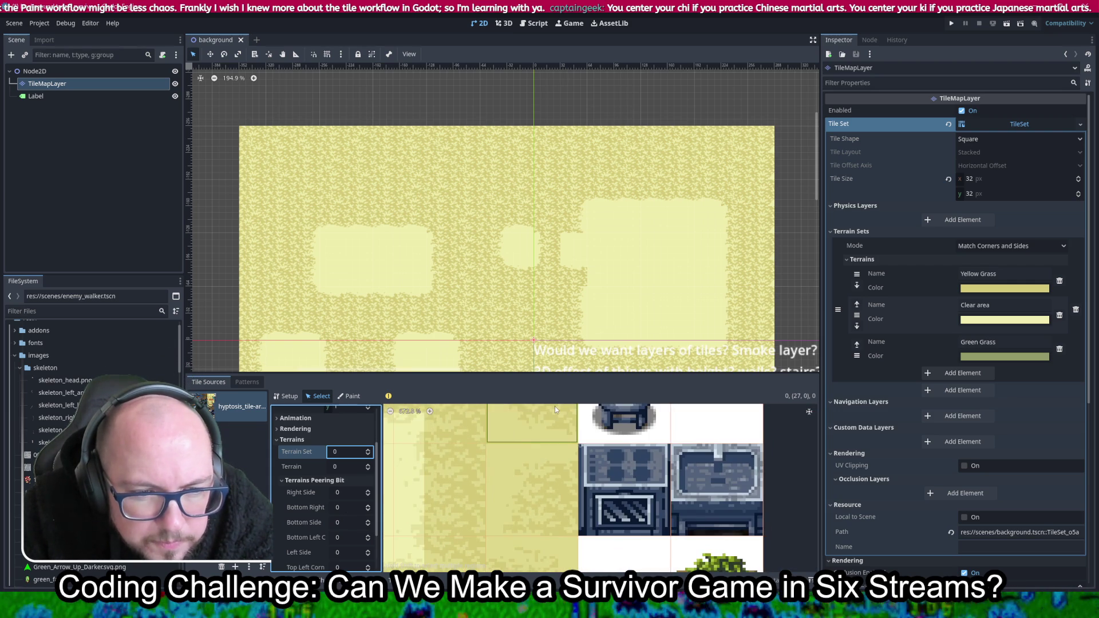
scroll(568, 507, "up", 2)
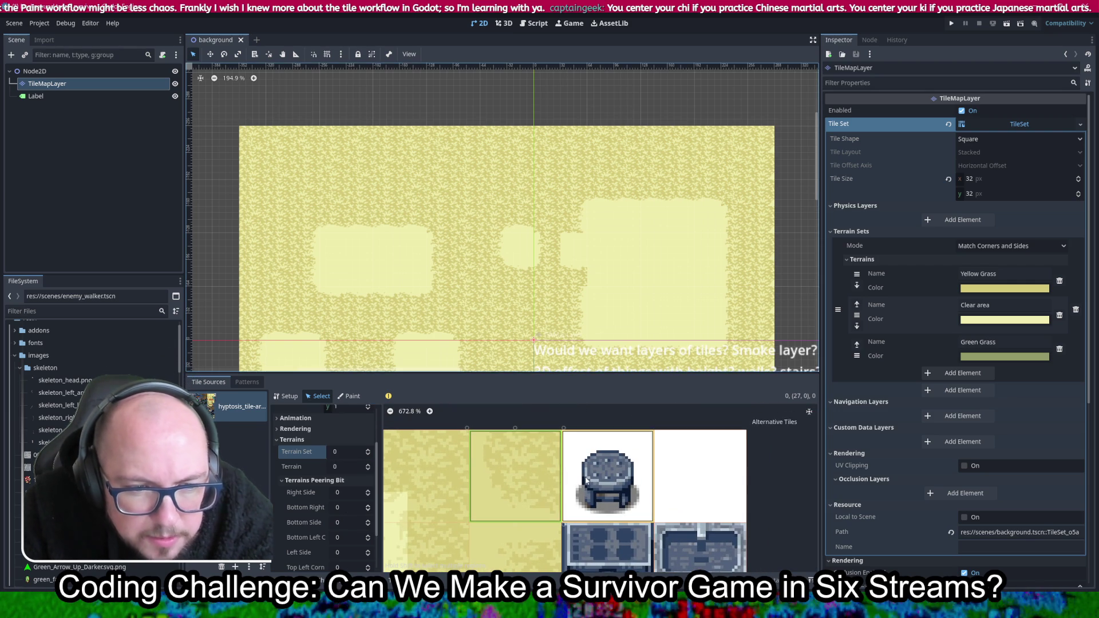
left_click(343, 493)
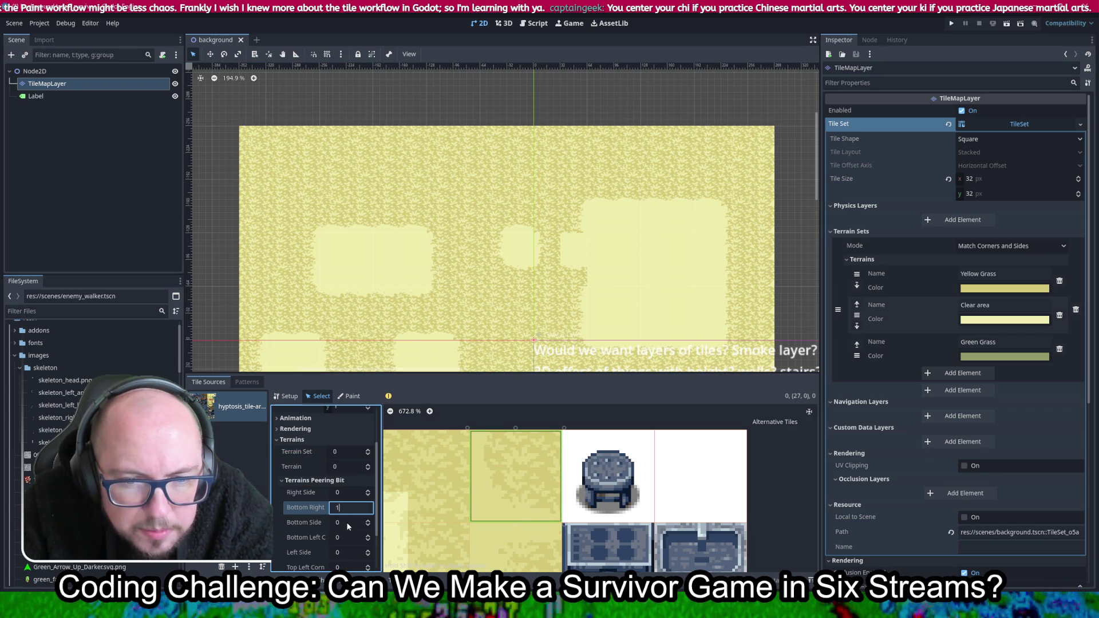
left_click(344, 508)
type("1")
left_click(347, 522)
type("1")
Set tile (27, 0)'s left side and top-left corner to 1, keeping top side and top-right at 0
left_click(349, 537)
type("1")
left_click(345, 552)
type("1")
scroll(350, 529, "down", 1)
left_click(362, 509)
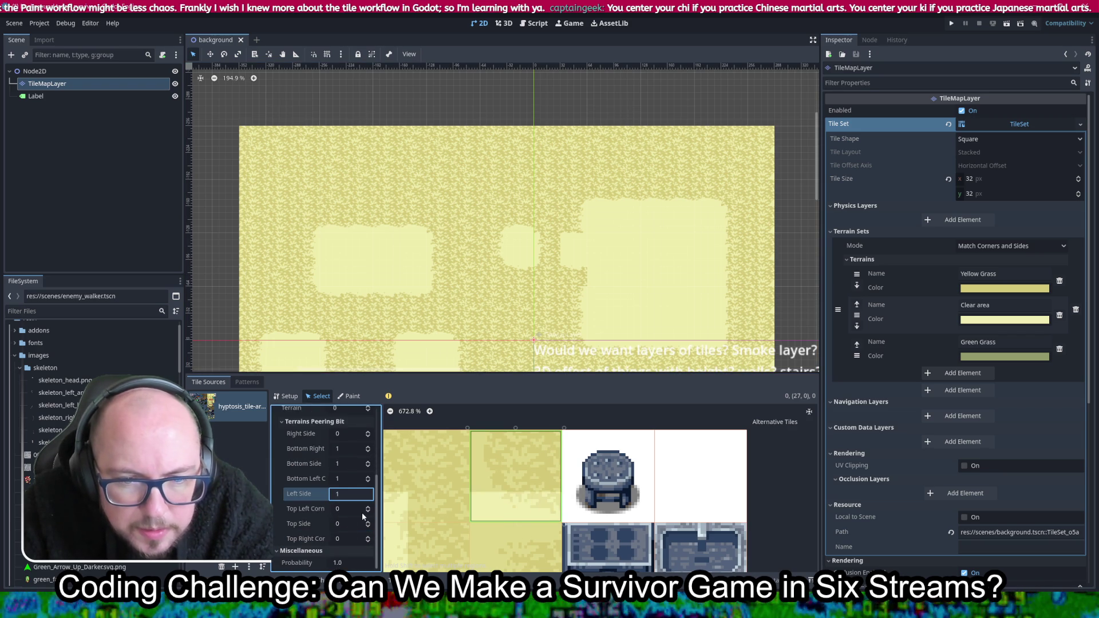
type("1")
left_click(343, 528)
type("1")
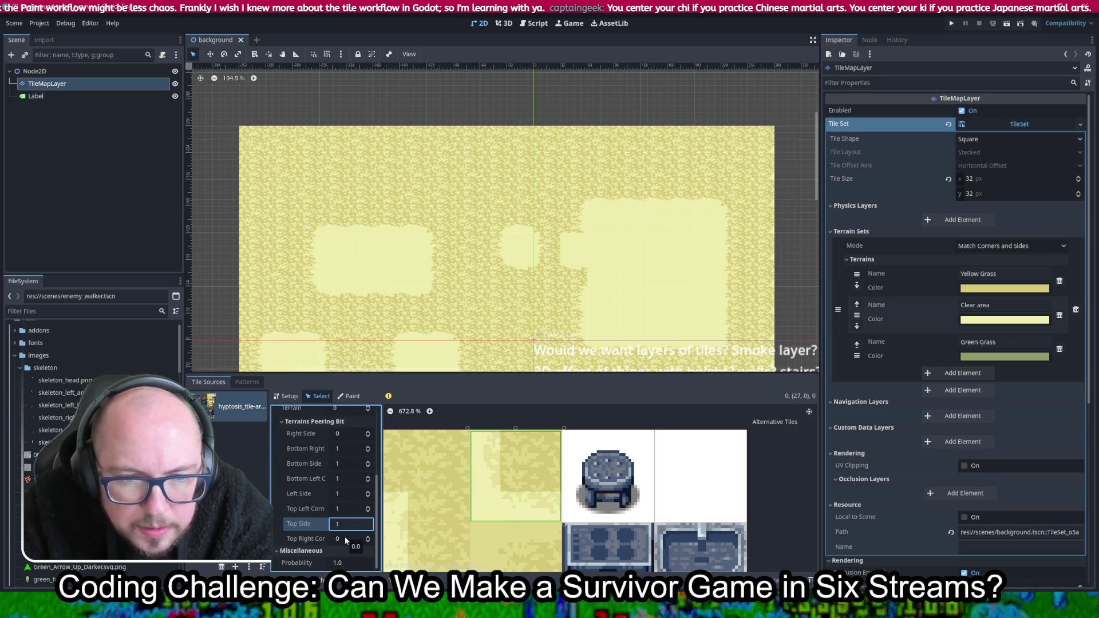
left_click(344, 537)
type("1")
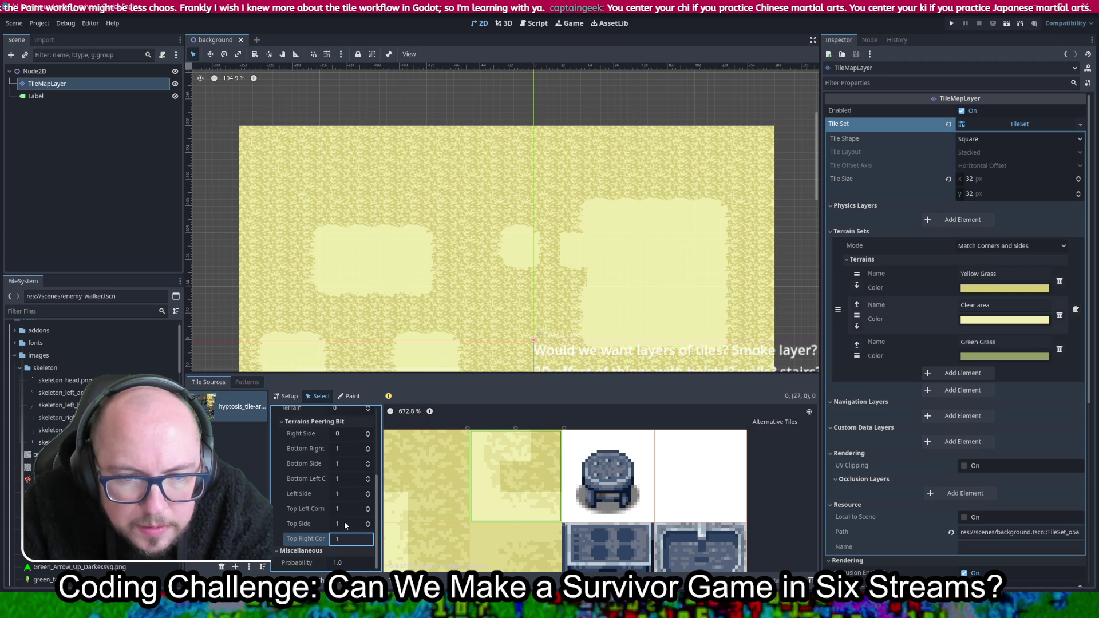
left_click(345, 523)
type("0")
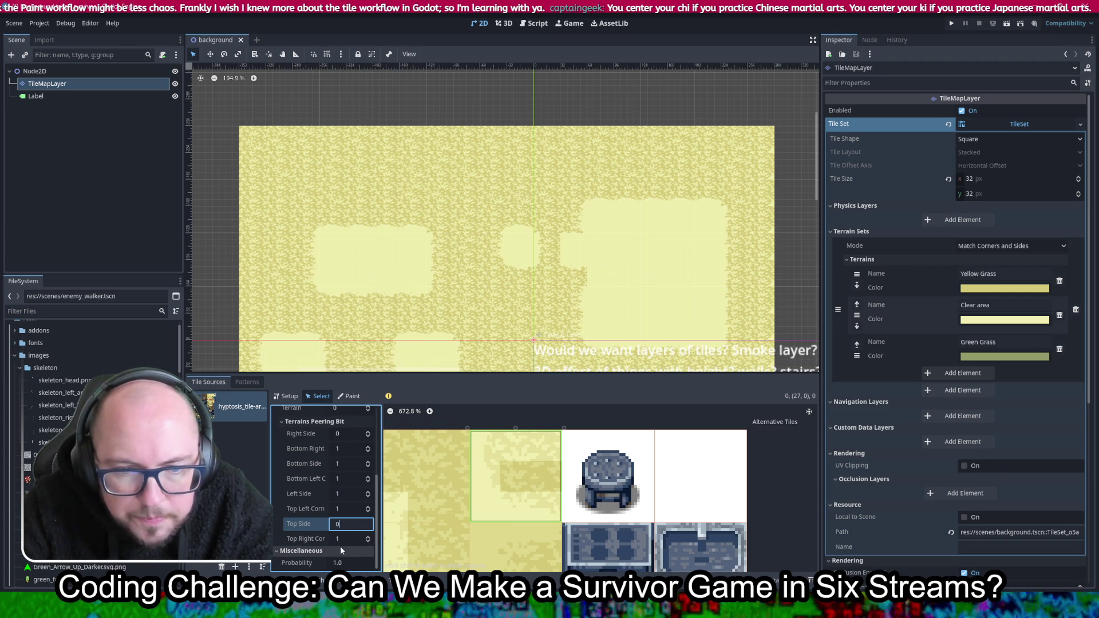
left_click(346, 539)
type("0")
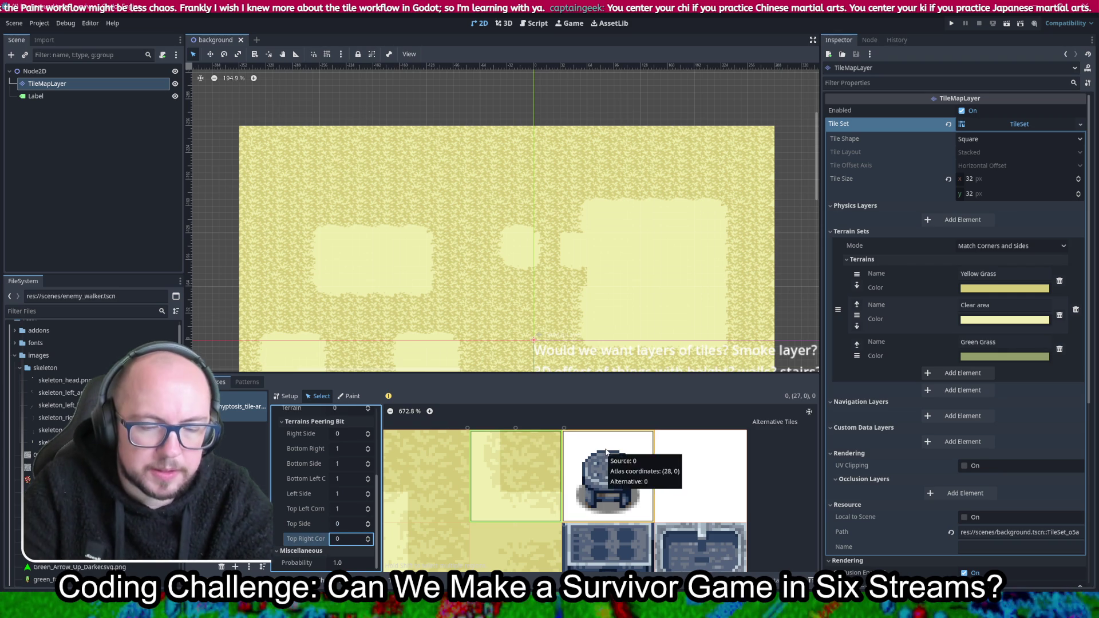
scroll(520, 495, "down", 3)
On tile (27, 1), set the bottom-left, left, top-left, top and top-right peering bits to 1
left_click(511, 478)
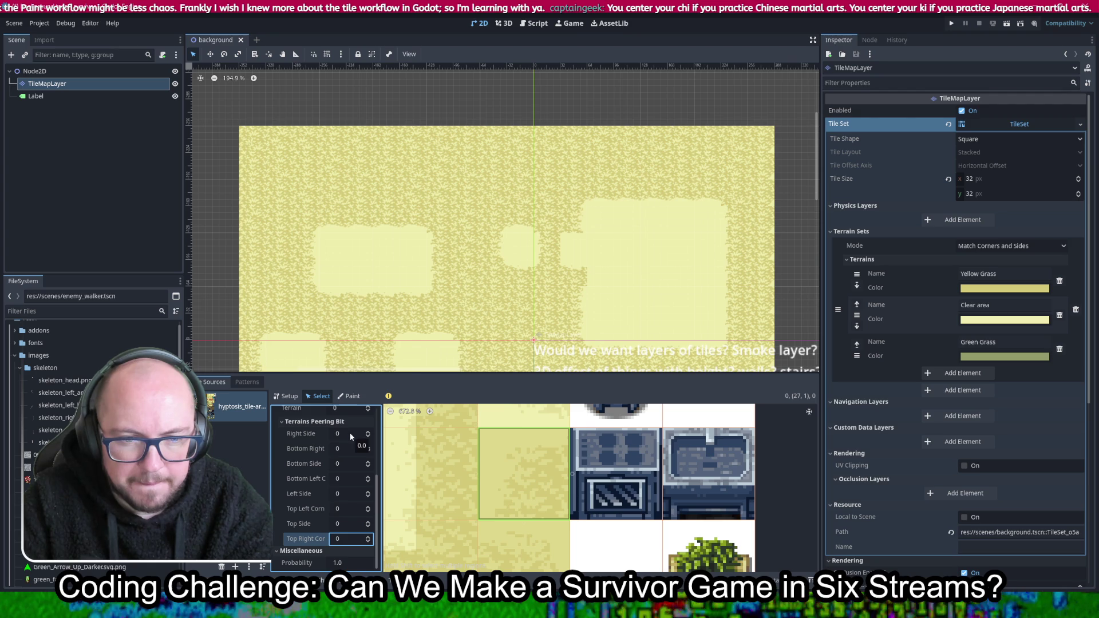
left_click(339, 478)
type("1")
left_click(348, 493)
type("1")
left_click(348, 508)
type("1")
left_click(347, 524)
type("1")
left_click(348, 539)
type("1")
key("Return")
scroll(542, 486, "down", 1)
scroll(541, 461, "down", 1)
left_click(543, 470)
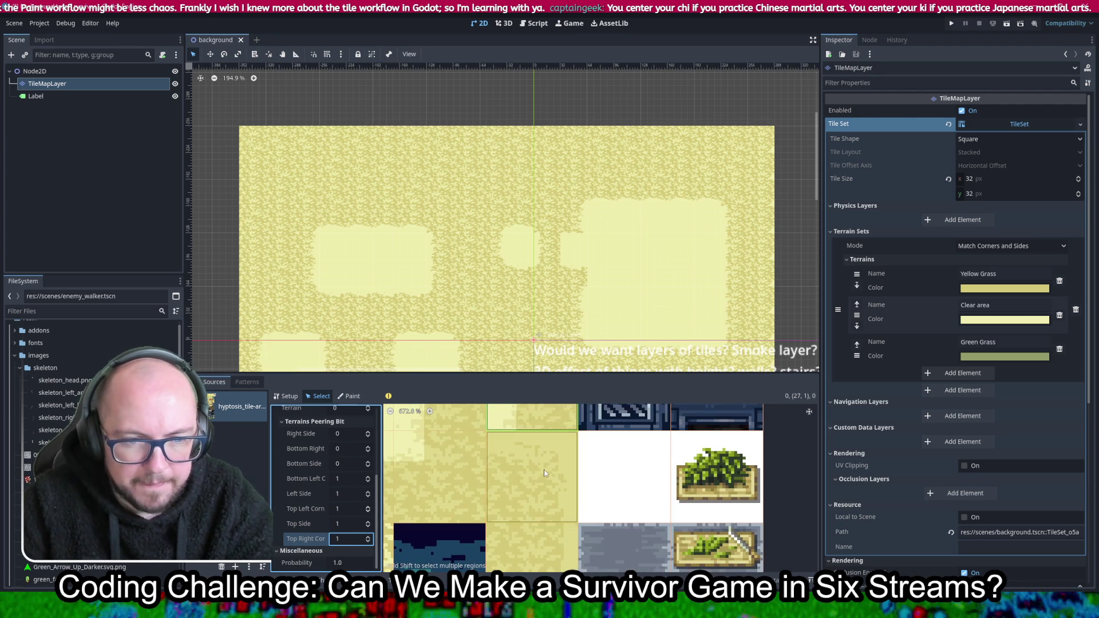
Set the right, bottom-right, top-left, top and top-right peering bits of tile (27,2) to Clear area (1)
left_click(346, 433)
left_click(341, 450)
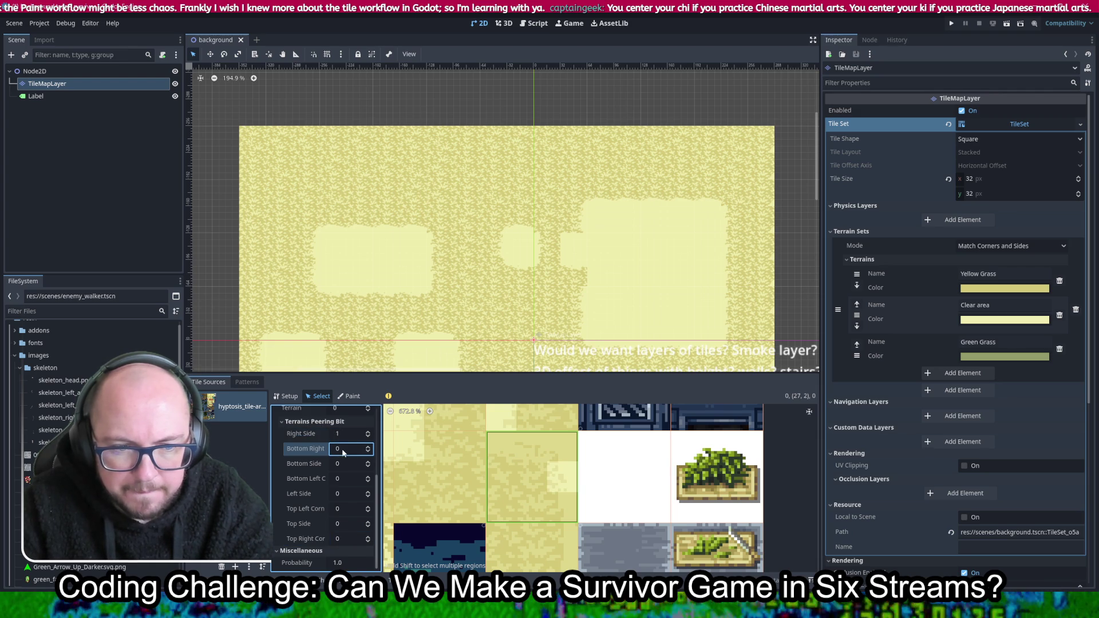
left_click(347, 506)
type("1")
left_click(348, 522)
type("1")
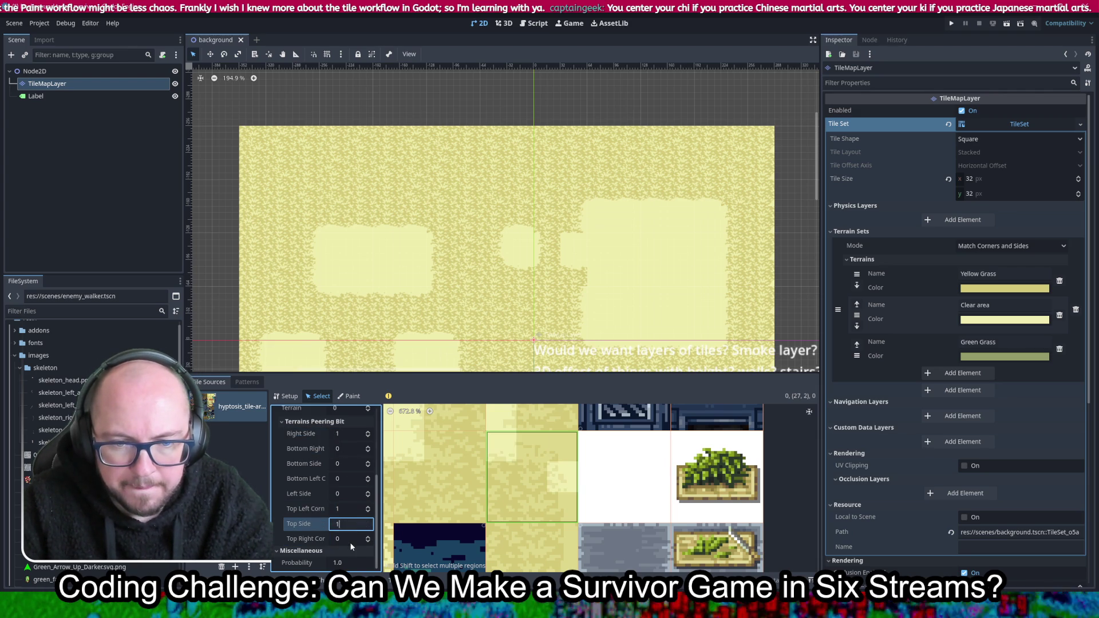
left_click(351, 540)
type("1")
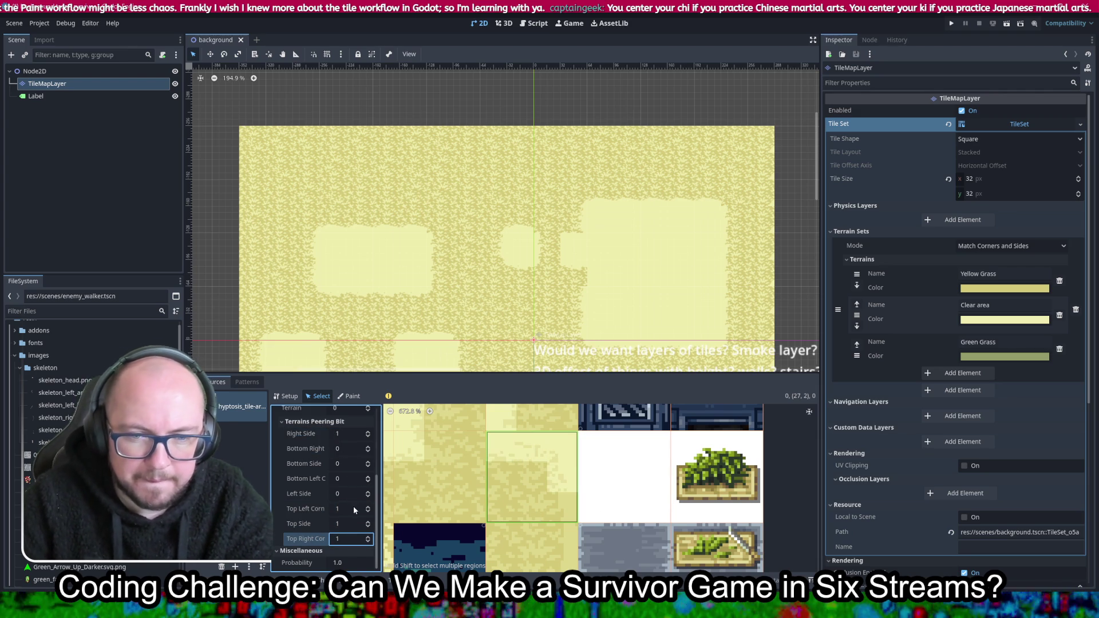
left_click(338, 450)
type("1")
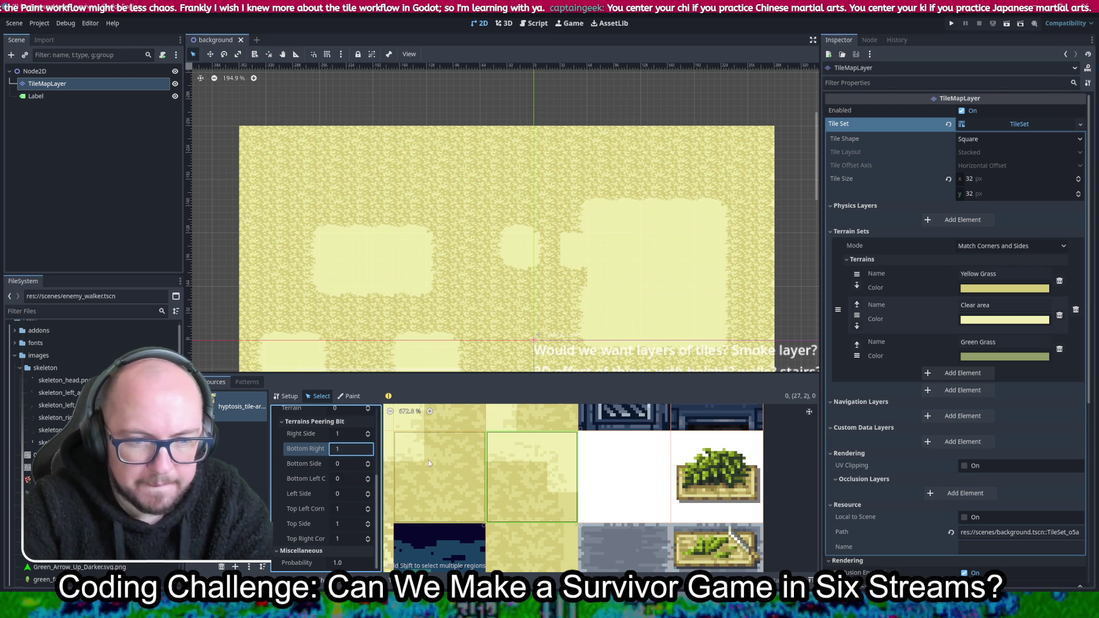
scroll(596, 478, "down", 4)
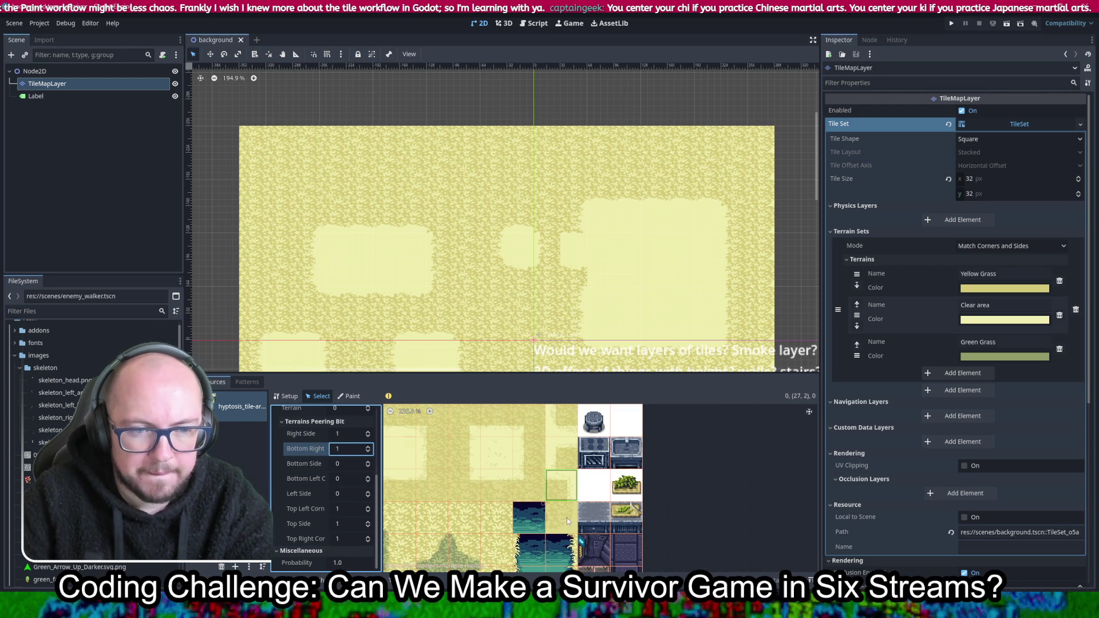
On tile (27,3), set the bottom, right, bottom-right, bottom-left and top-right peering bits to Clear area
left_click(571, 531)
scroll(572, 531, "up", 1)
scroll(570, 521, "up", 2)
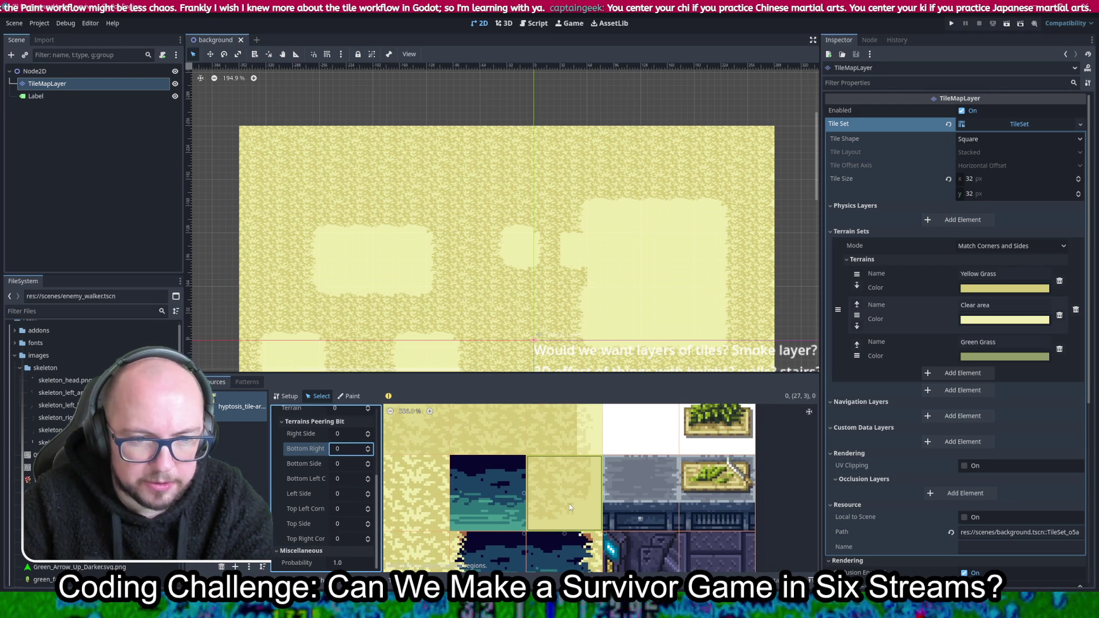
left_click(345, 463)
type("1")
left_click(344, 434)
type("1")
left_click(355, 449)
left_click(348, 476)
type("1")
left_click(346, 539)
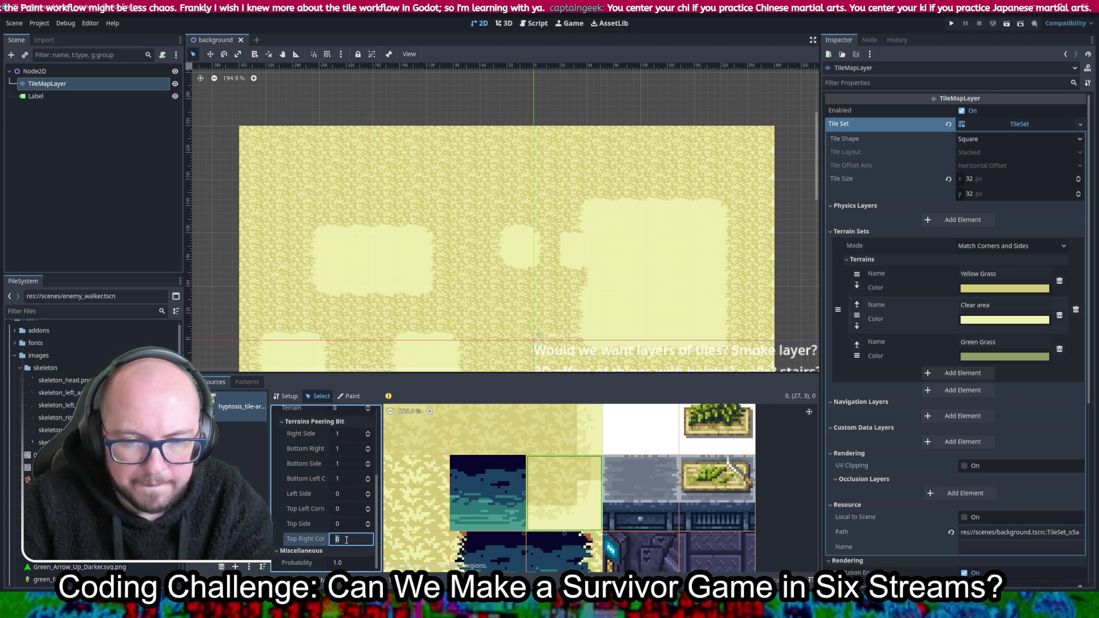
scroll(538, 482, "down", 4)
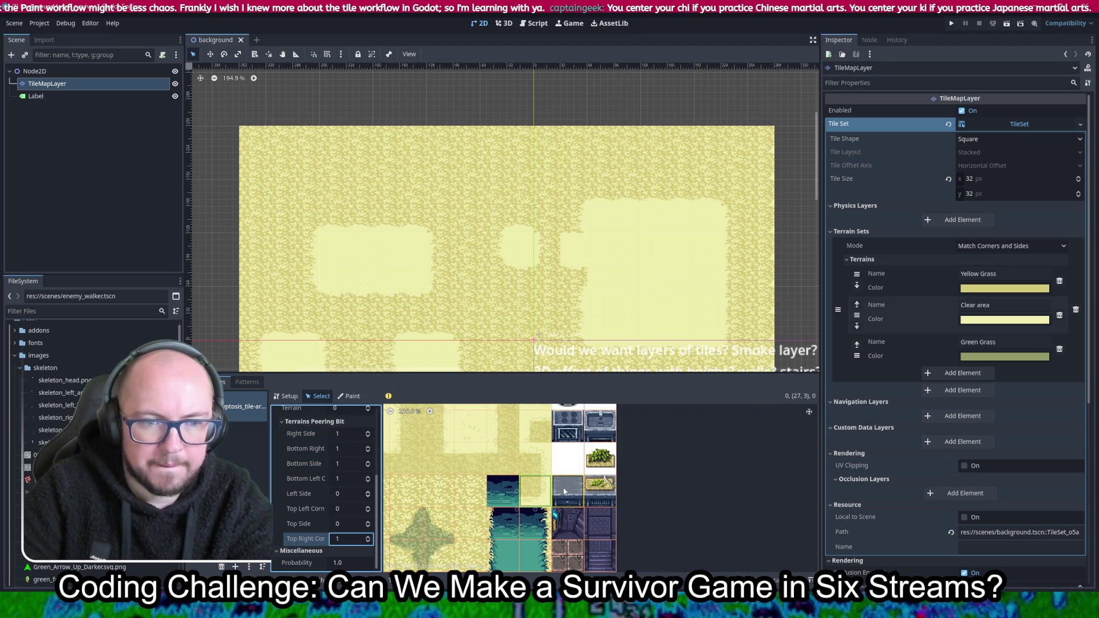
scroll(523, 482, "up", 2)
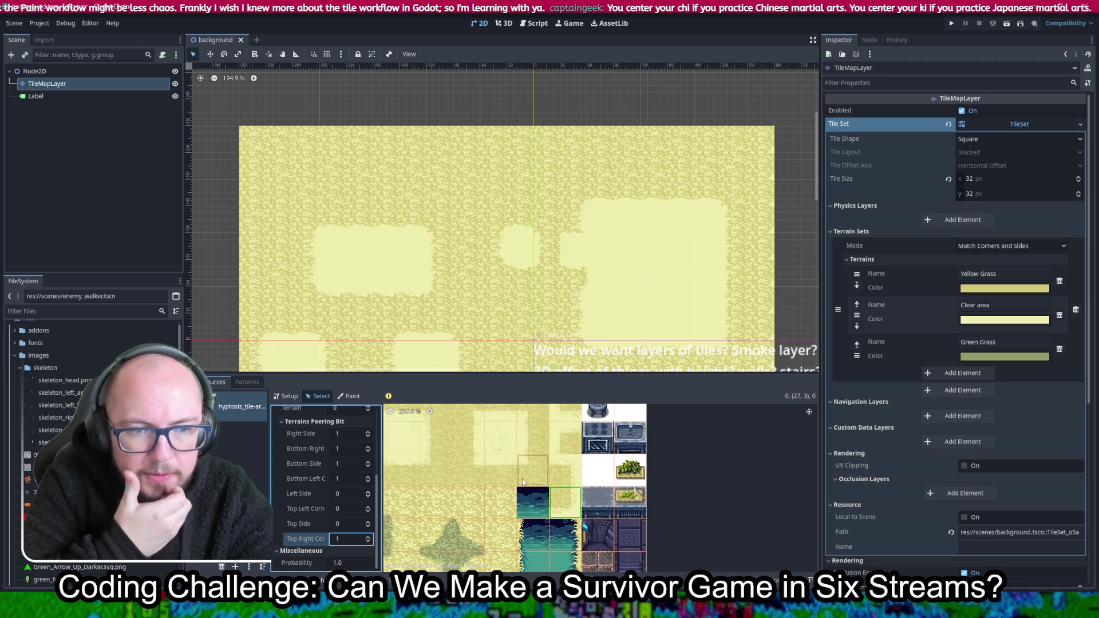
scroll(587, 520, "left", 3)
scroll(586, 519, "left", 1)
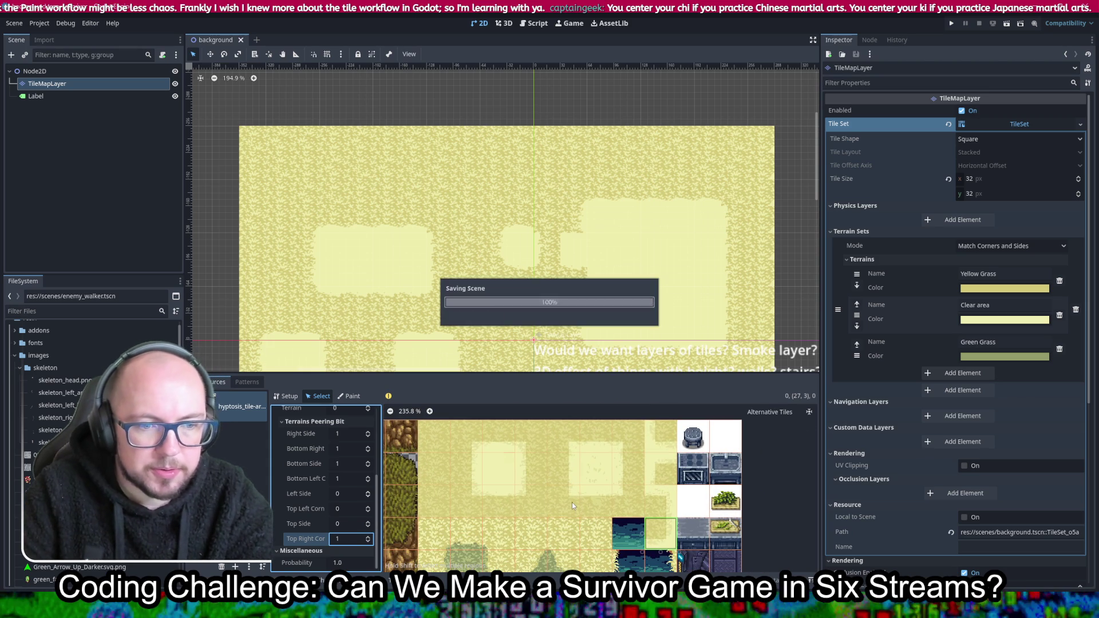
Look through the paintable tile-property list, then switch back to painting tiles on the TileMapLayer
scroll(599, 249, "down", 5)
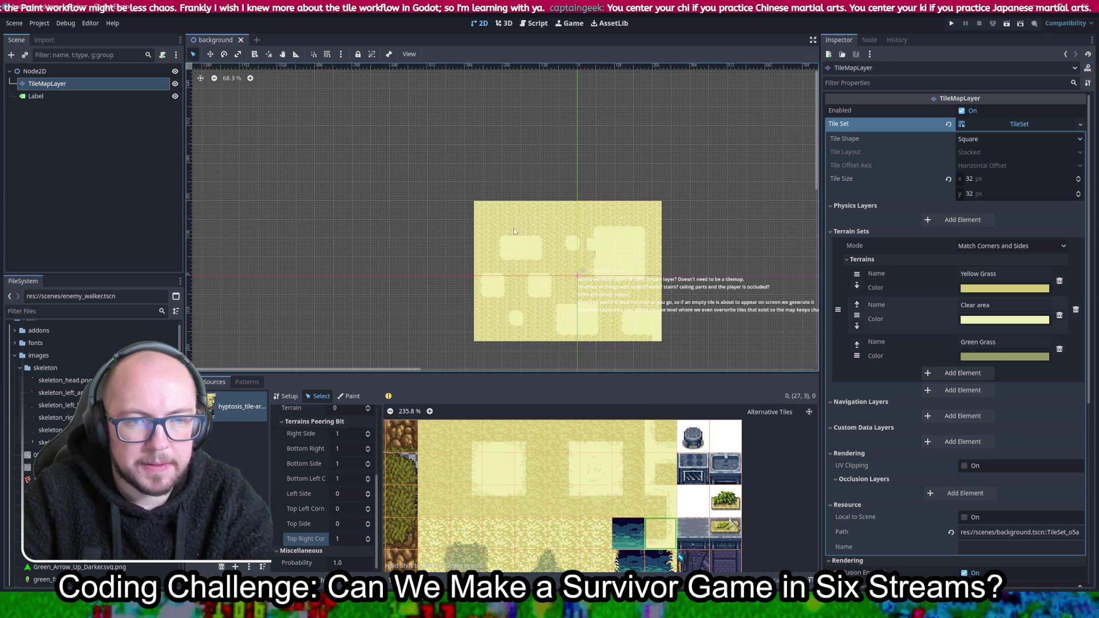
left_click(352, 400)
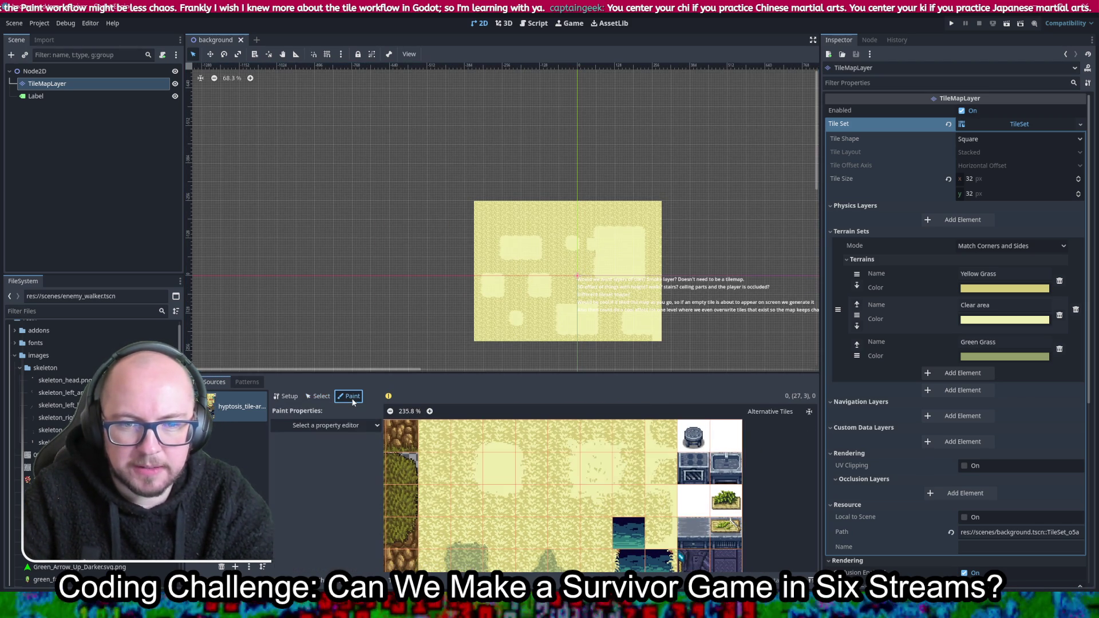
left_click(329, 428)
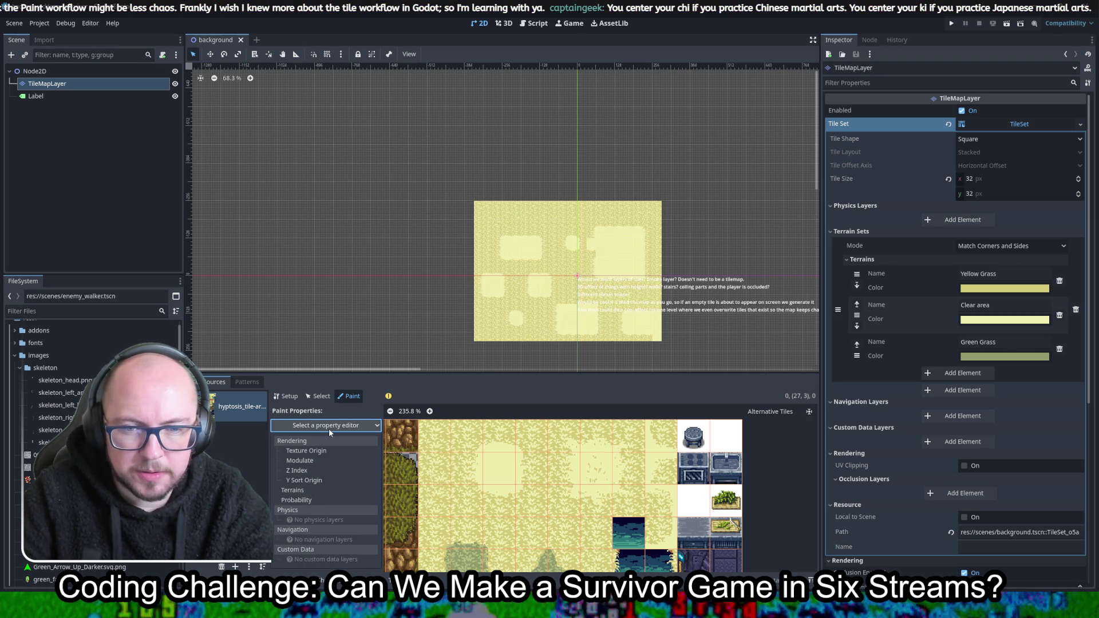
left_click(328, 428)
left_click(332, 427)
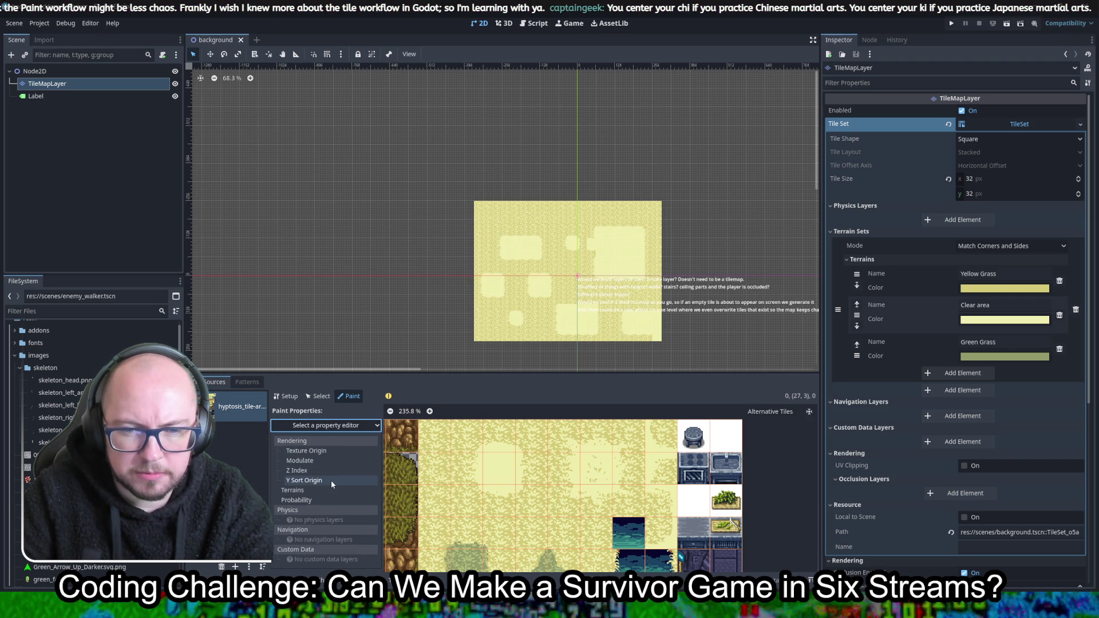
left_click(318, 398)
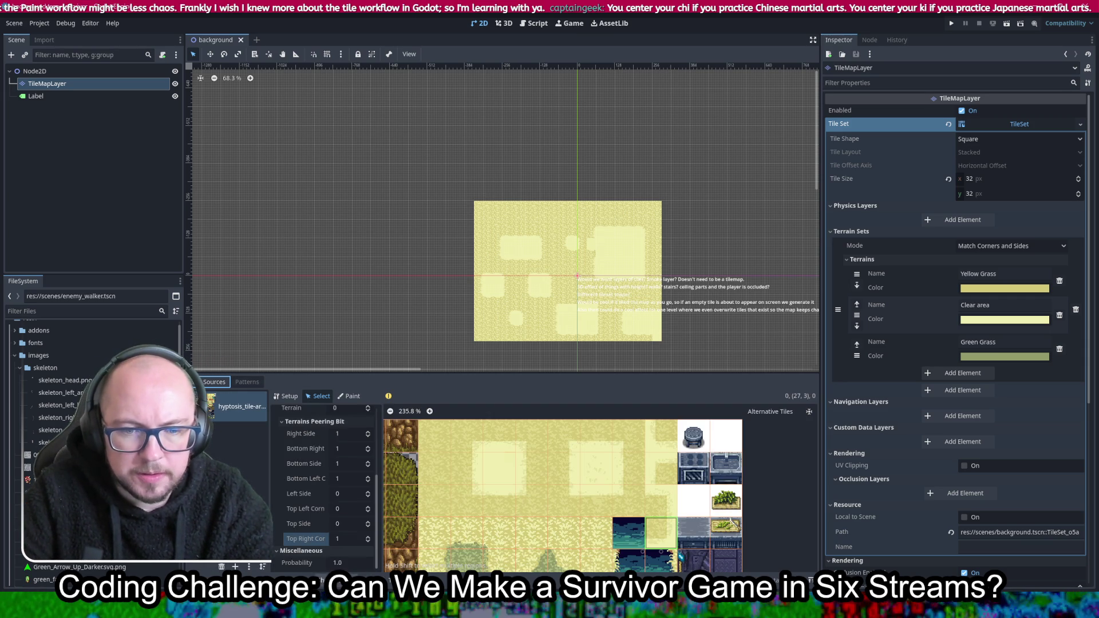
left_click(317, 390)
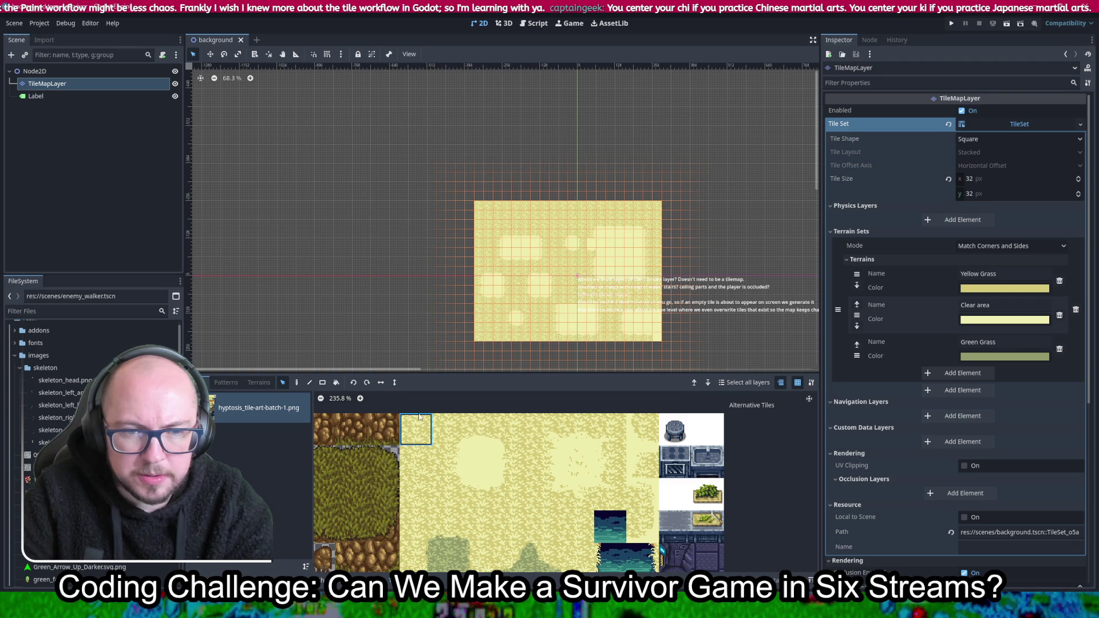
Look through the Clear area and Yellow Grass terrains, then erase every painted tile with a rectangle drag
left_click(259, 382)
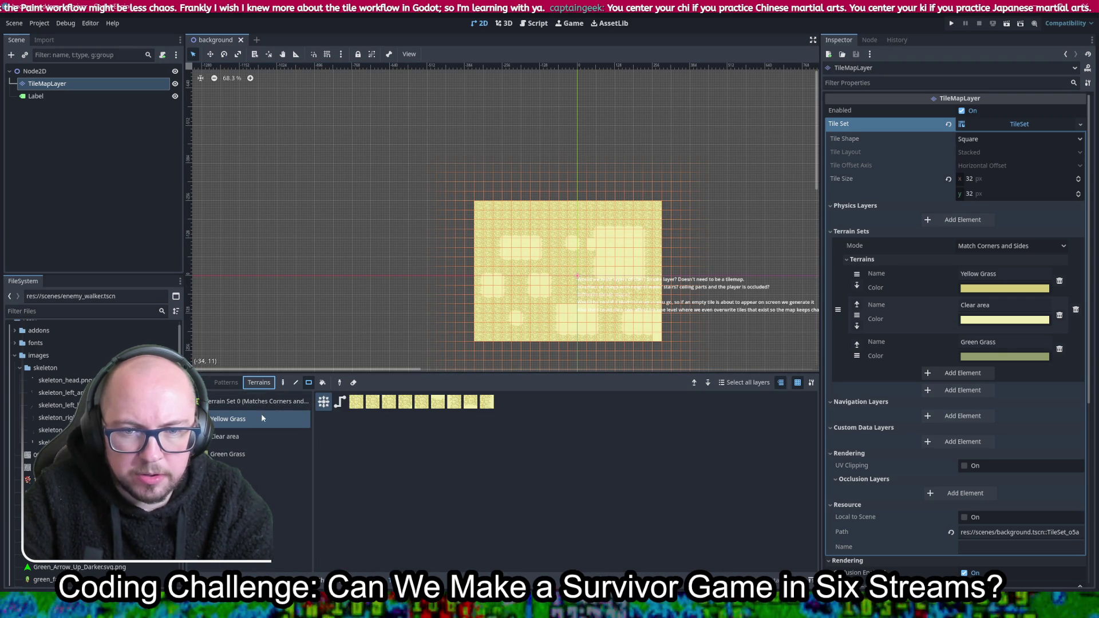
left_click(243, 434)
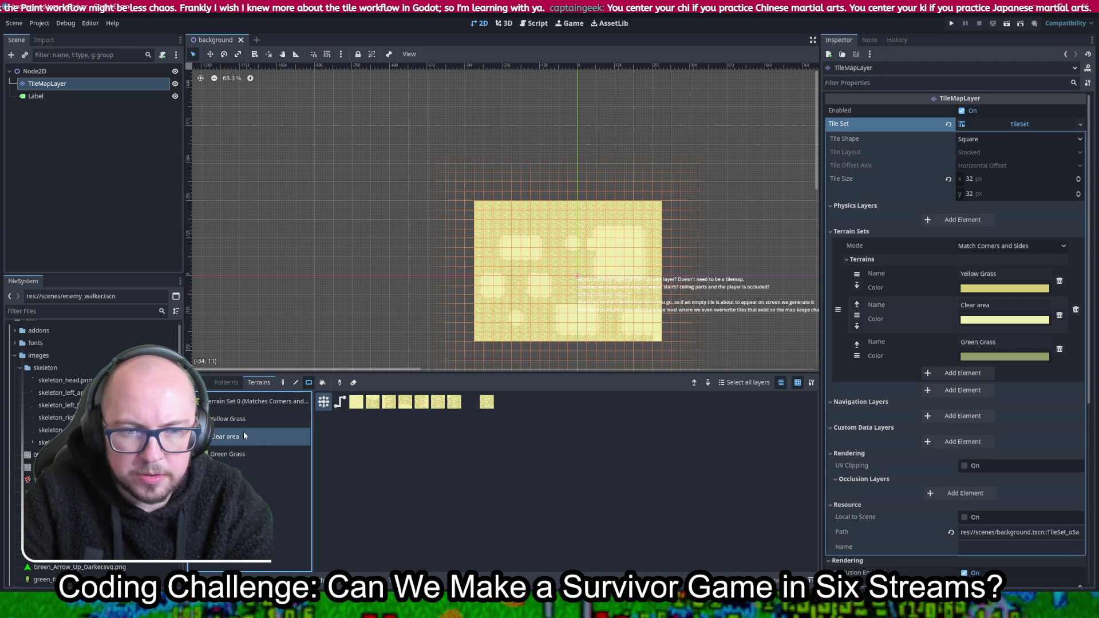
left_click(472, 405)
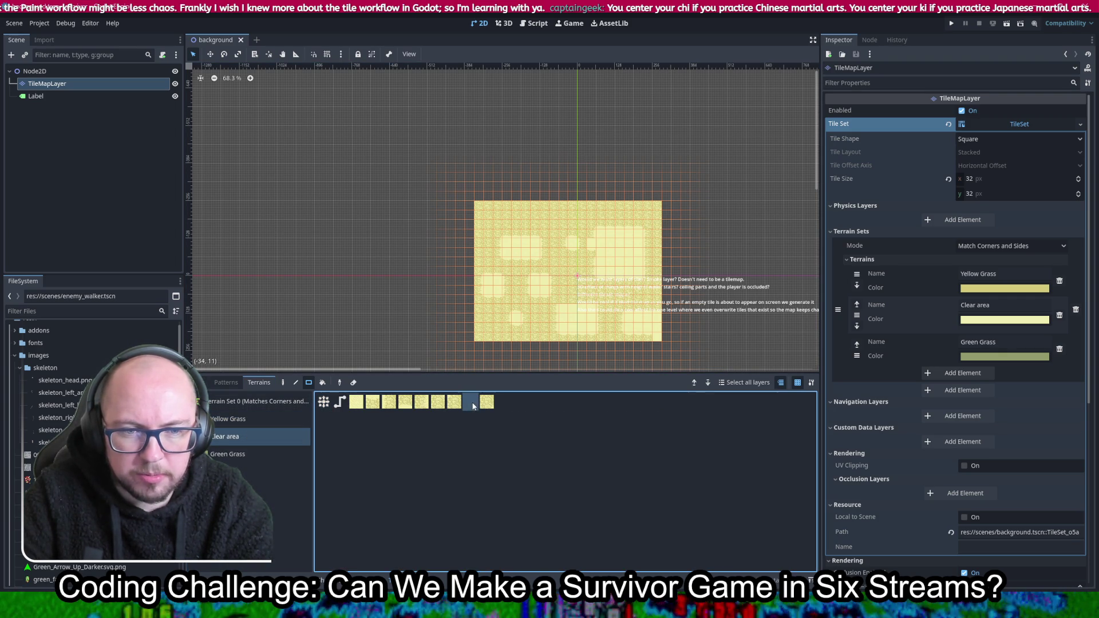
left_click(253, 424)
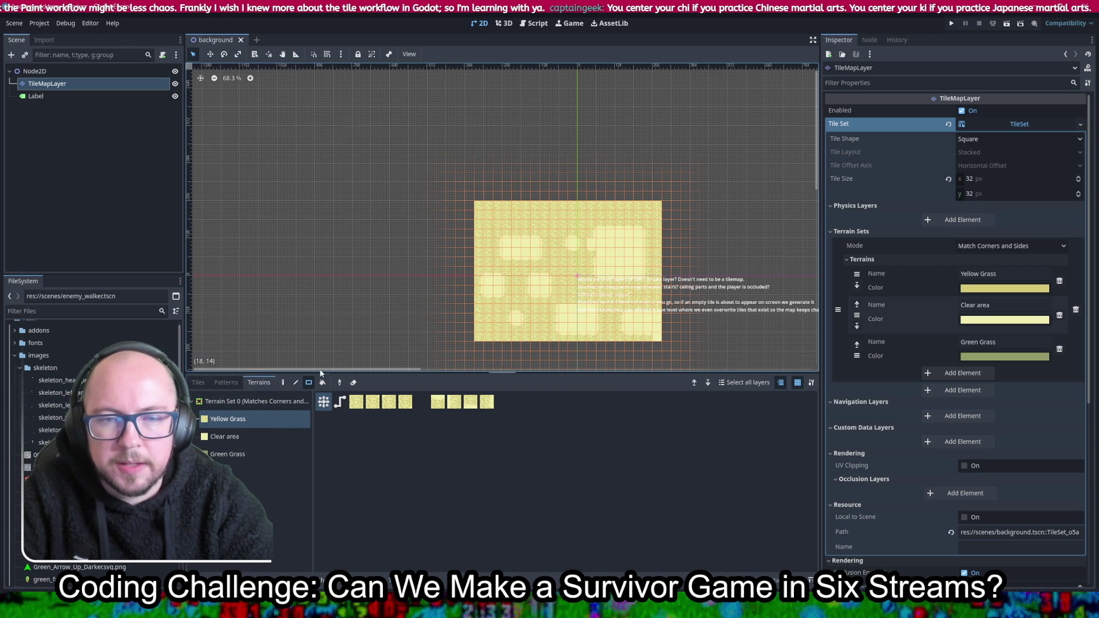
left_click(353, 383)
left_click_drag(417, 166, 737, 351)
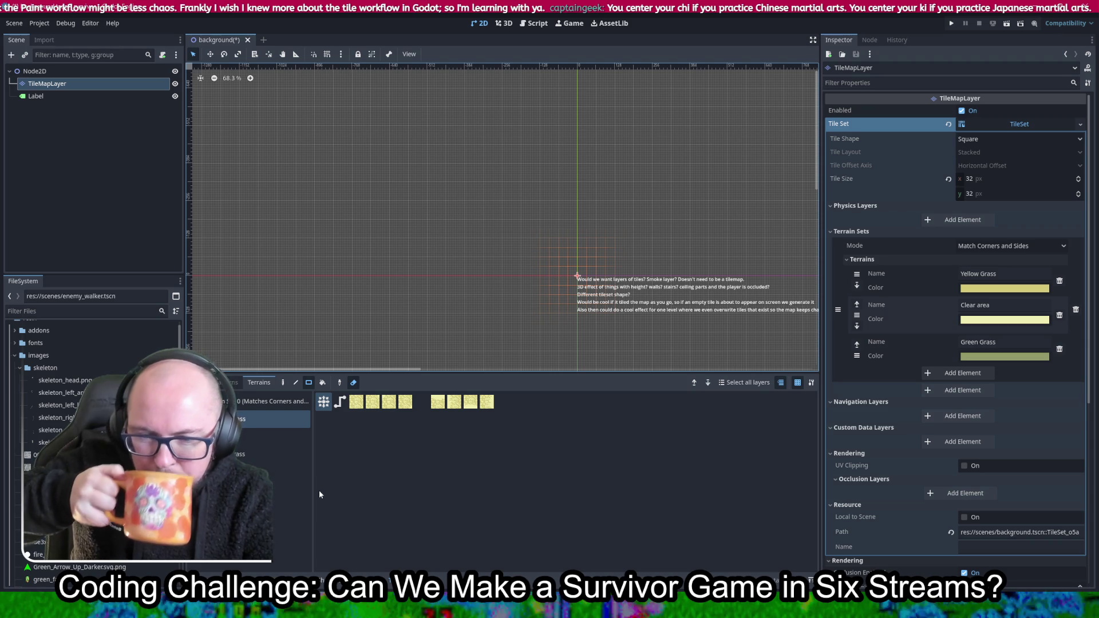
Erase the stray tiles and paint a Yellow Grass rectangle, filling its missing corner cell
left_click_drag(494, 193, 674, 332)
left_click(355, 382)
left_click_drag(465, 220, 558, 304)
scroll(503, 254, "up", 2)
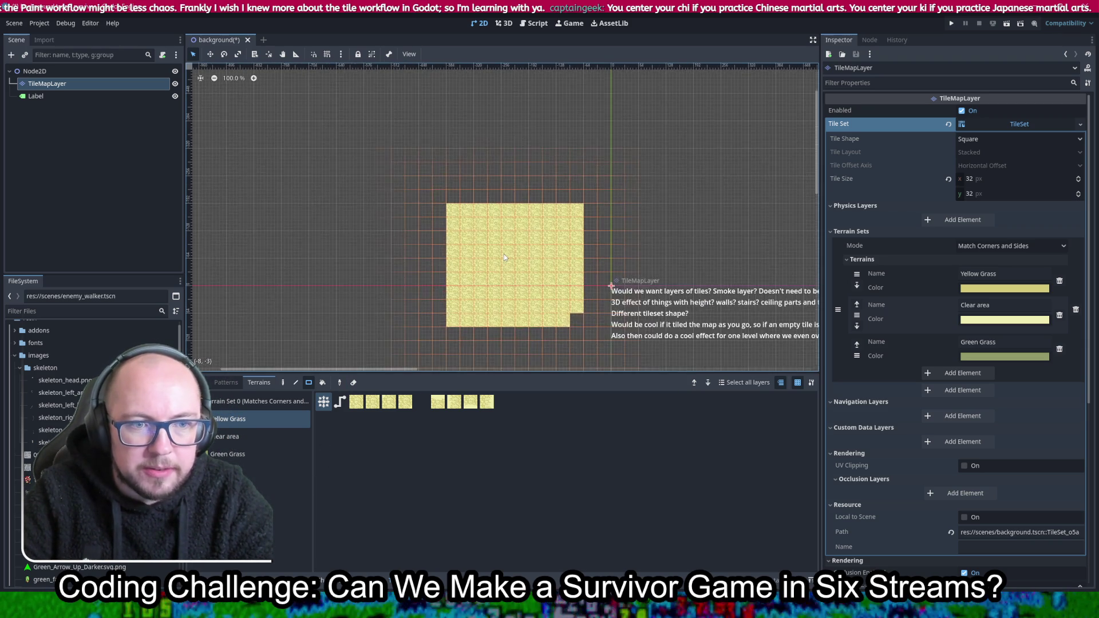
scroll(504, 254, "up", 2)
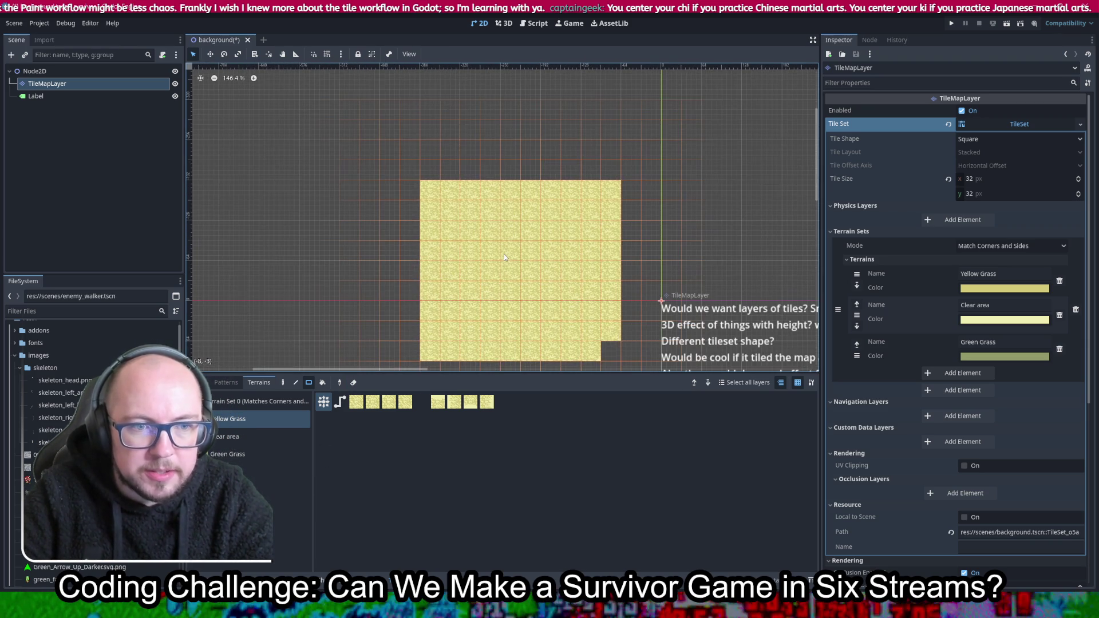
left_click(612, 351)
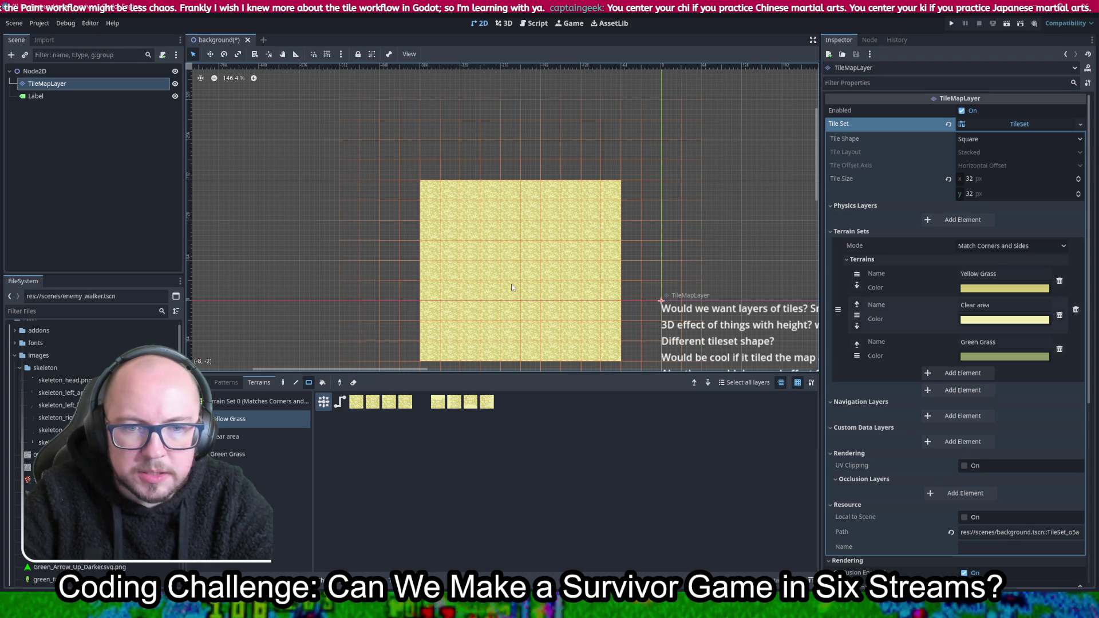
Paint a Clear area rectangle inside the grass block plus a small clearing at its upper right
left_click(223, 438)
left_click_drag(470, 234, 543, 284)
scroll(542, 225, "up", 2)
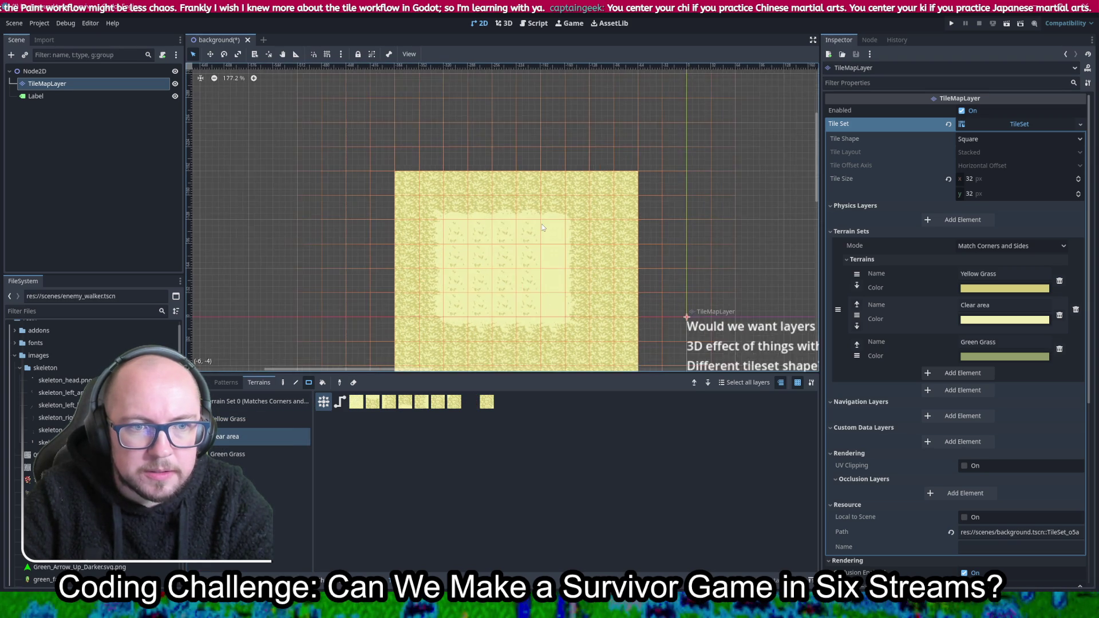
scroll(542, 227, "up", 1)
left_click_drag(582, 296, 593, 283)
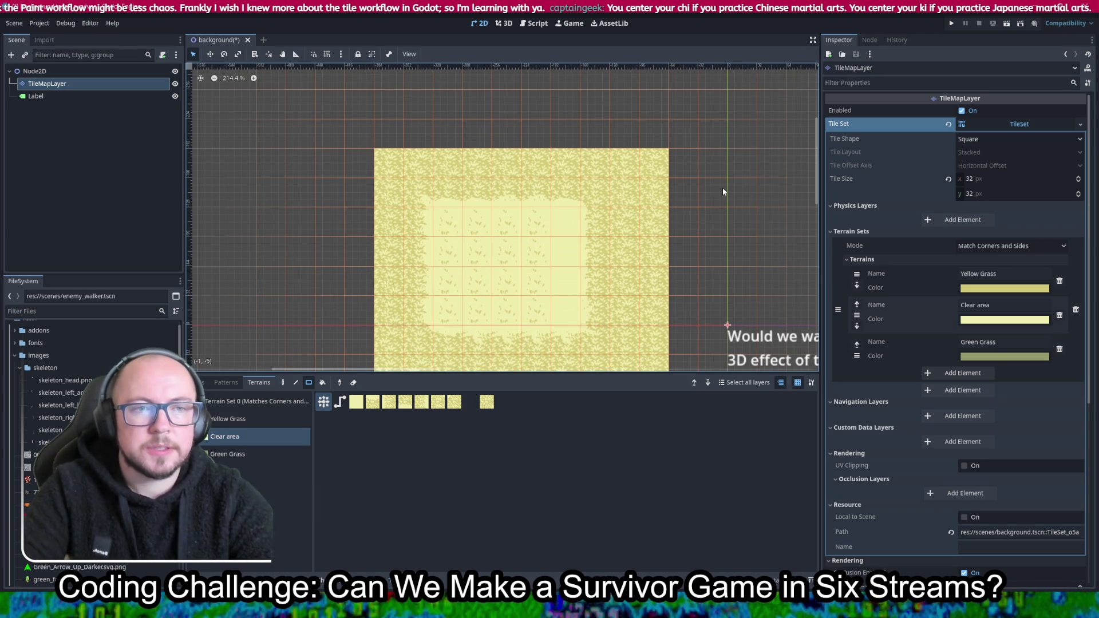
left_click(623, 193)
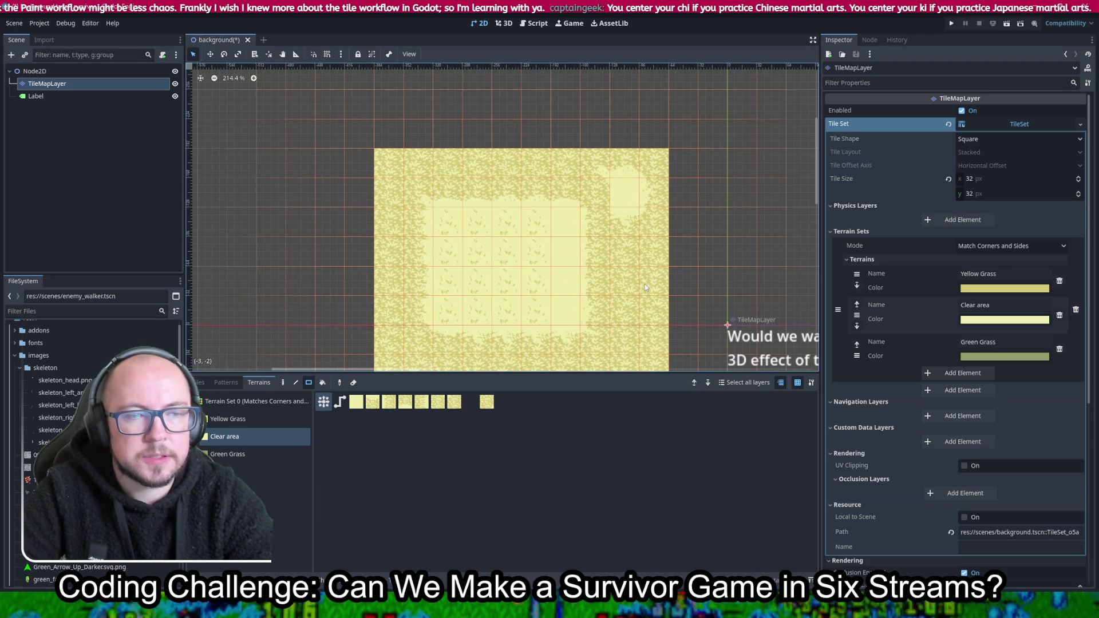
scroll(644, 285, "up", 4)
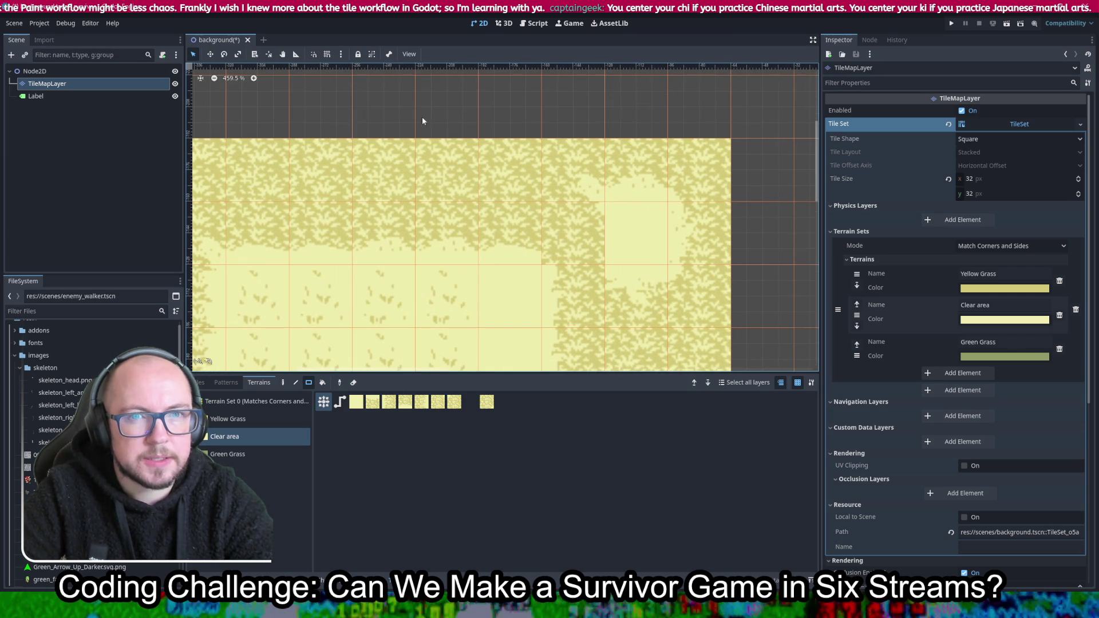
Hide the tile grid overlay and frame the whole tilemap in view
left_click(797, 384)
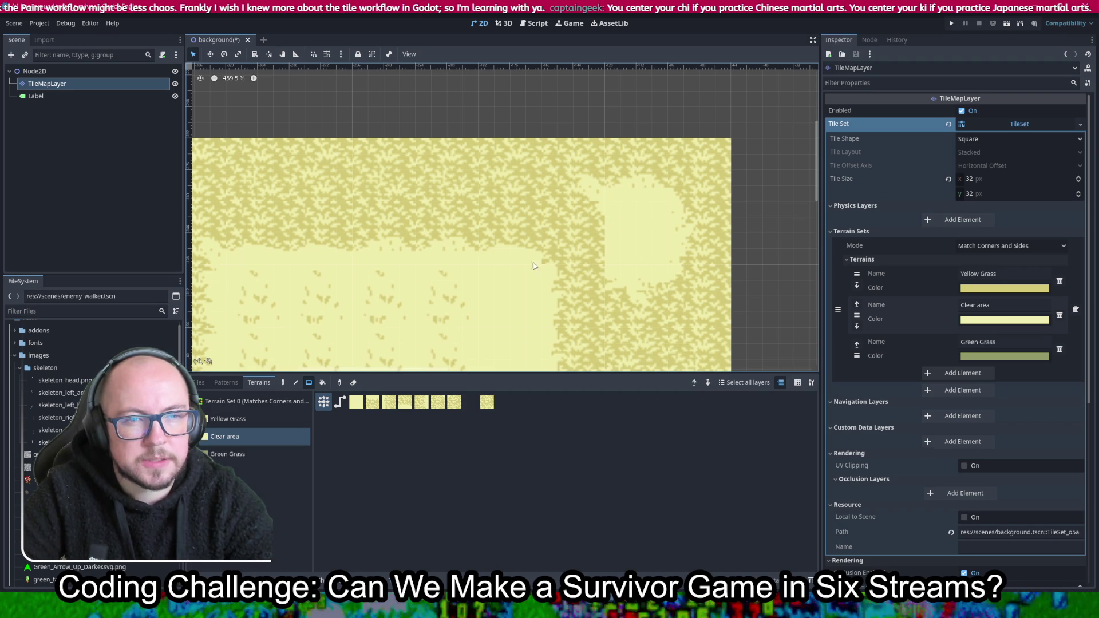
scroll(557, 252, "down", 4)
left_click_drag(507, 301, 533, 227)
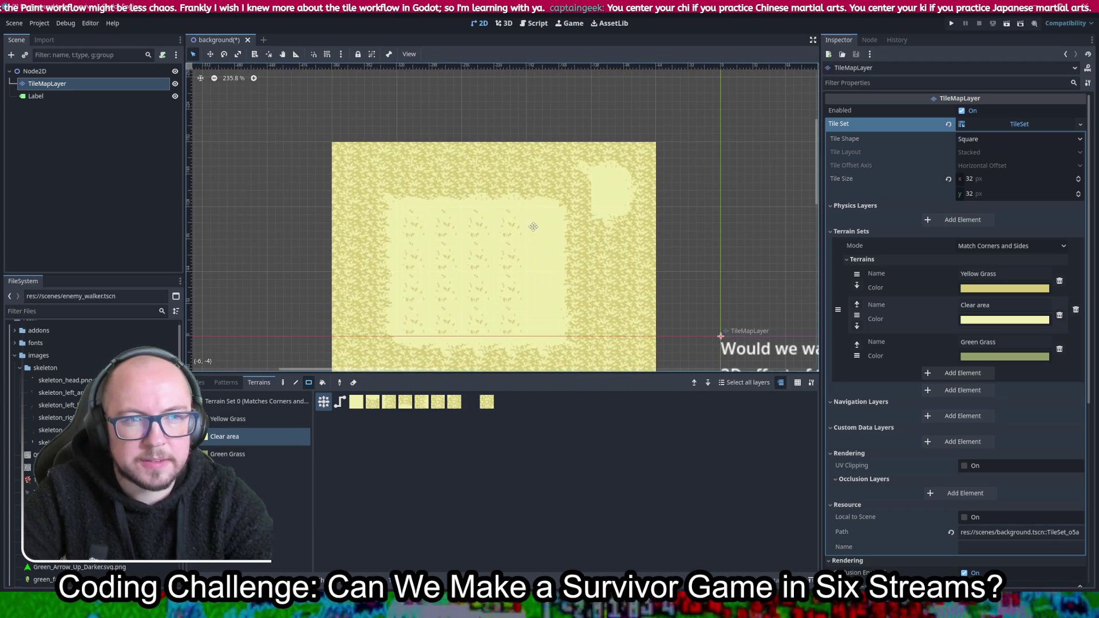
scroll(606, 210, "up", 2)
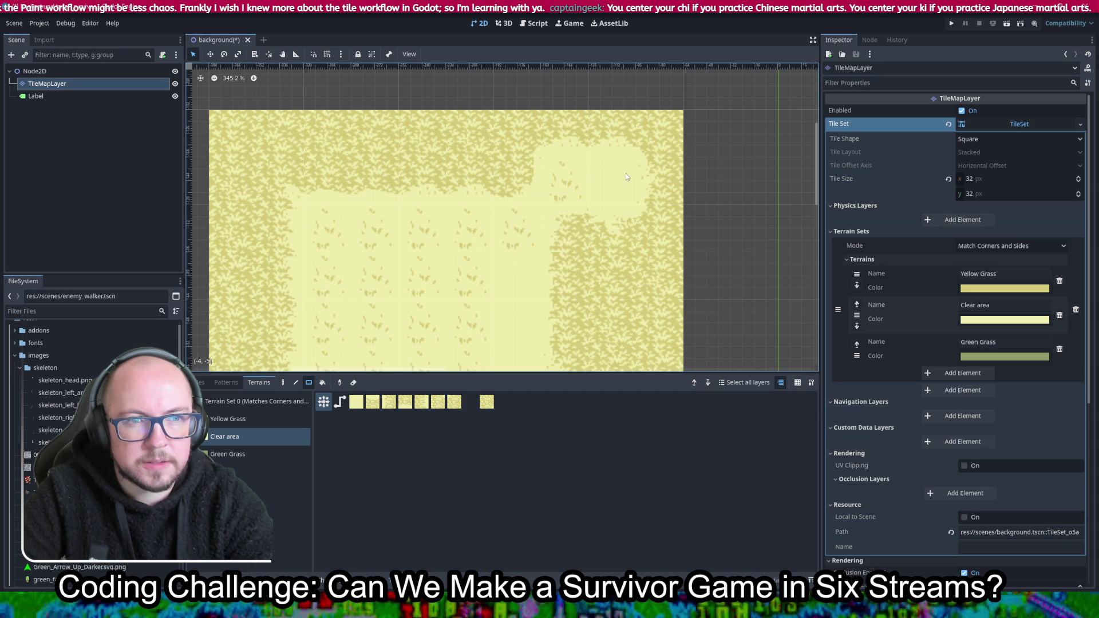
scroll(630, 171, "up", 4)
scroll(572, 157, "up", 2)
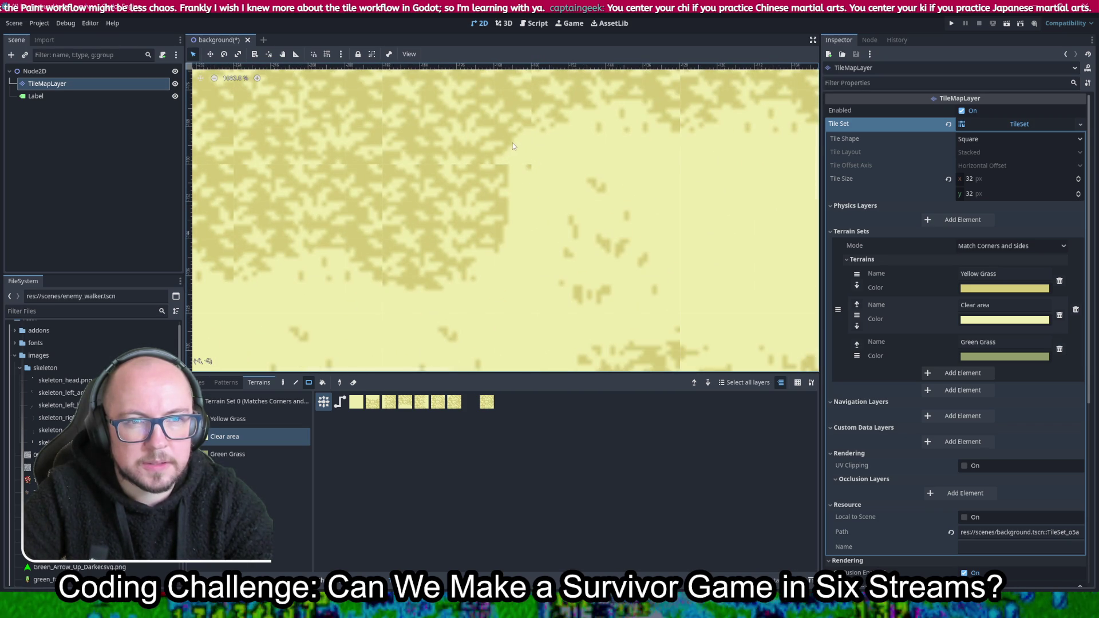
scroll(518, 152, "down", 5)
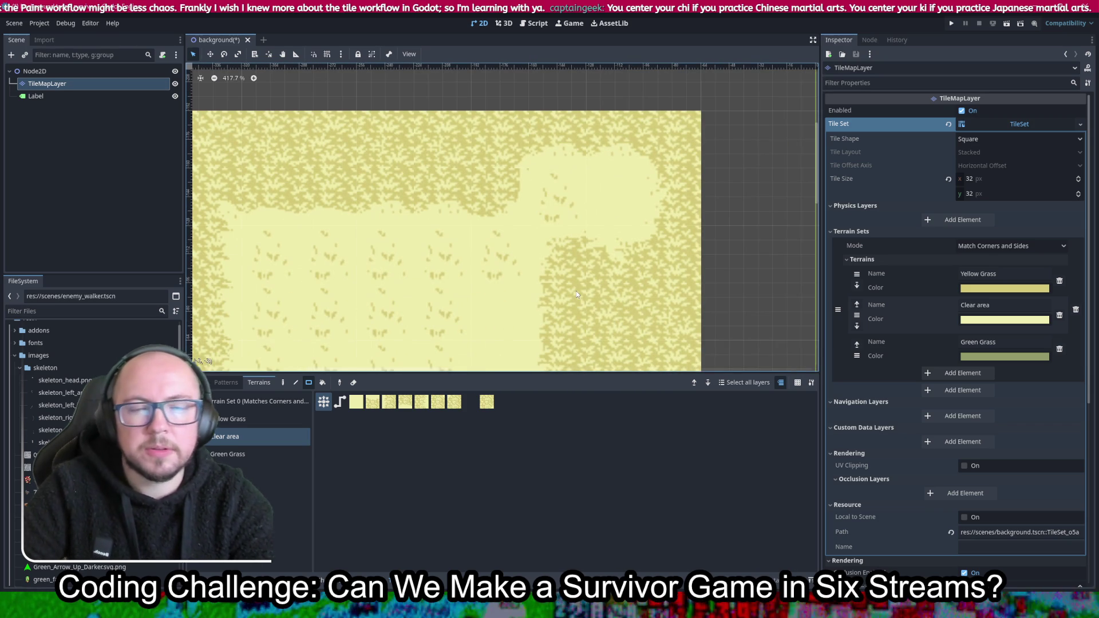
scroll(504, 242, "down", 4)
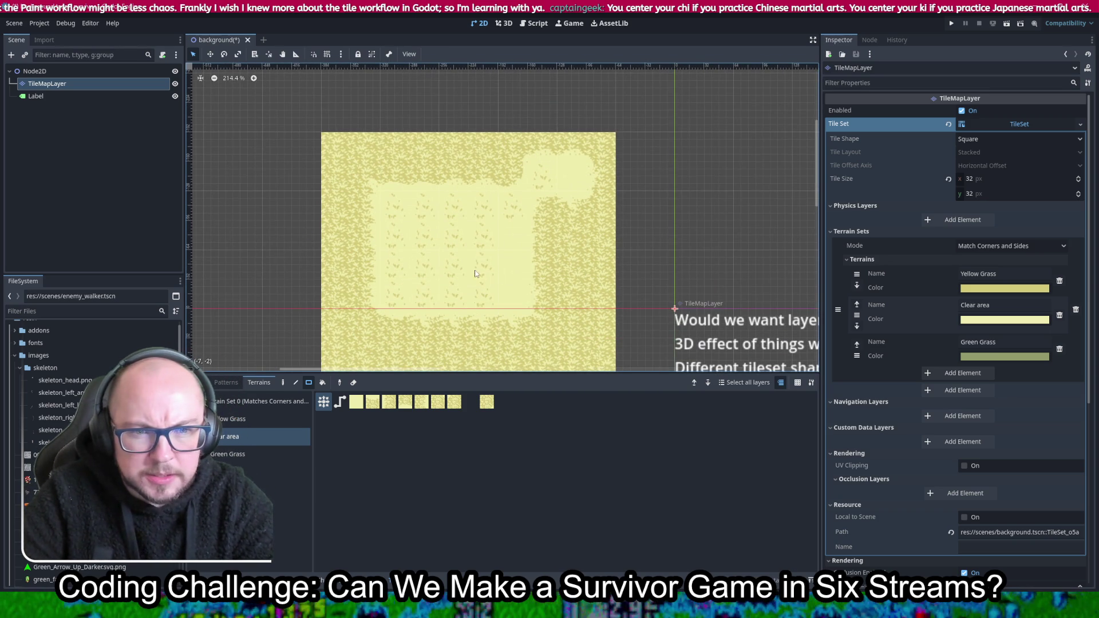
Paint a Clear area strip along the bottom and another patch above it, then return to the TileSet editor
scroll(475, 273, "down", 1)
scroll(442, 277, "down", 3)
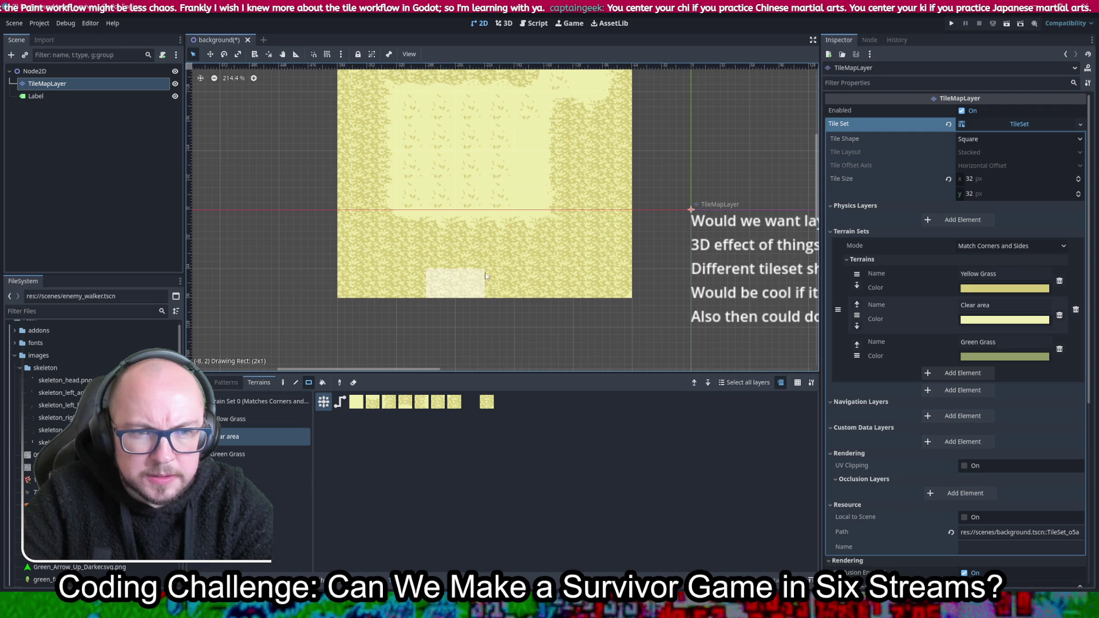
left_click_drag(480, 273, 518, 278)
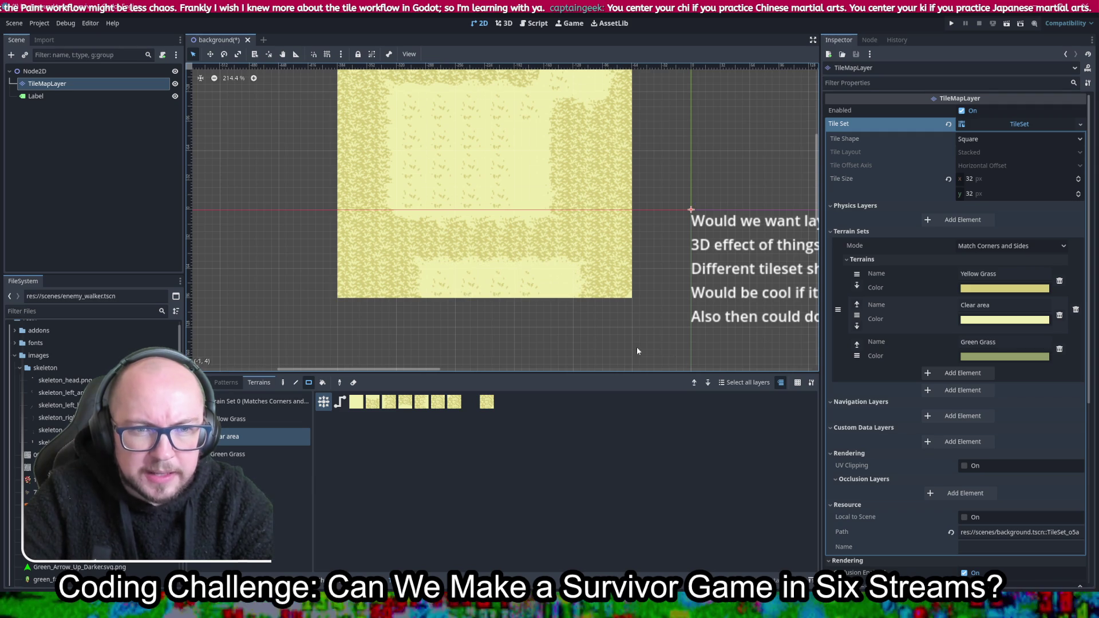
scroll(461, 282, "up", 4)
scroll(461, 292, "left", 5)
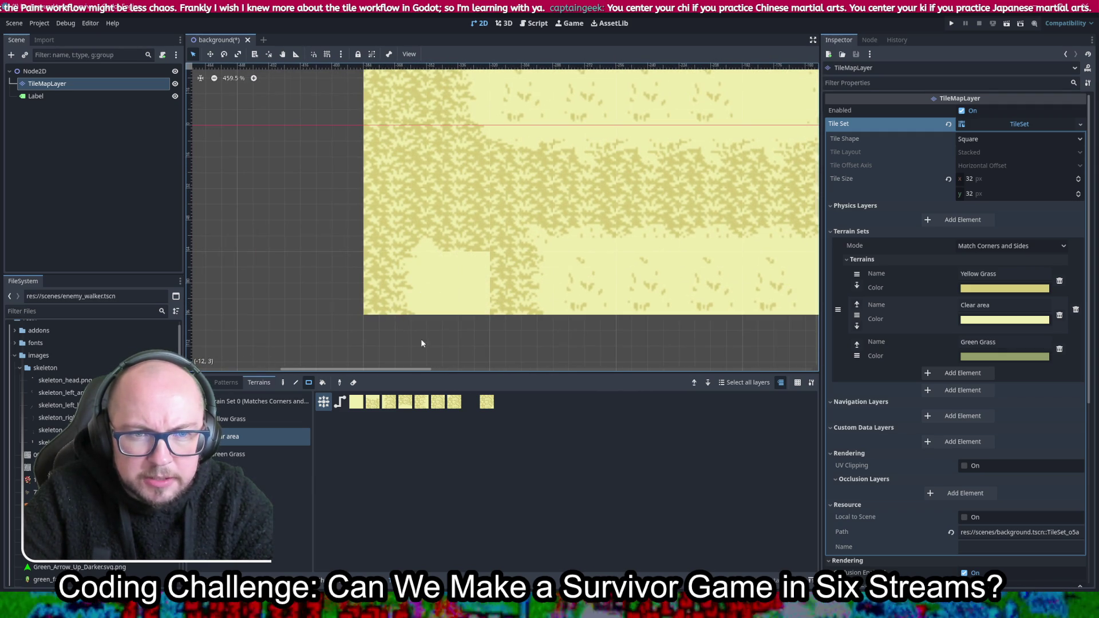
left_click(474, 235)
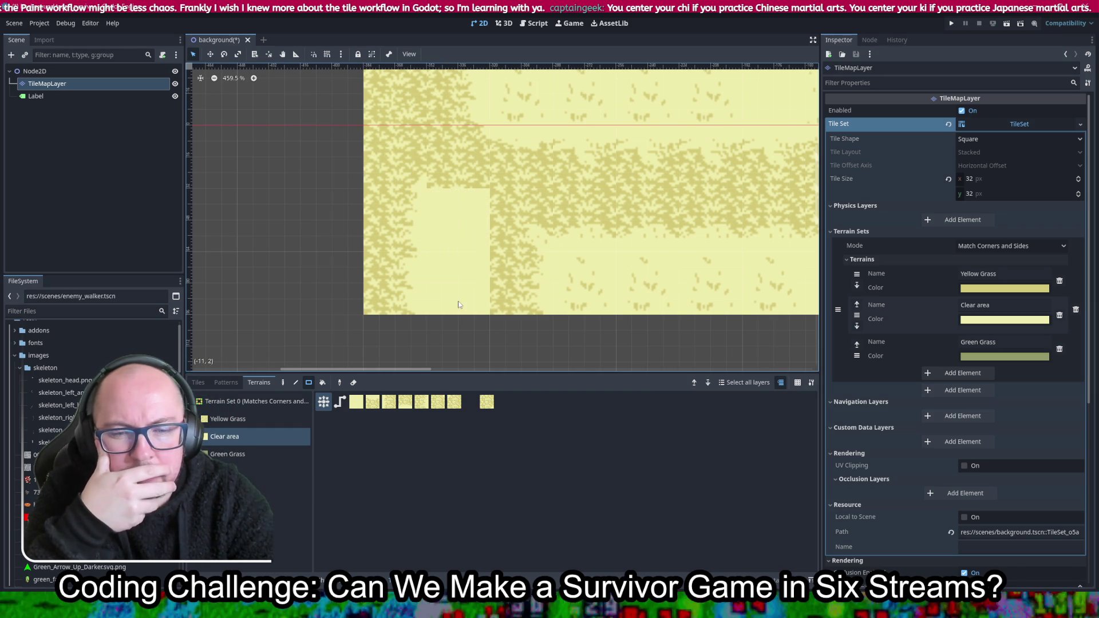
left_click(372, 580)
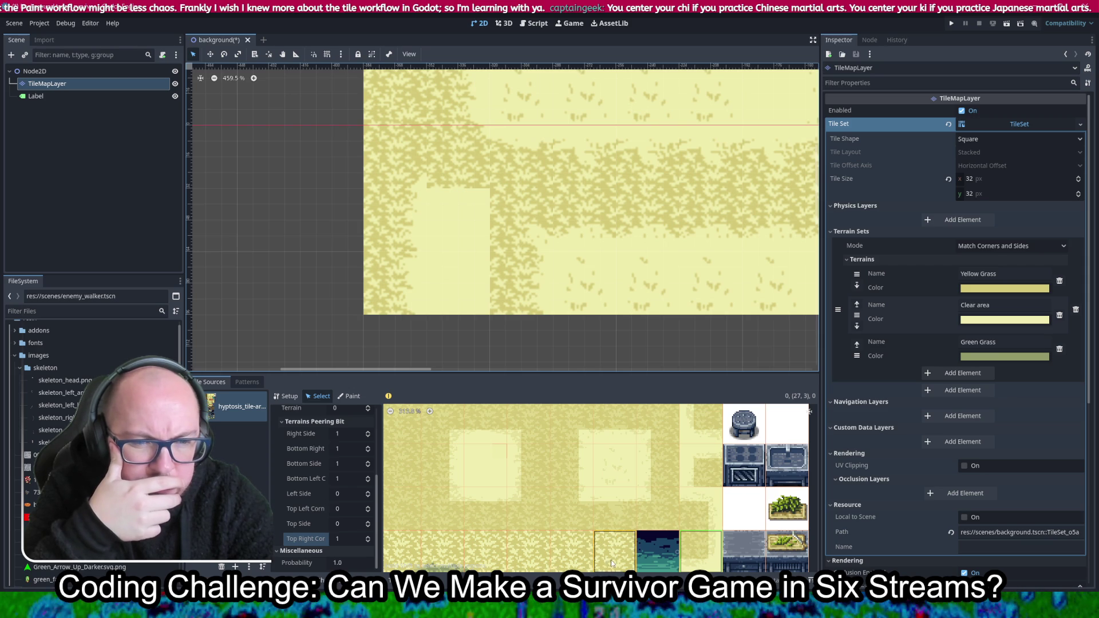
Pan and zoom around the tilemap to inspect the grass edge transitions, then bring up the grid options
mouse_move(678, 500)
left_mouse_down()
mouse_move(626, 521)
mouse_move(636, 522)
left_mouse_up()
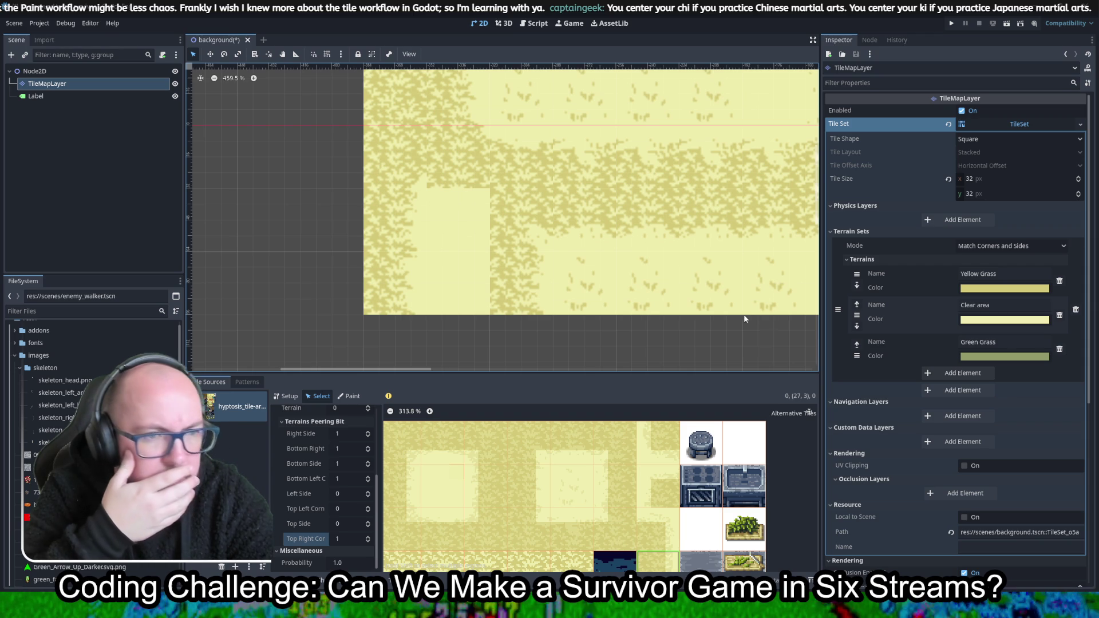
scroll(501, 207, "up", 5)
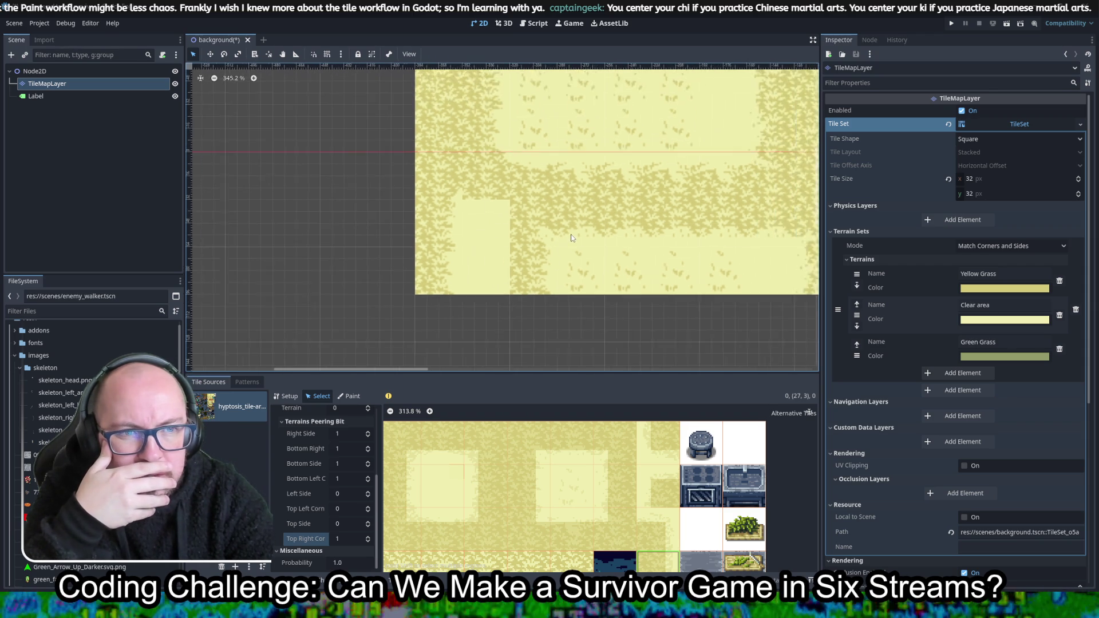
scroll(577, 251, "down", 2)
scroll(557, 260, "up", 8)
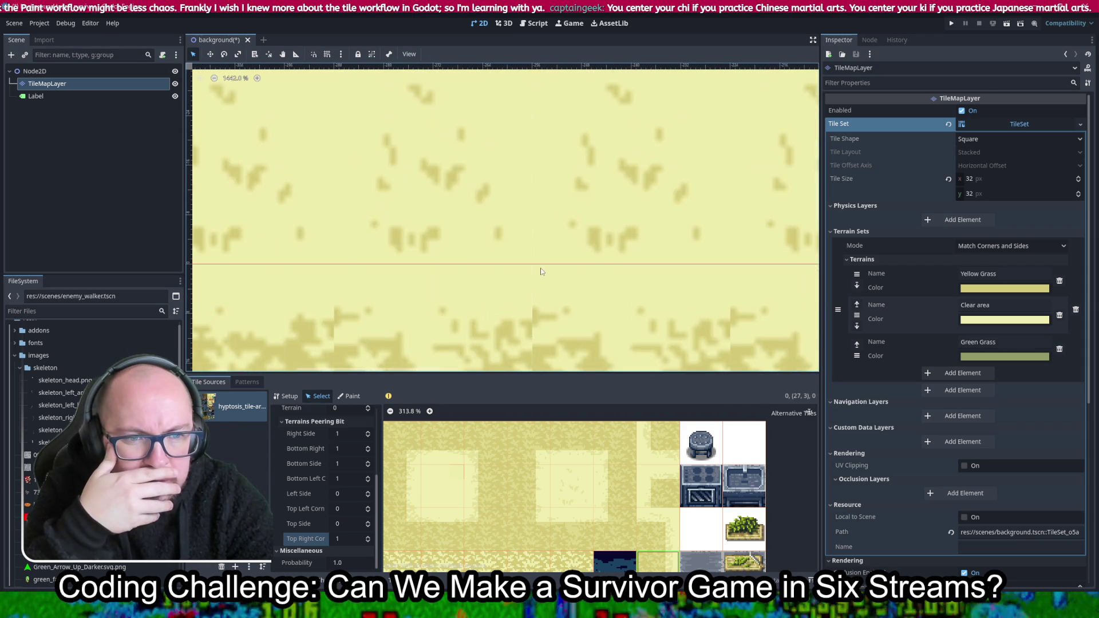
mouse_move(540, 268)
left_mouse_down()
mouse_move(601, 207)
mouse_move(606, 264)
left_mouse_up()
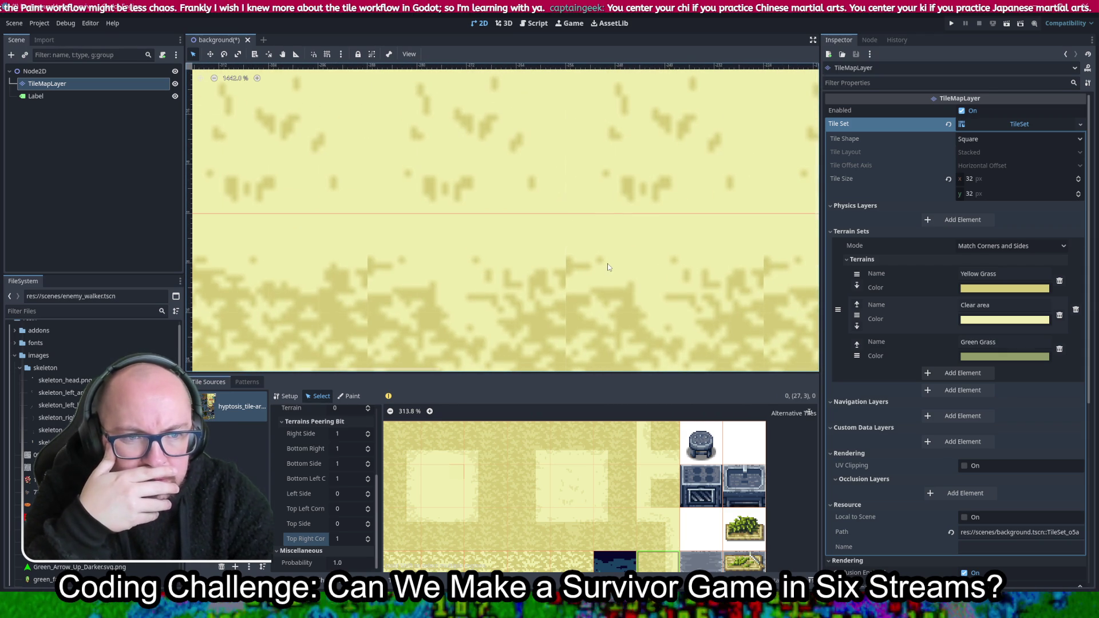
scroll(607, 263, "down", 3)
mouse_move(633, 314)
left_mouse_down()
mouse_move(647, 140)
mouse_move(645, 228)
left_mouse_up()
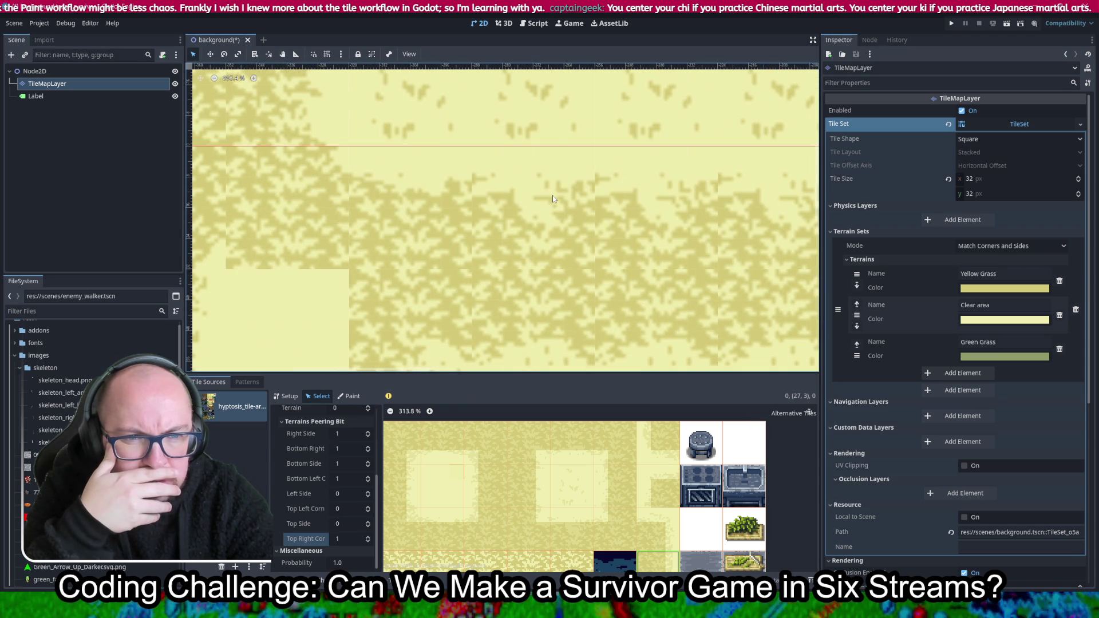
scroll(543, 290, "up", 2)
scroll(543, 290, "up", 2)
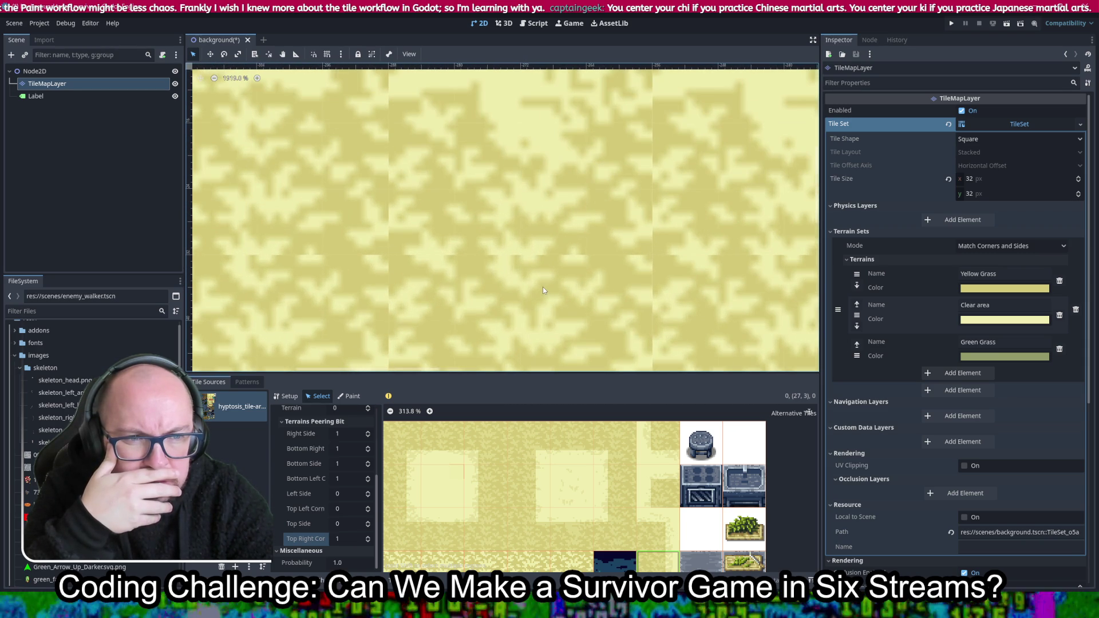
left_click_drag(703, 232, 634, 307)
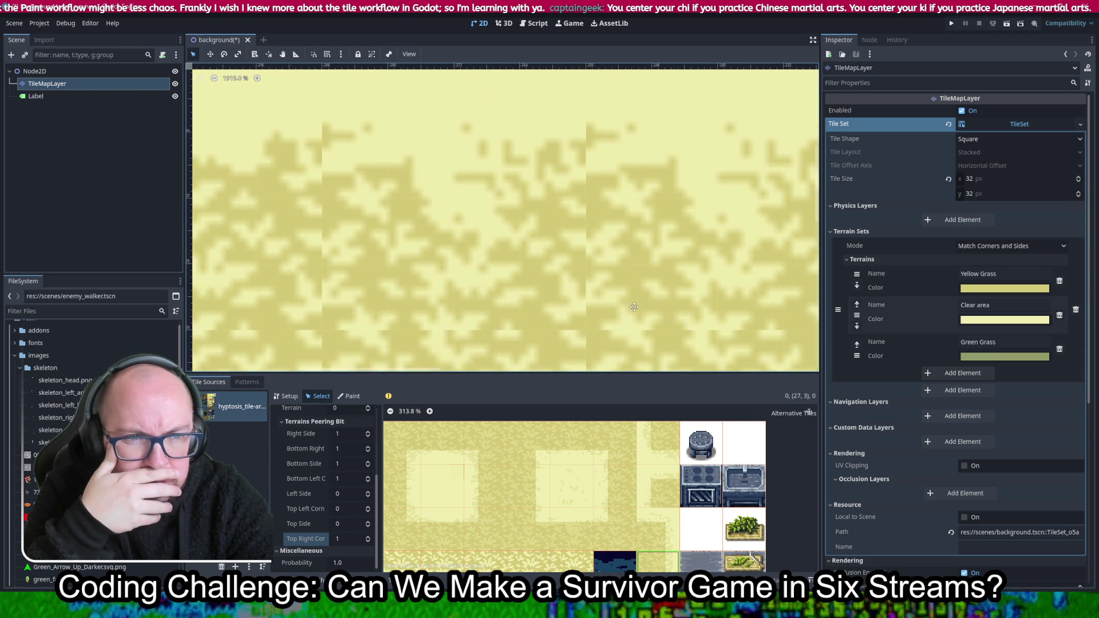
scroll(637, 254, "down", 2)
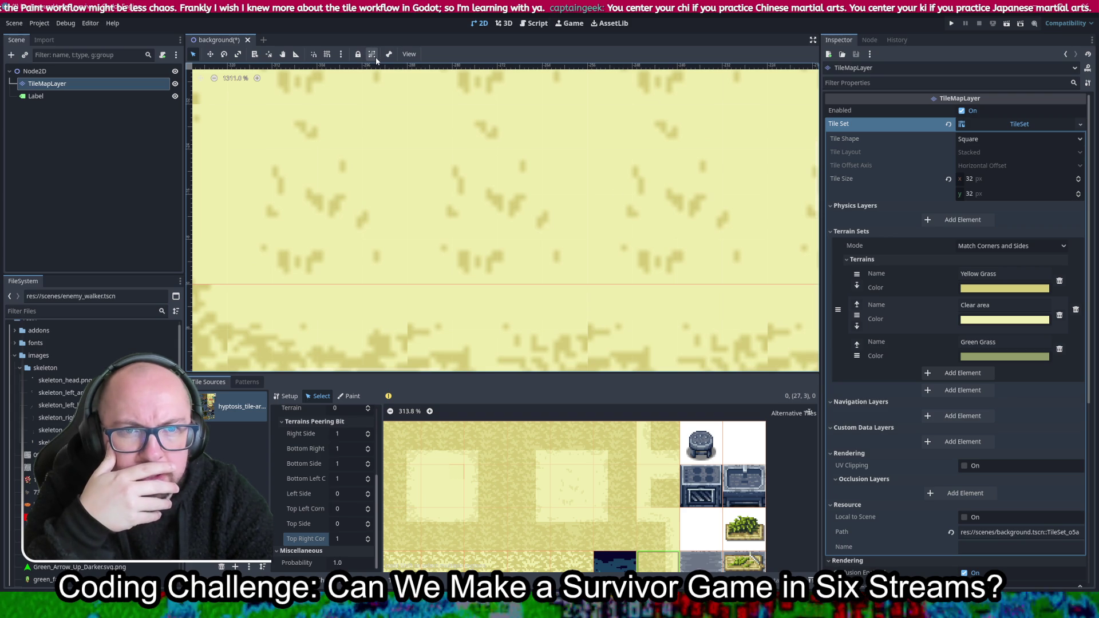
left_click(409, 54)
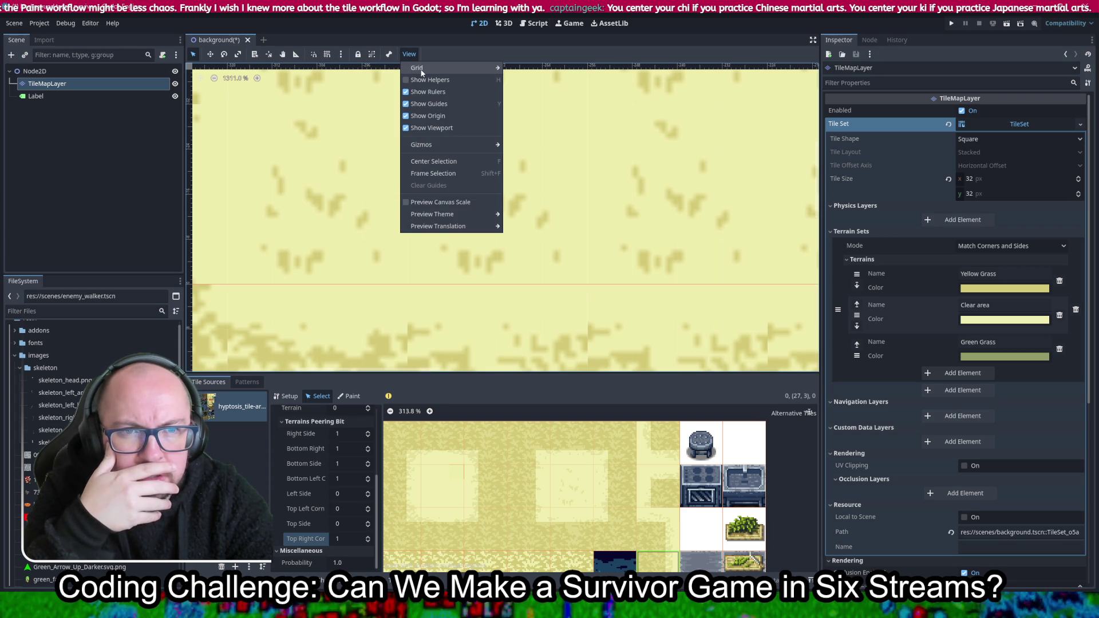
Hide the canvas grid via View > Grid, then zoom out and center the whole grass patch
mouse_move(421, 71)
left_click(541, 91)
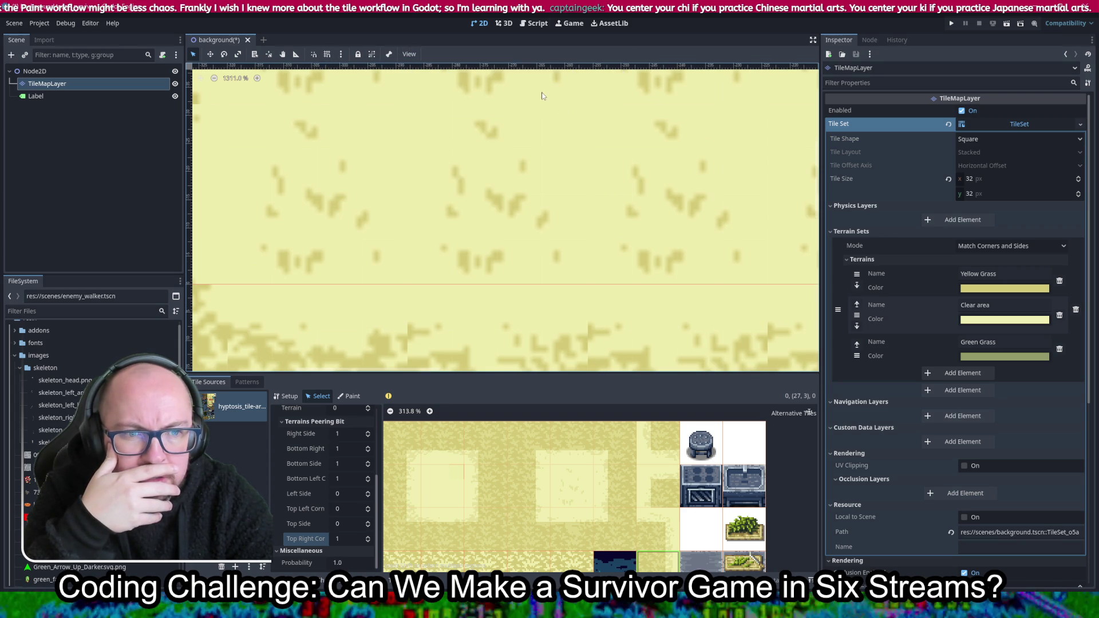
scroll(659, 330, "down", 2)
scroll(626, 217, "down", 1)
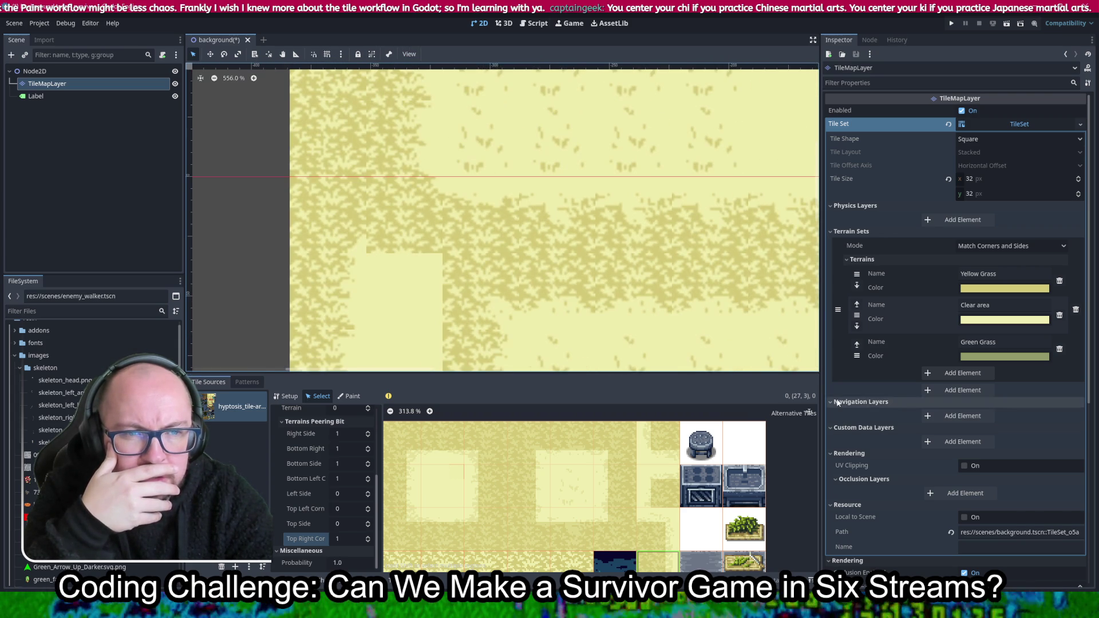
scroll(626, 256, "down", 3)
scroll(651, 251, "down", 1)
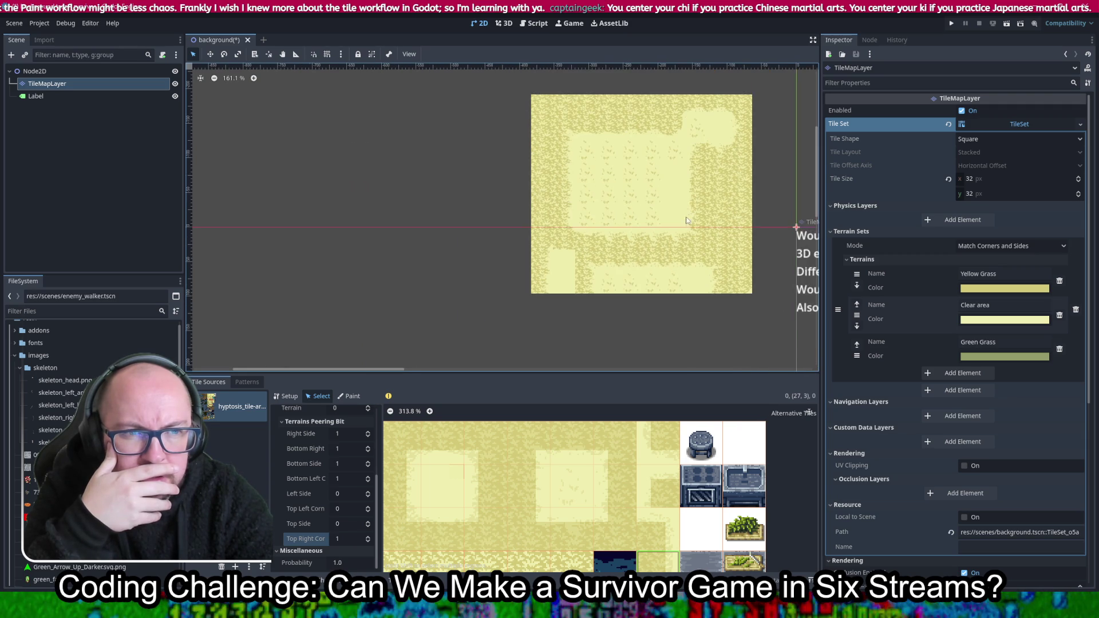
left_click_drag(686, 218, 641, 262)
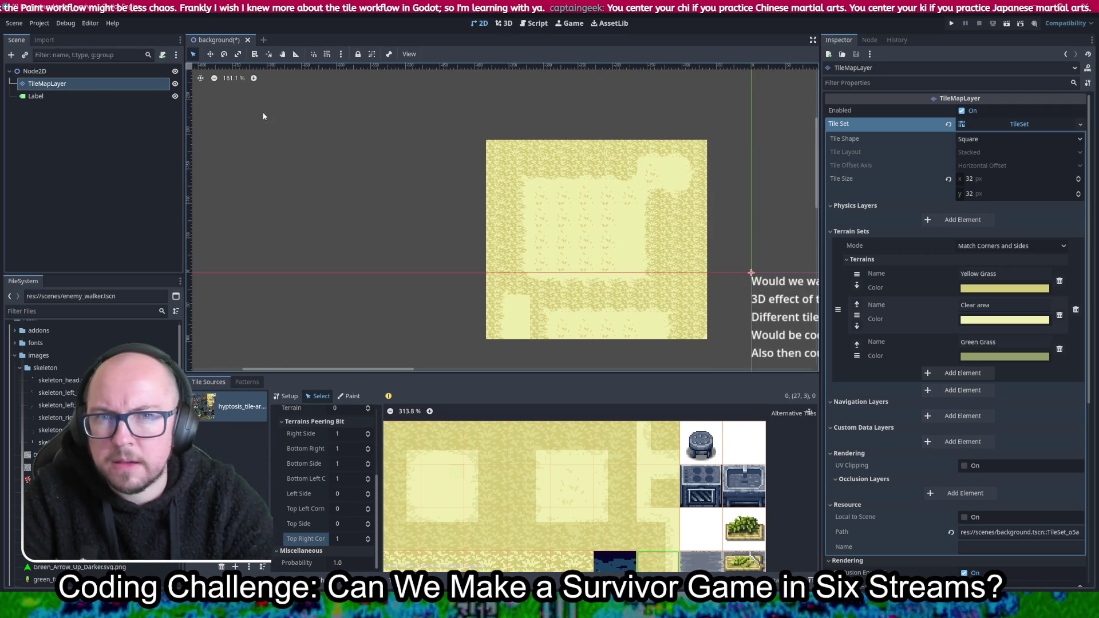
left_click(48, 84)
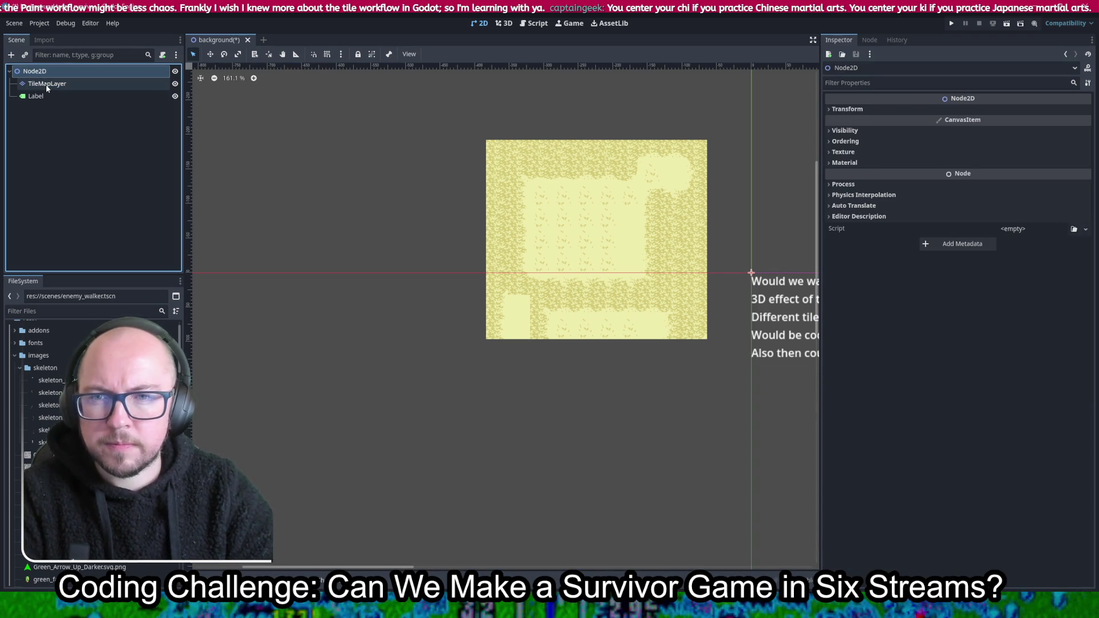
Make TileMapLayer the scene root and move Label directly under it
right_click(46, 85)
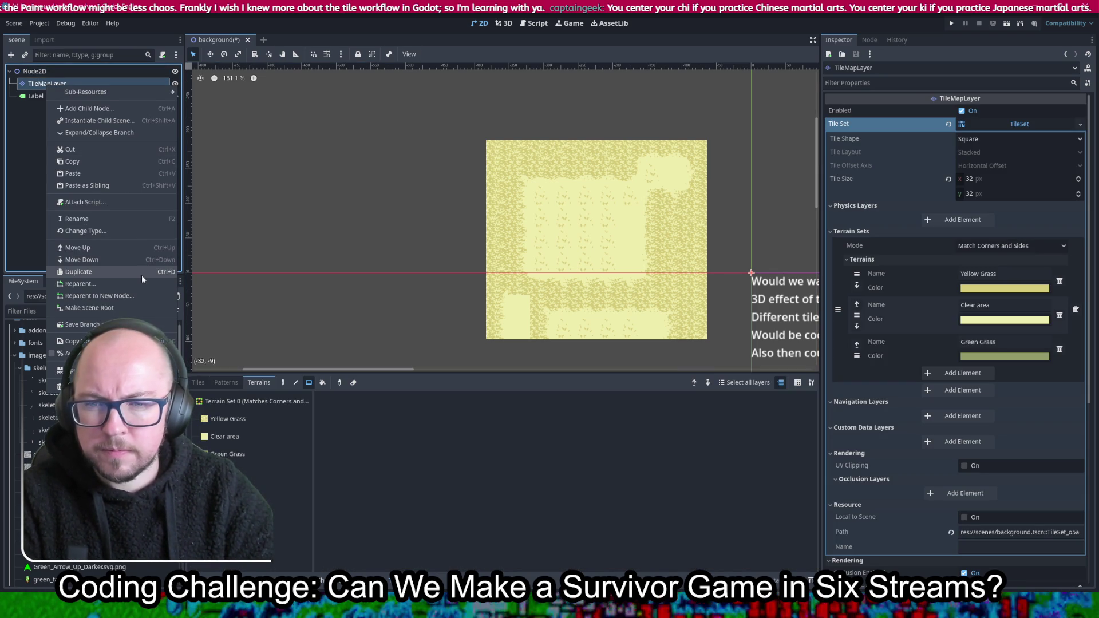
left_click(122, 309)
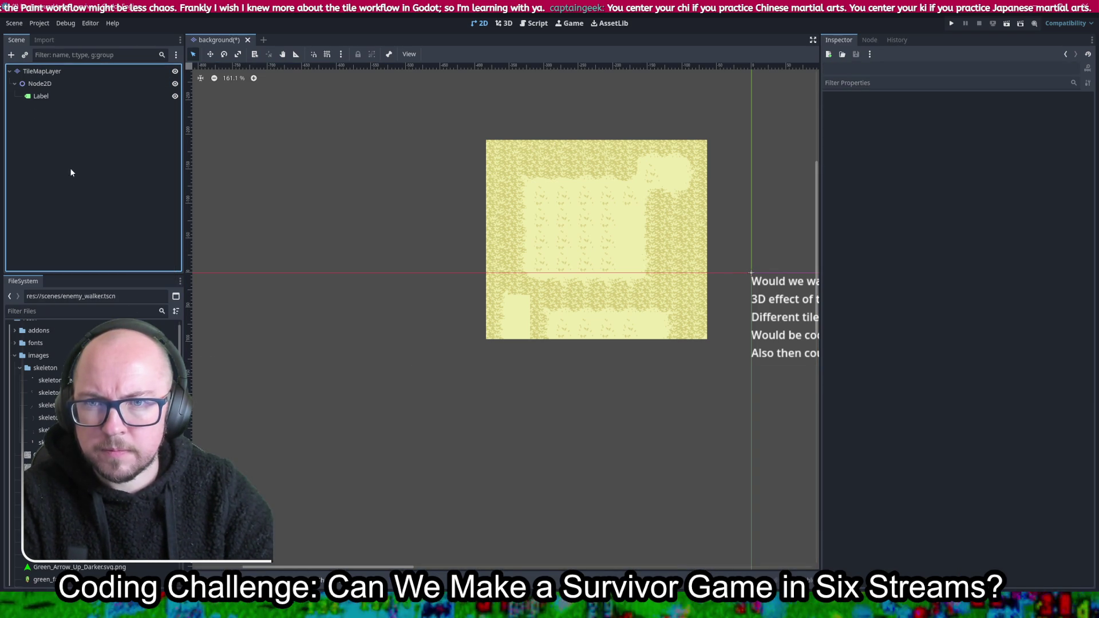
left_click_drag(40, 95, 43, 80)
Delete the old Node2D node and save the background scene
left_click(40, 96)
key("Delete")
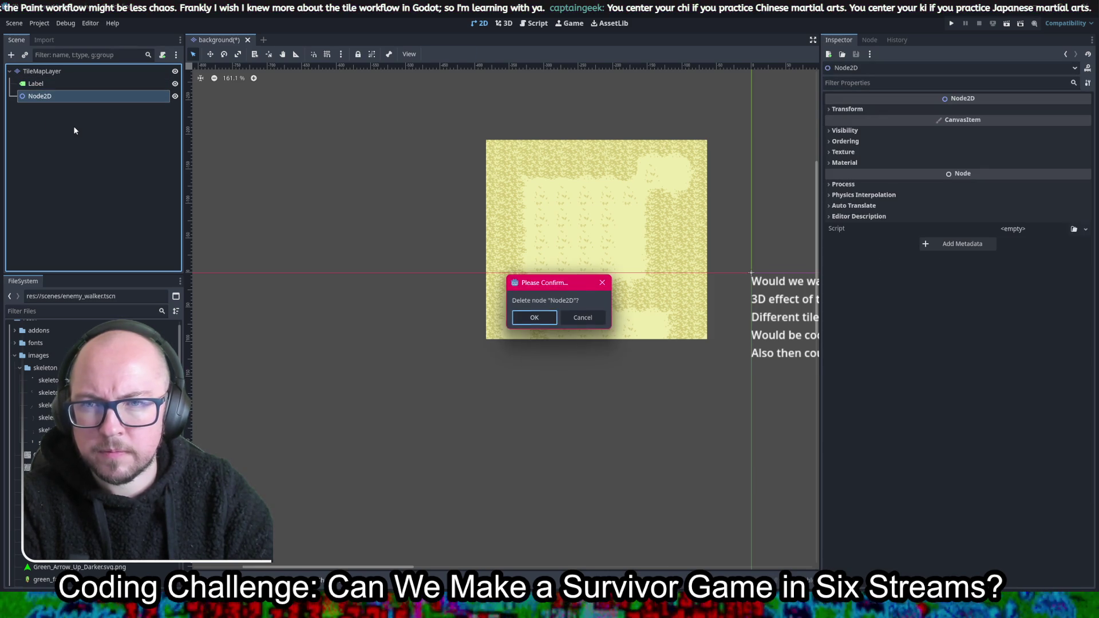
key("Return")
key("ctrl+s")
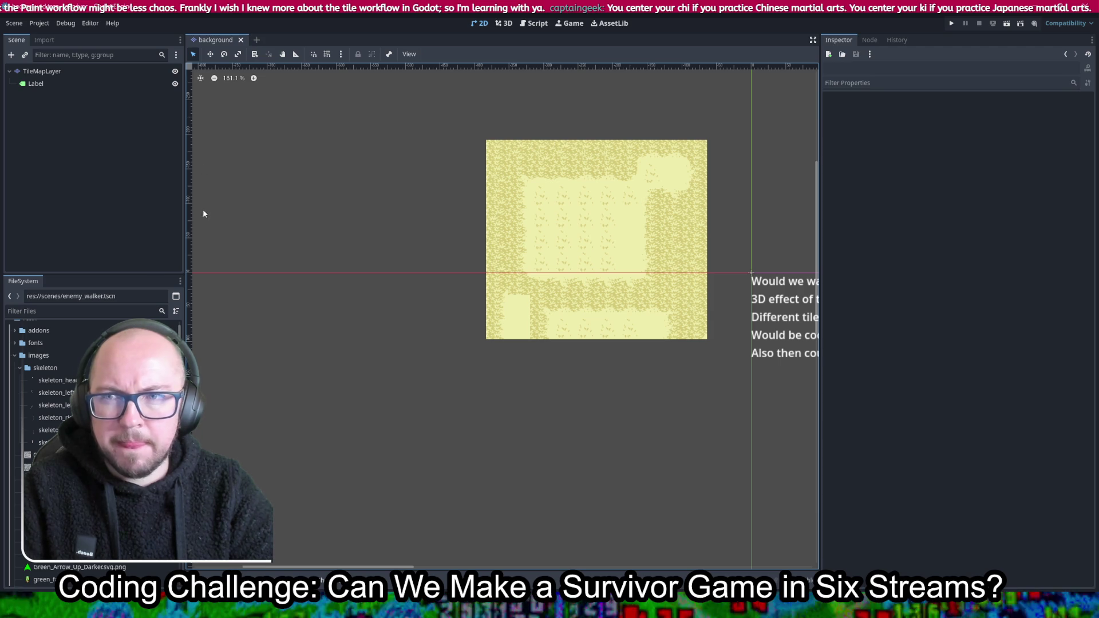
scroll(97, 441, "down", 10)
scroll(97, 441, "down", 5)
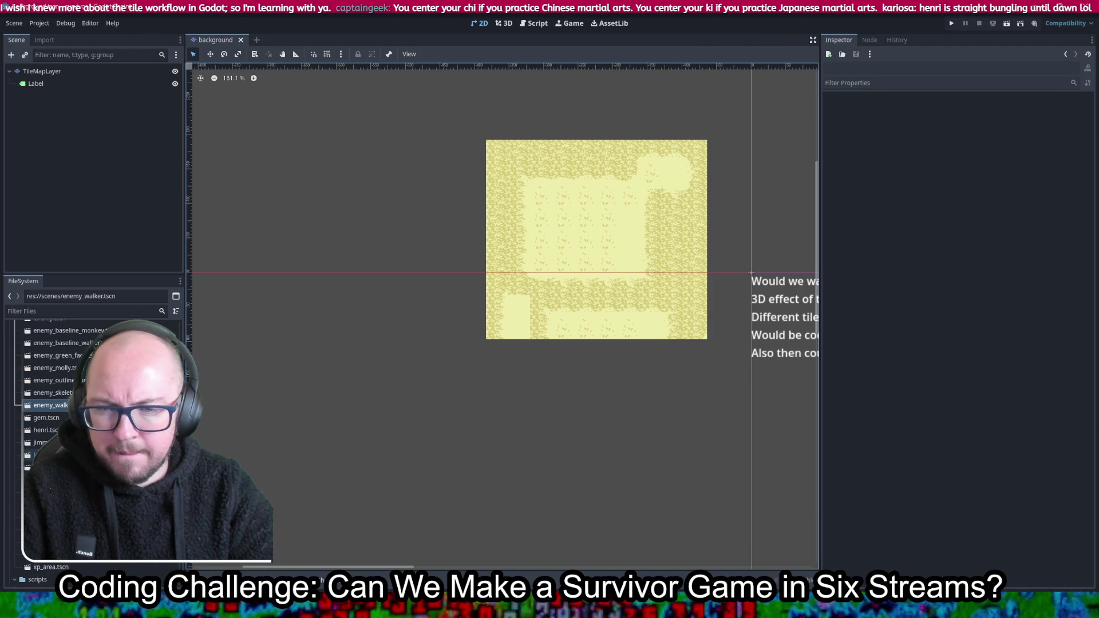
Open level.tscn, hide the cobblestone Background node, and save the level
double_click(46, 455)
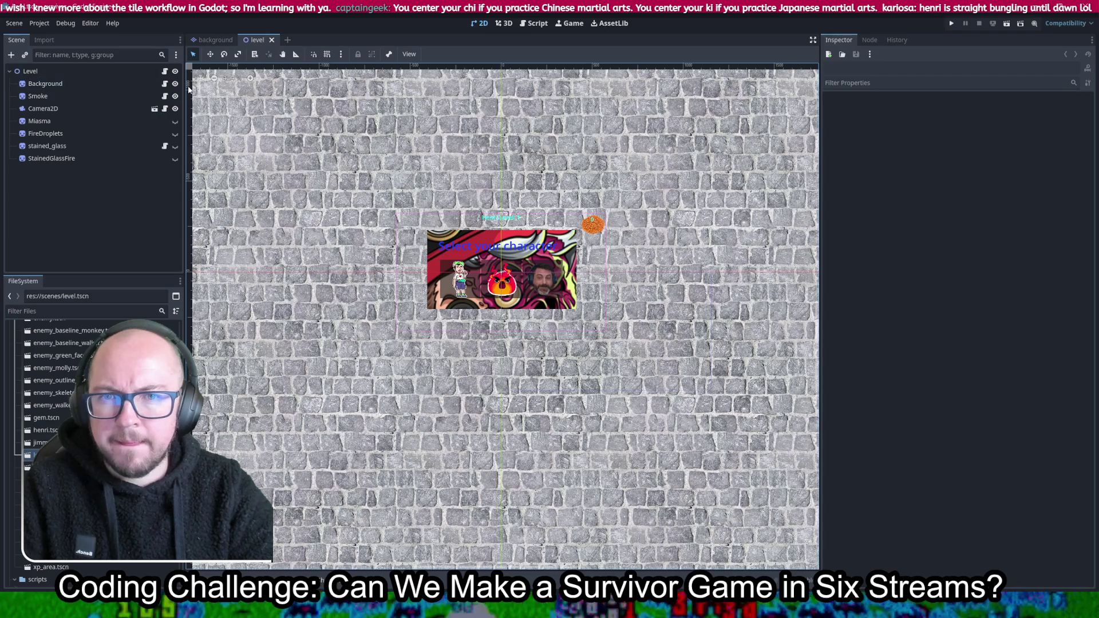
left_click(175, 84)
left_click(88, 74)
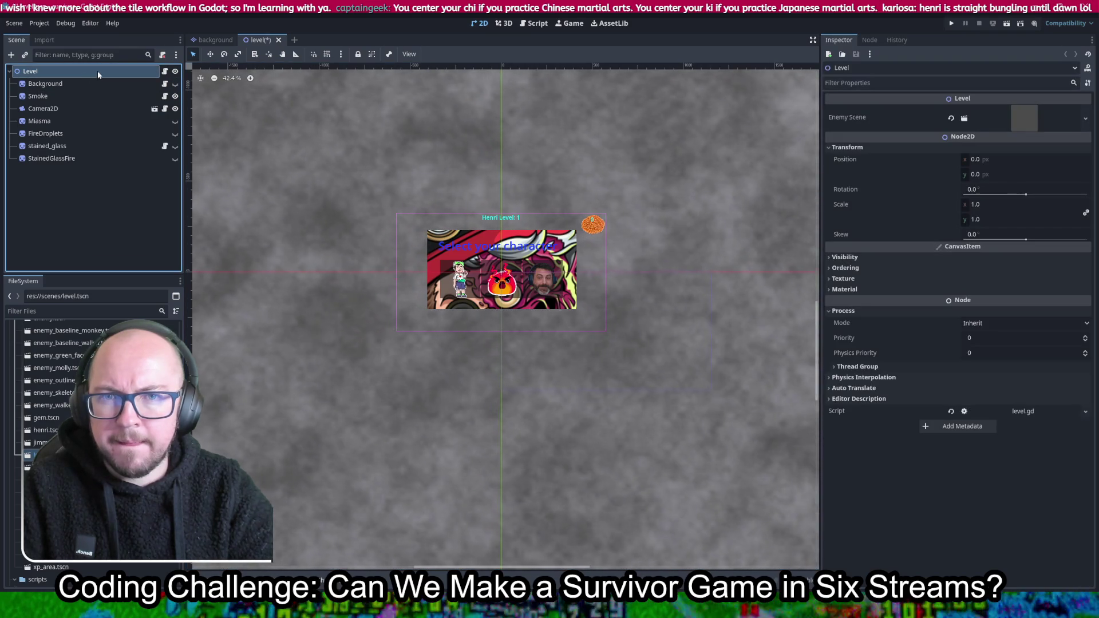
key("ctrl+s")
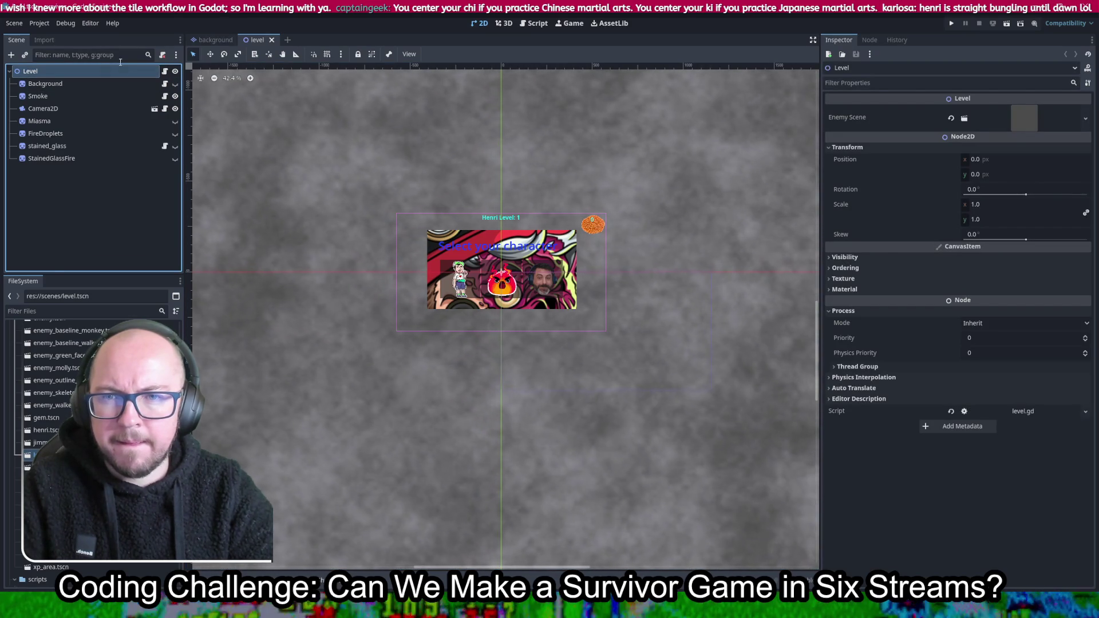
Instance background.tscn under the Level node, save, and run the project
left_click(205, 40)
left_click(259, 39)
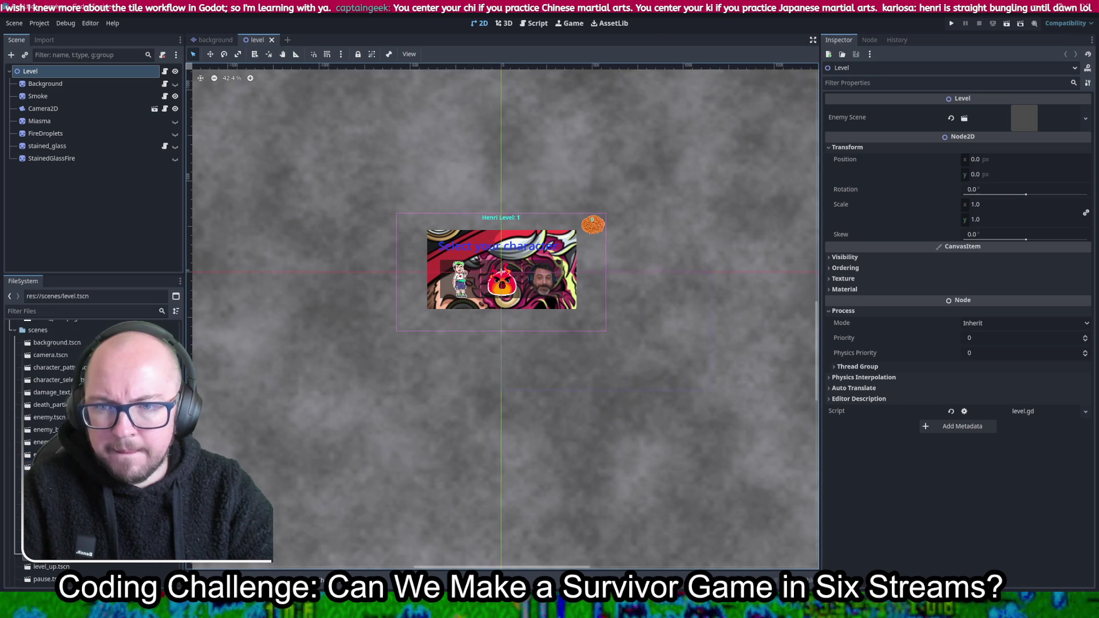
mouse_move(50, 408)
left_mouse_down()
mouse_move(321, 286)
mouse_move(515, 292)
left_mouse_up()
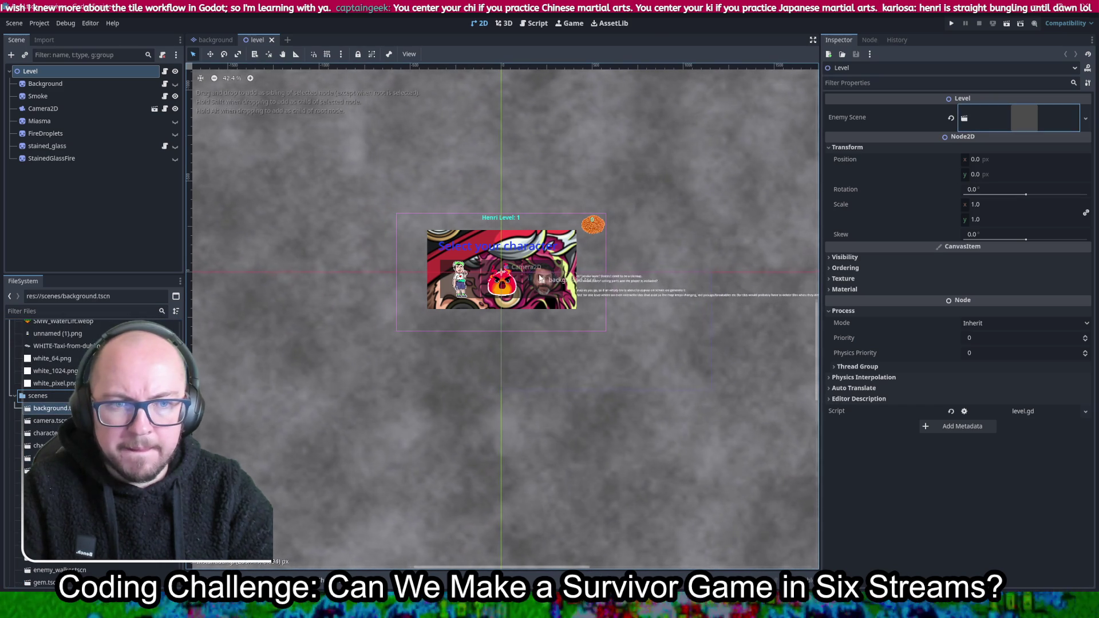
scroll(523, 293, "up", 1)
key("ctrl+s")
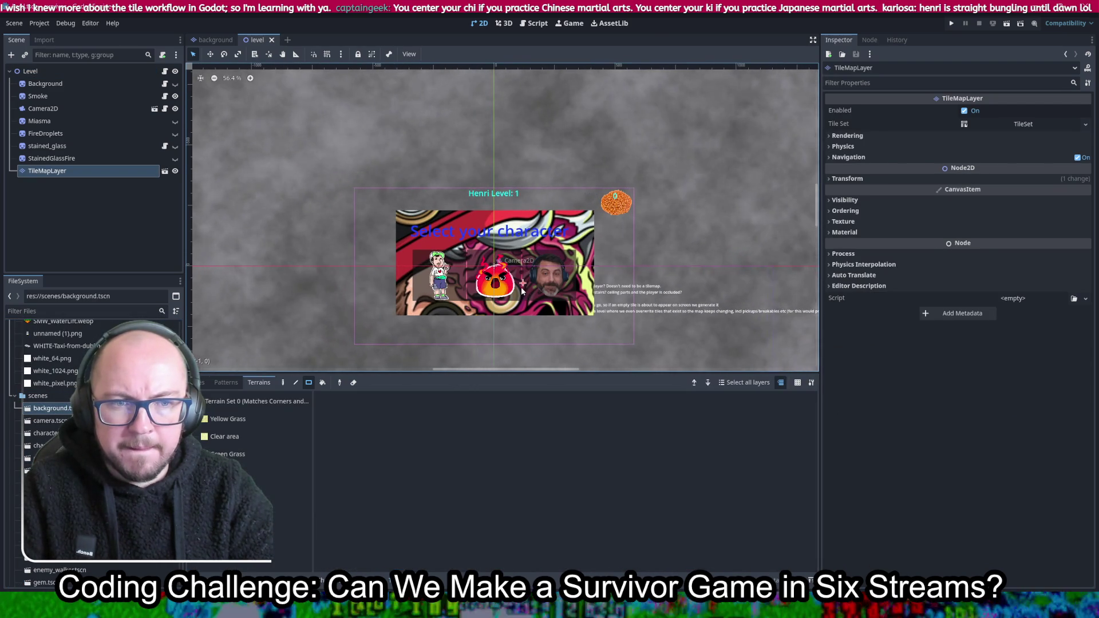
left_click(954, 23)
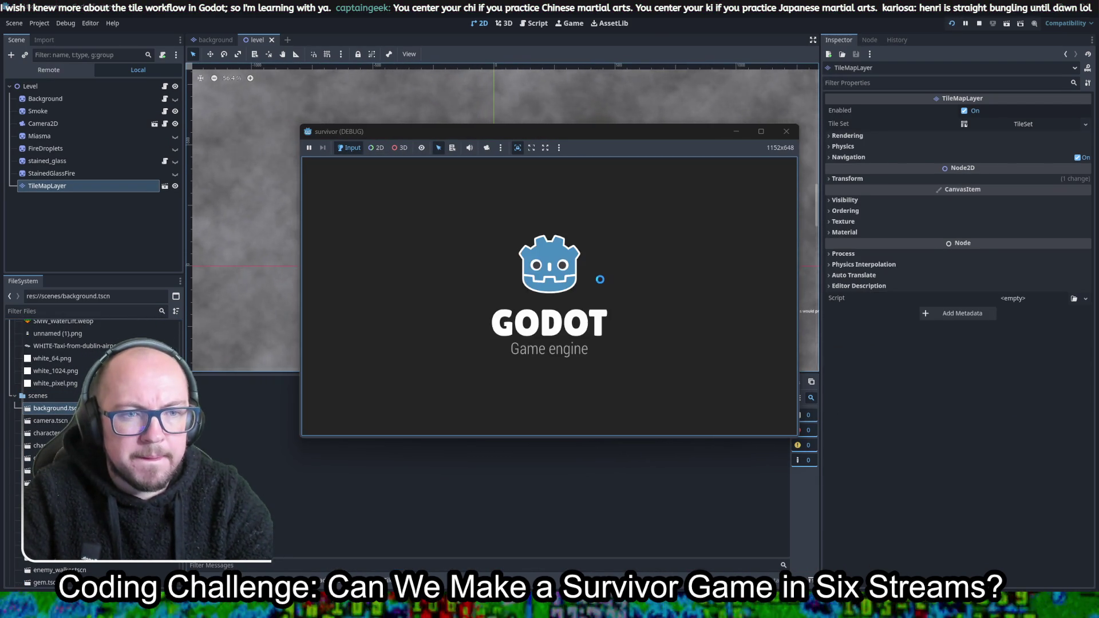
Choose Henri, walk him around the yellow-grass map with WASD, then stop the game with F8
left_click(423, 303)
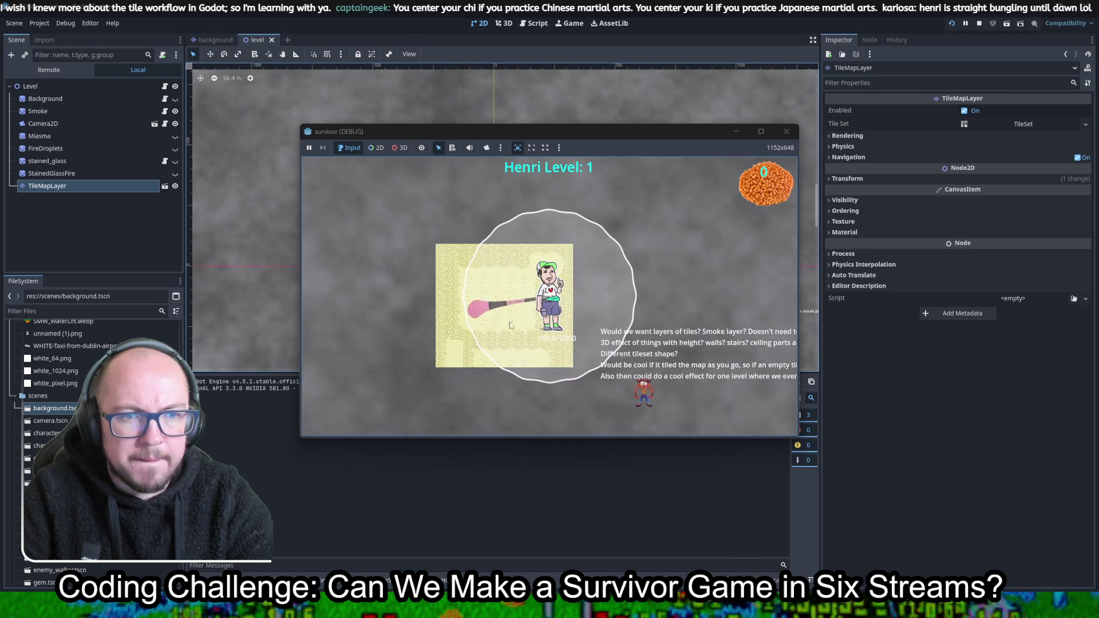
key("w")
key("a")
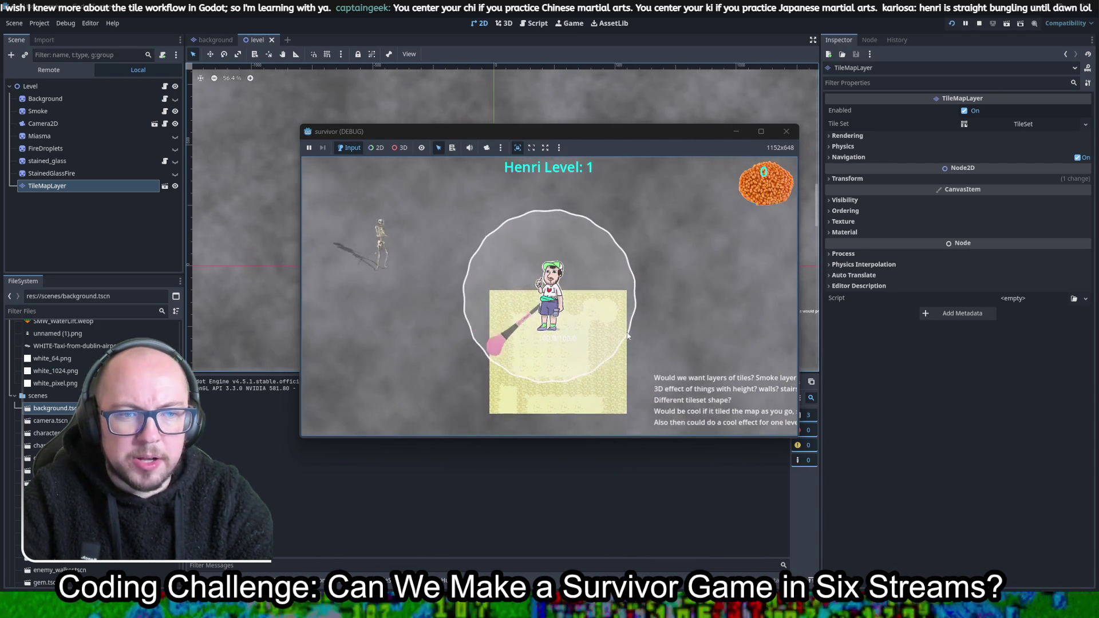
key("s")
key("d")
key("a")
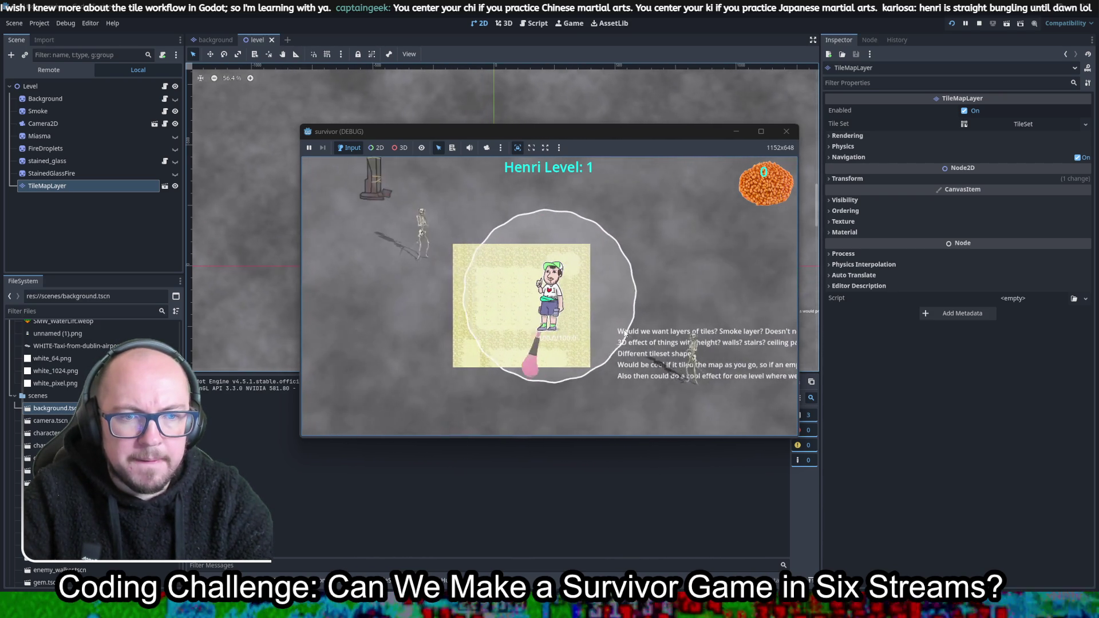
key("s")
key("a")
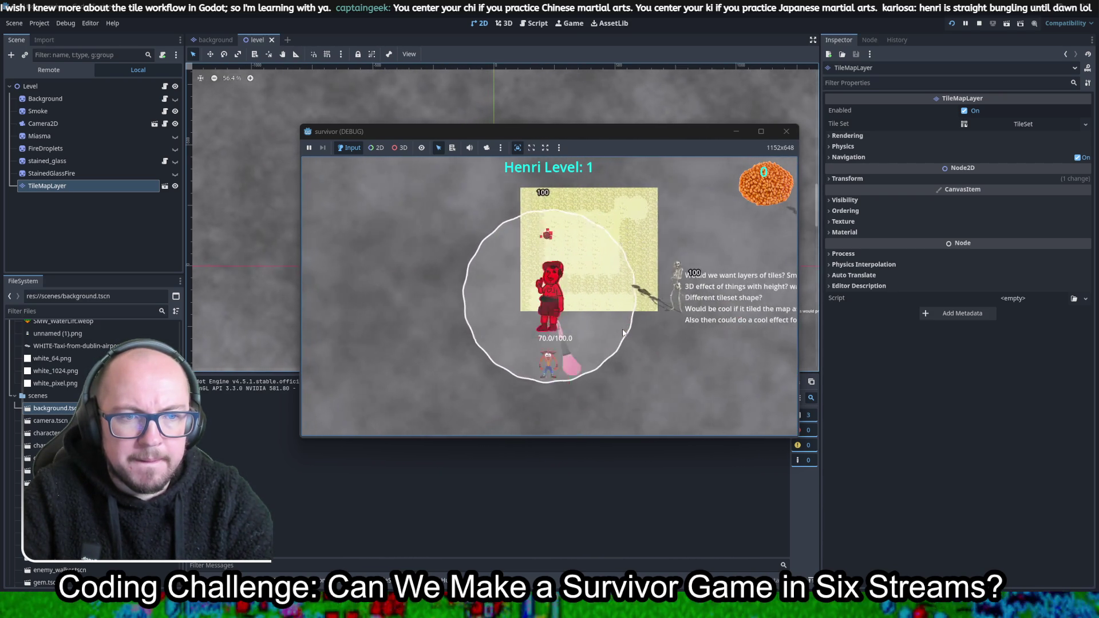
key("w")
key("a")
key("d")
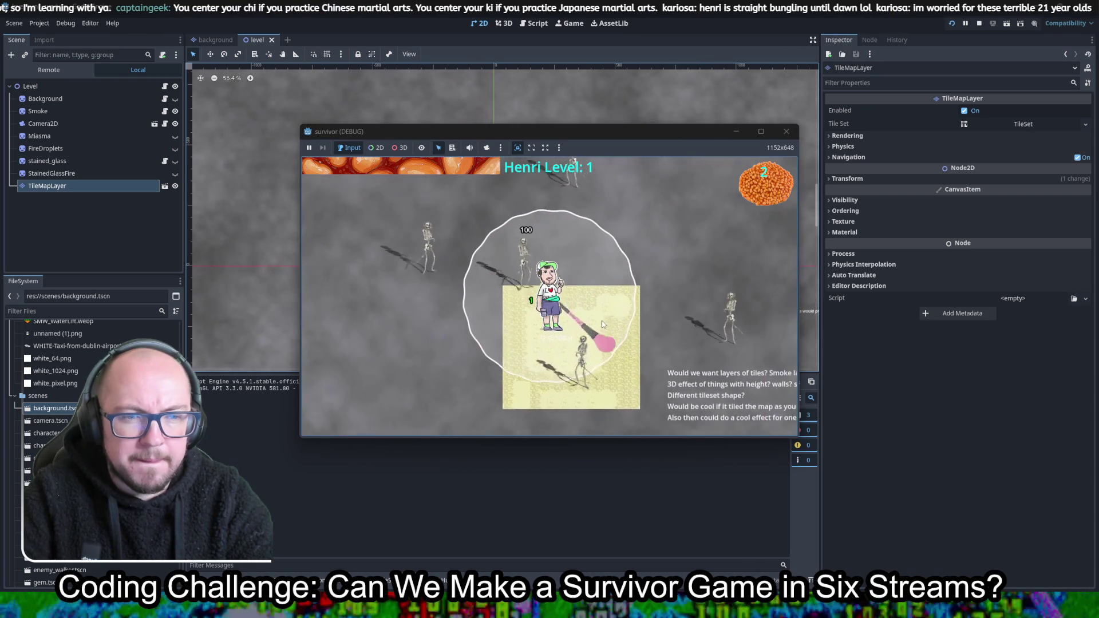
key("F8")
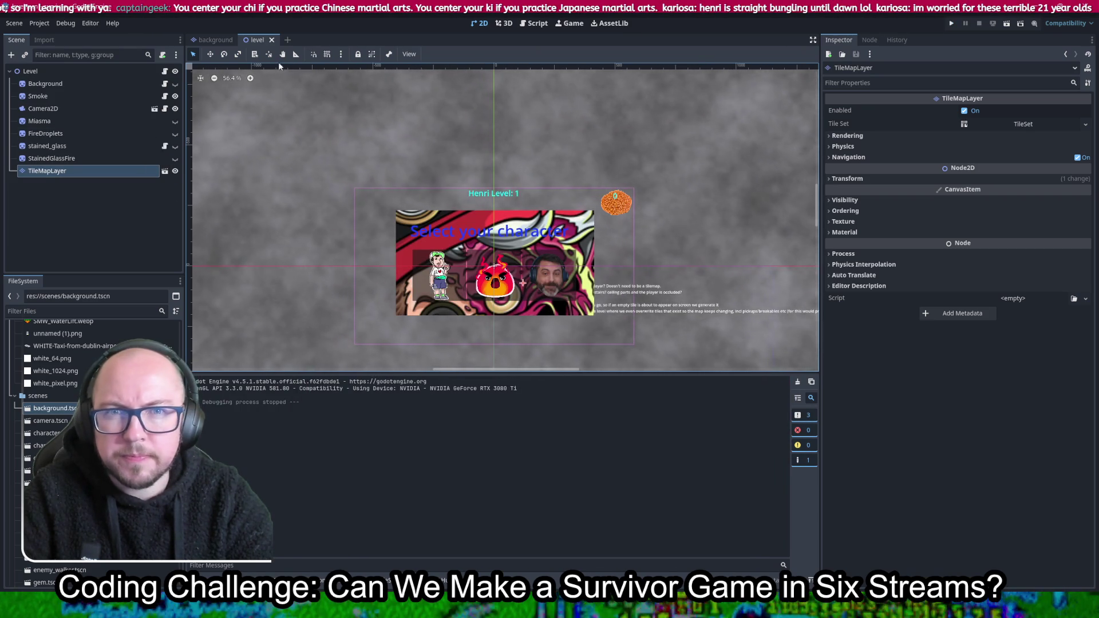
In the background scene, set the TileMapLayer's transform scale to 4 on both axes
left_click(211, 40)
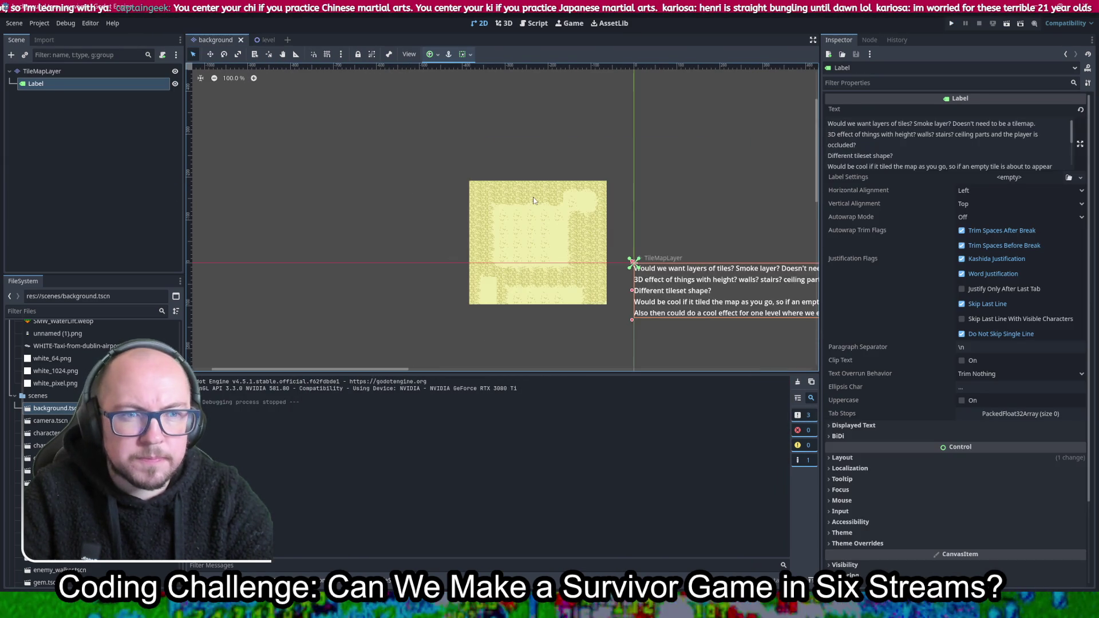
left_click(533, 205)
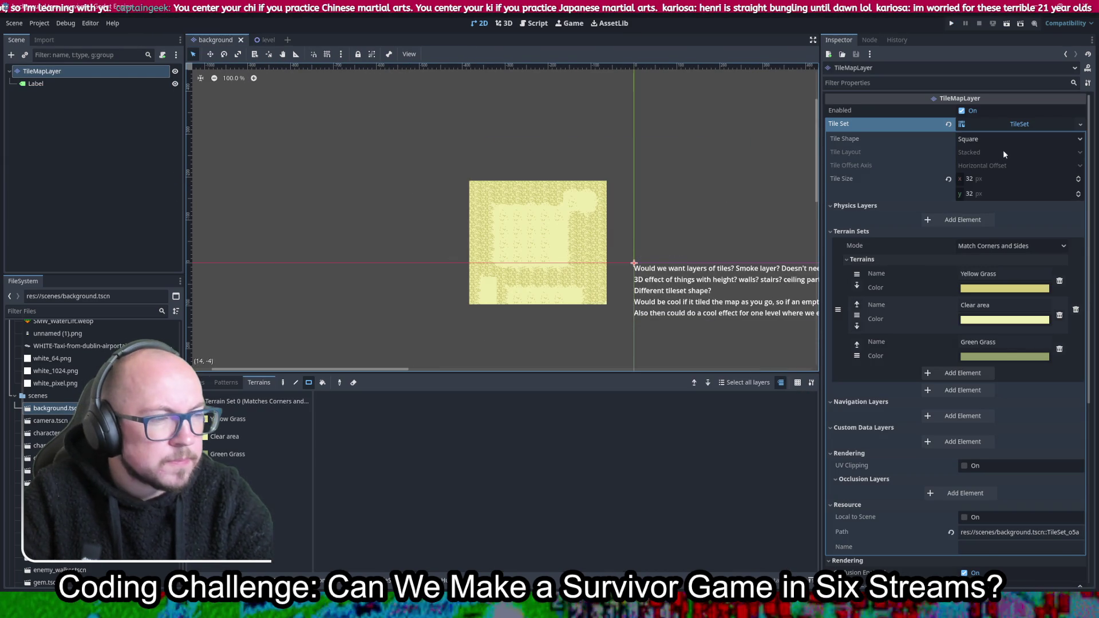
scroll(894, 275, "down", 5)
left_click(847, 443)
scroll(950, 407, "down", 2)
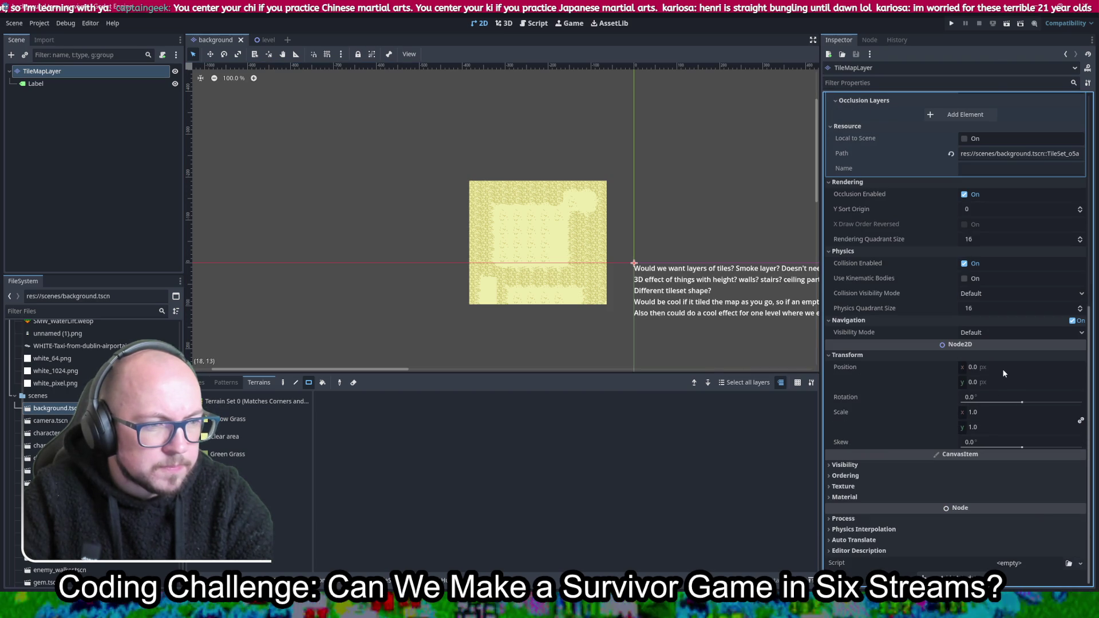
left_click(1000, 413)
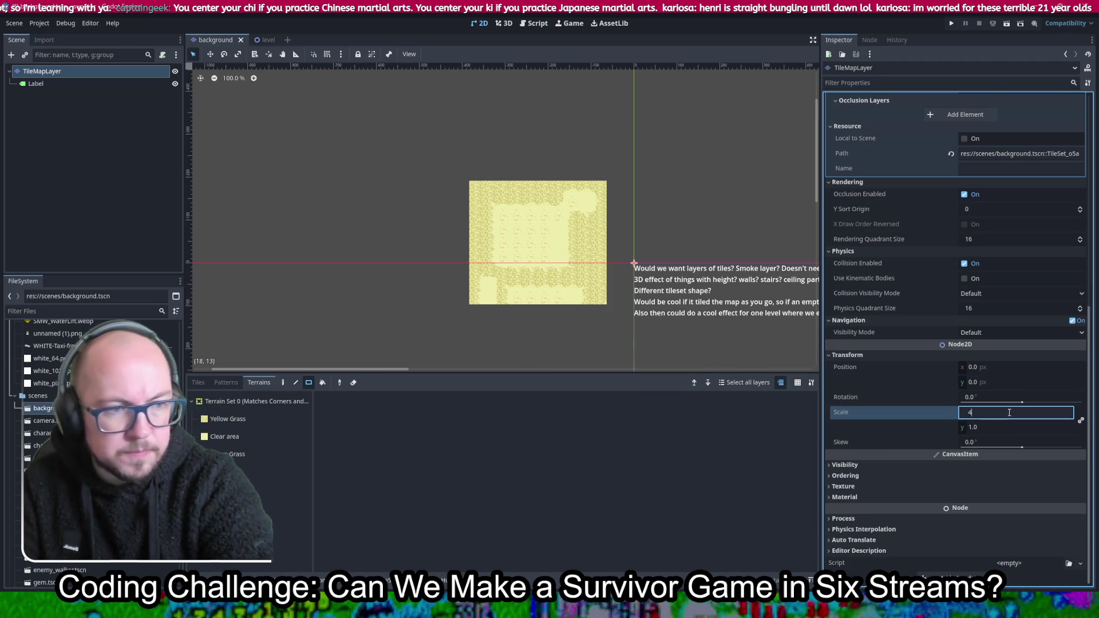
key("Tab")
type("4")
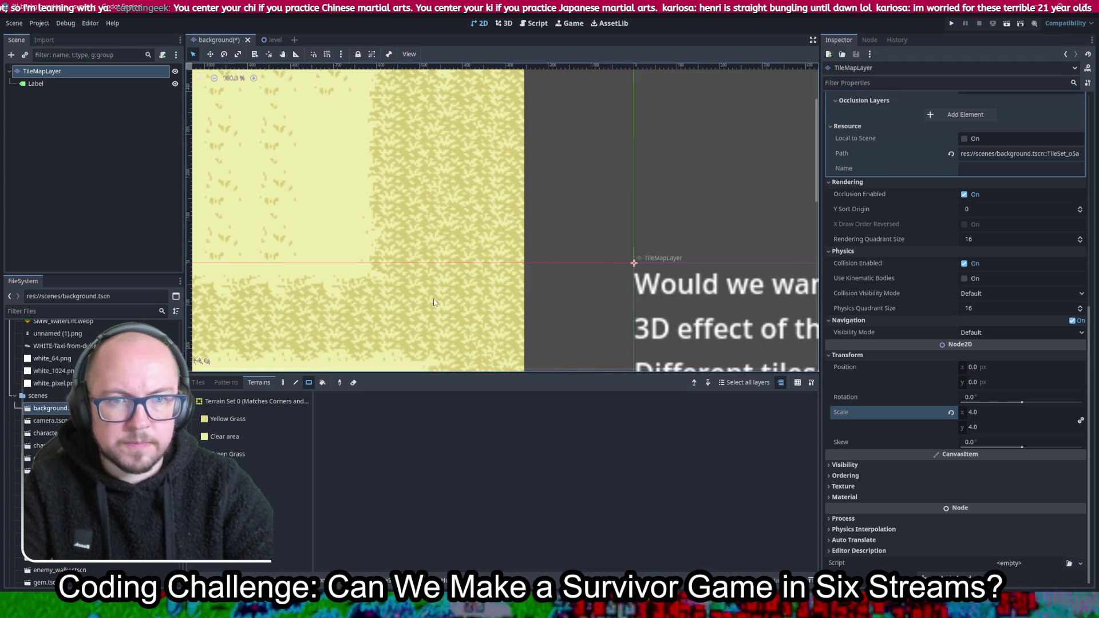
Save the background scene and run the game to see the enlarged grass
scroll(445, 266, "down", 8)
key("ctrl+s")
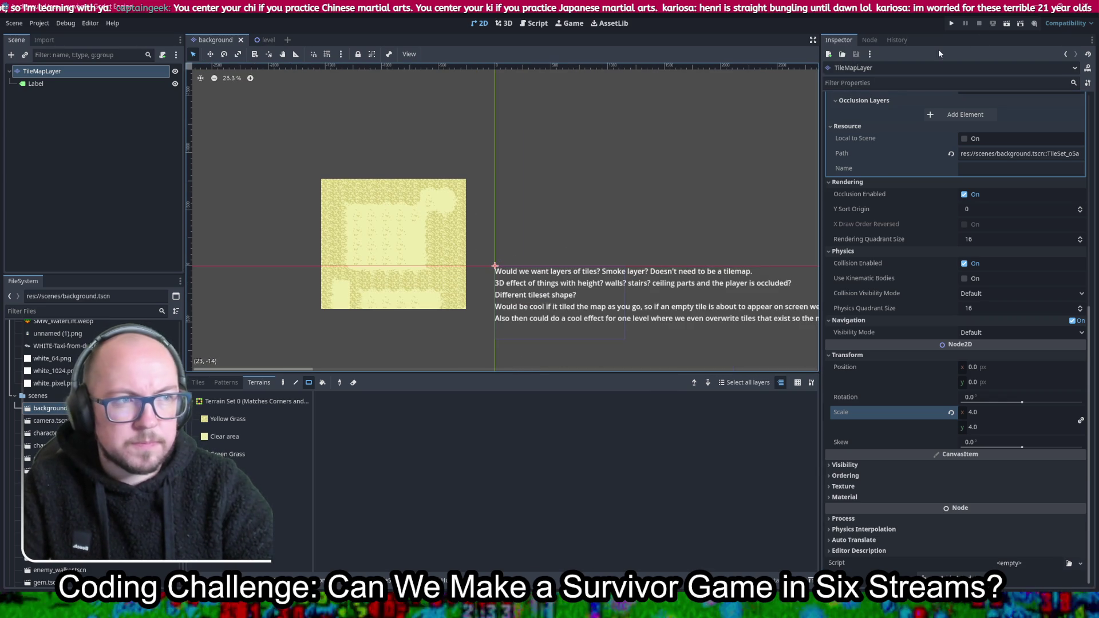
left_click(951, 26)
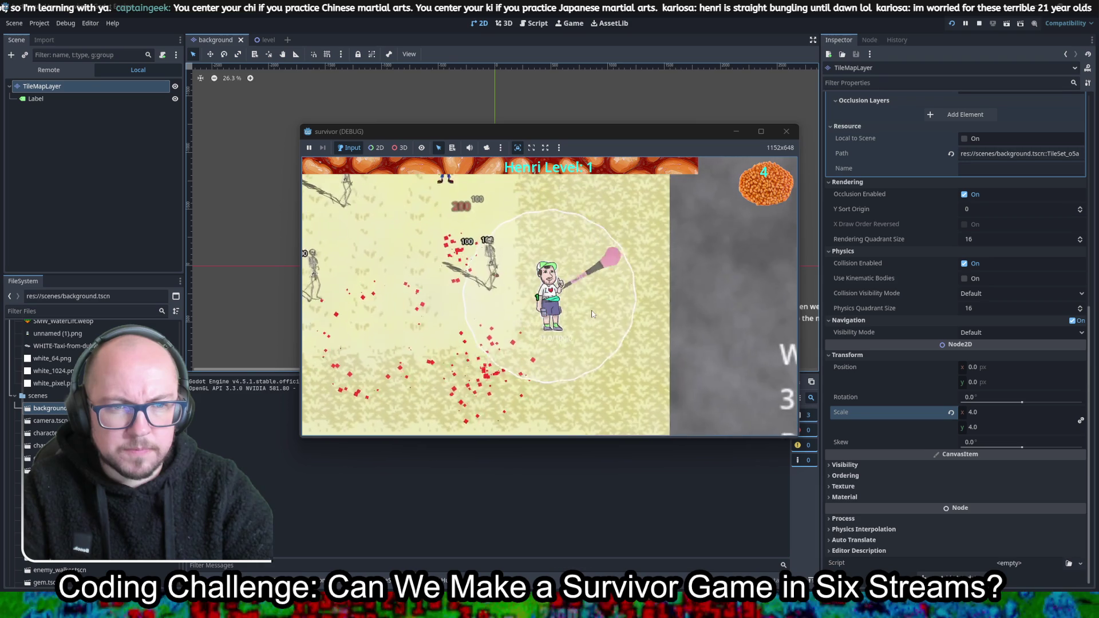
Play through level-ups picking Reach, damage, crit chance three times and Area +10%, then close the game
left_click(465, 318)
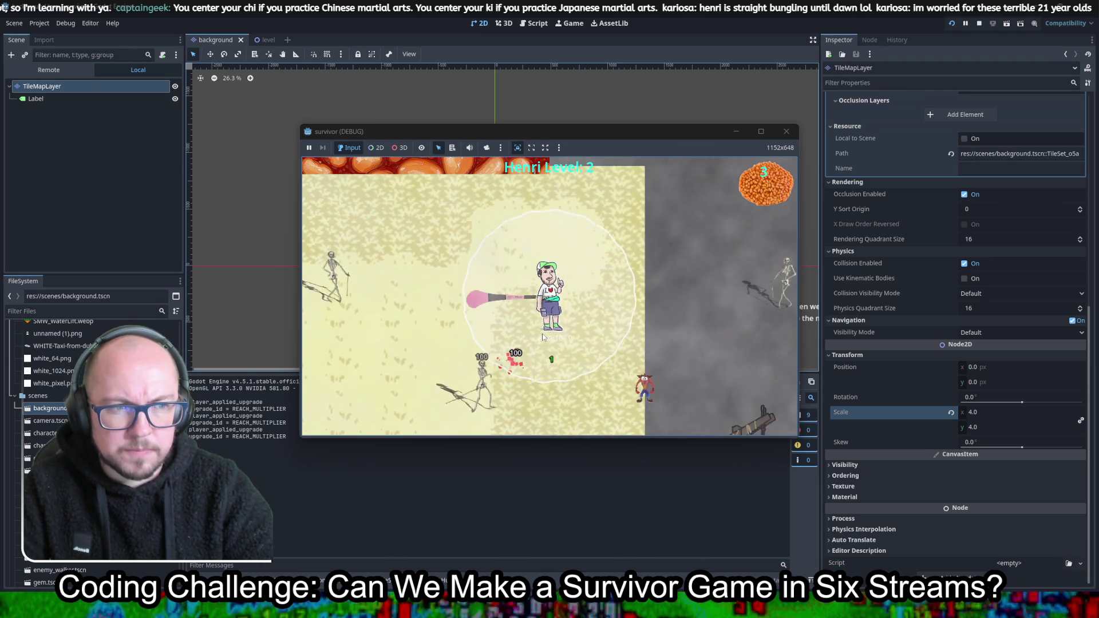
key("w")
key("w")
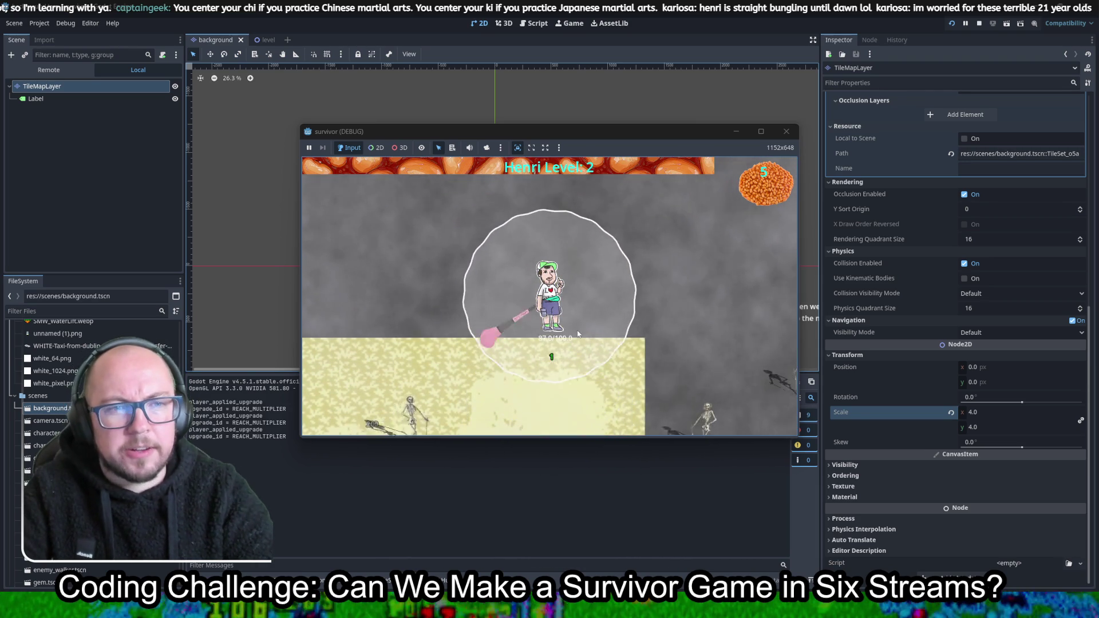
key("w")
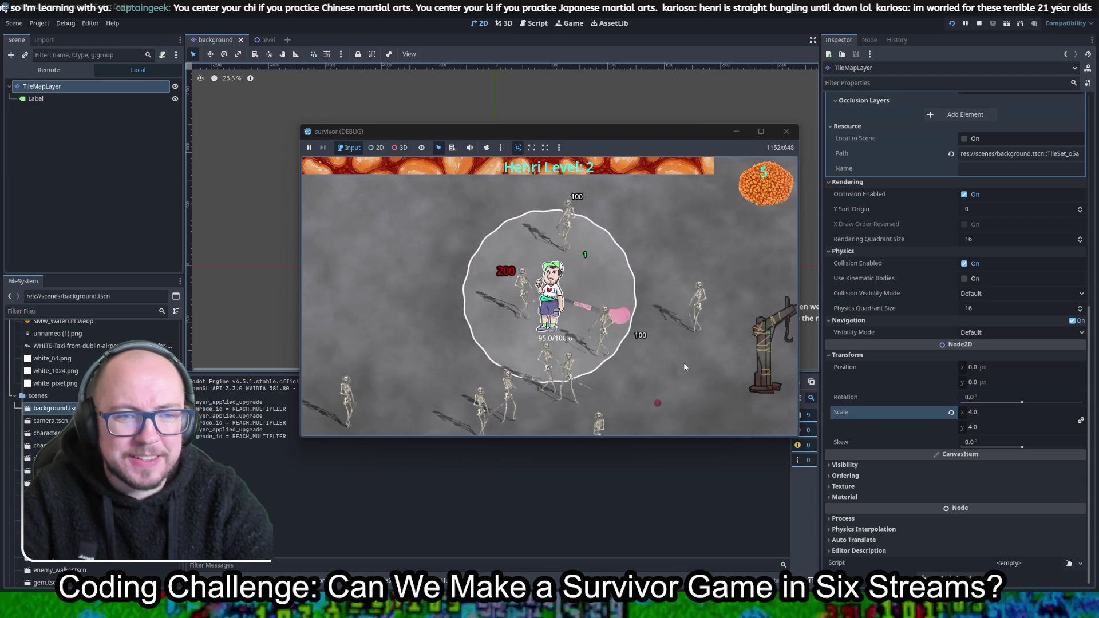
left_click(449, 319)
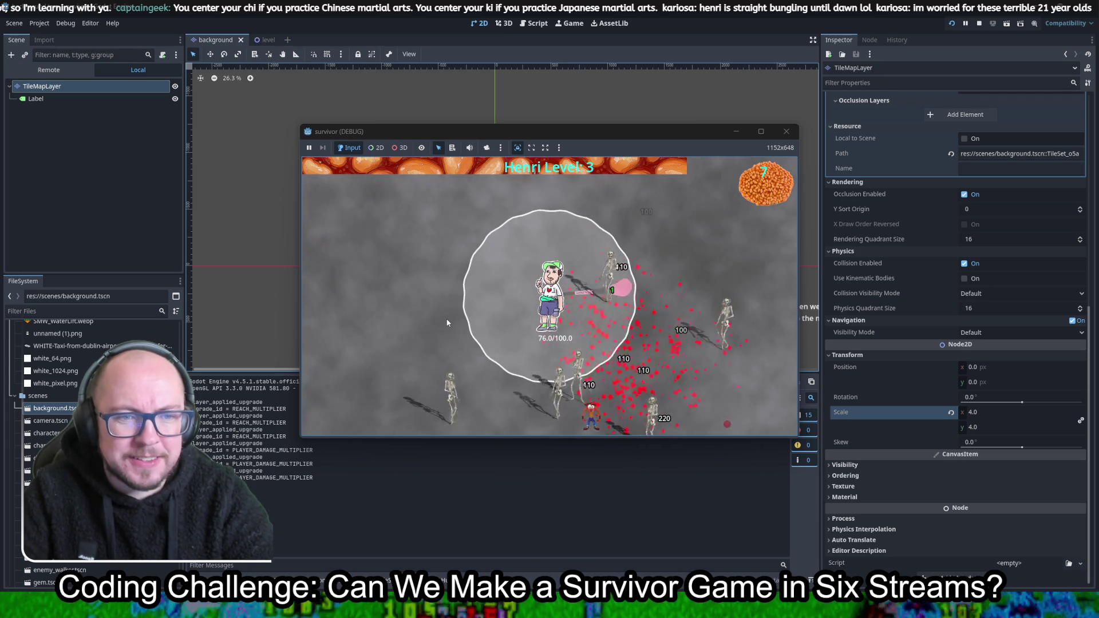
left_click(450, 320)
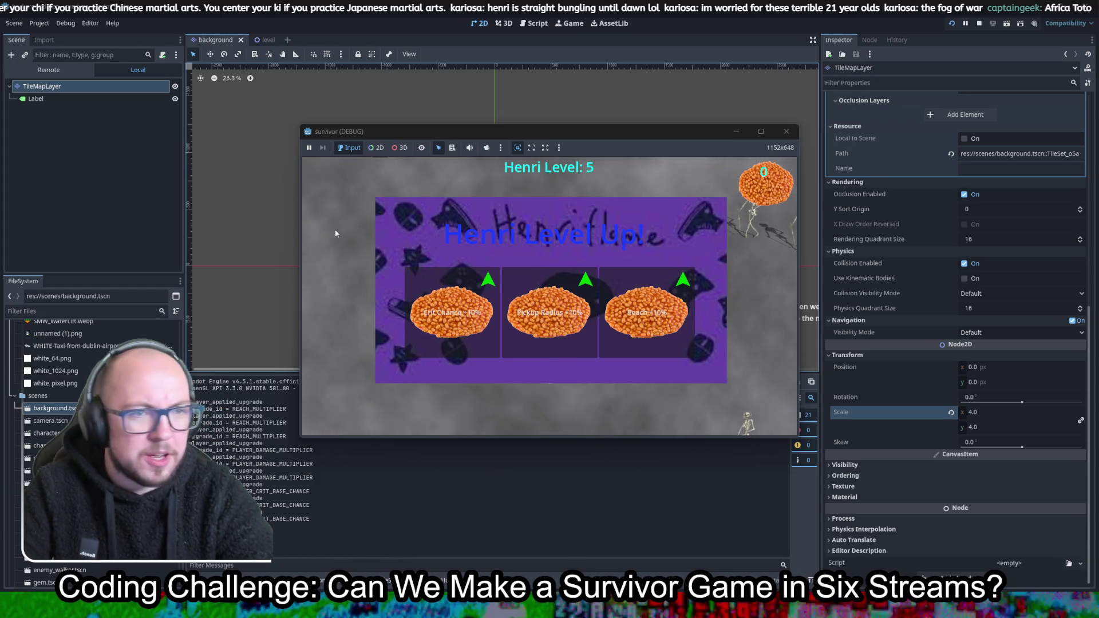
left_click(472, 329)
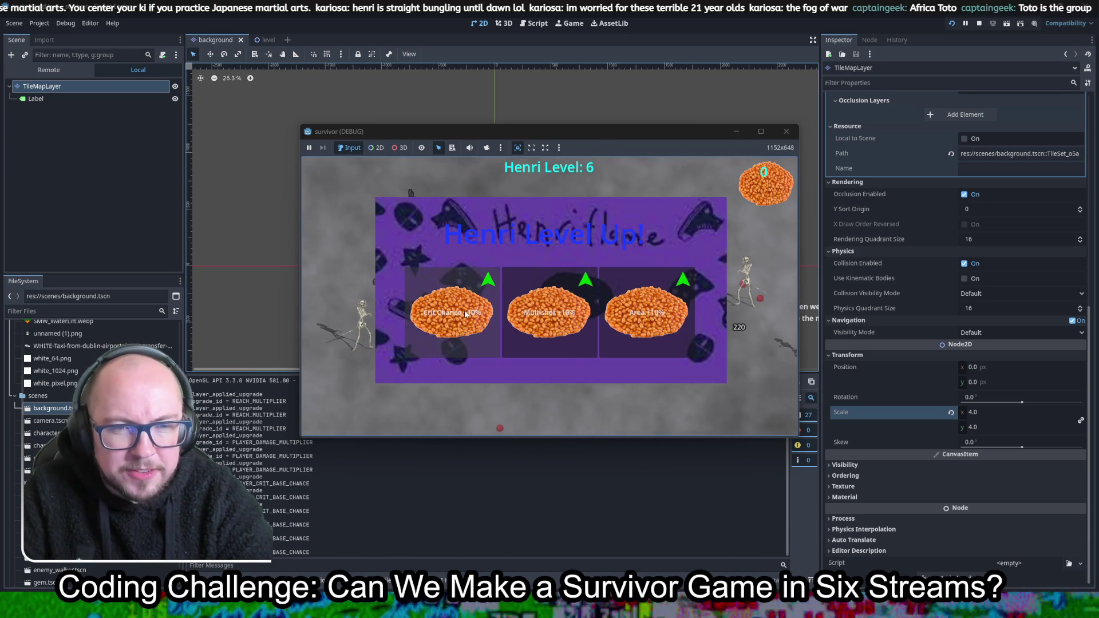
left_click(455, 343)
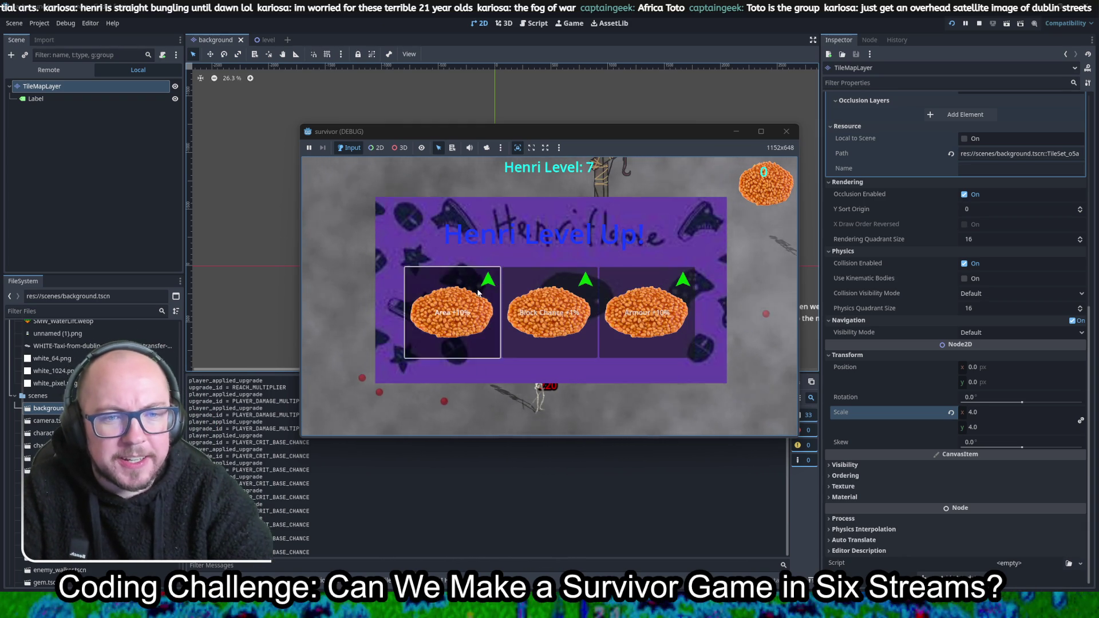
left_click(492, 297)
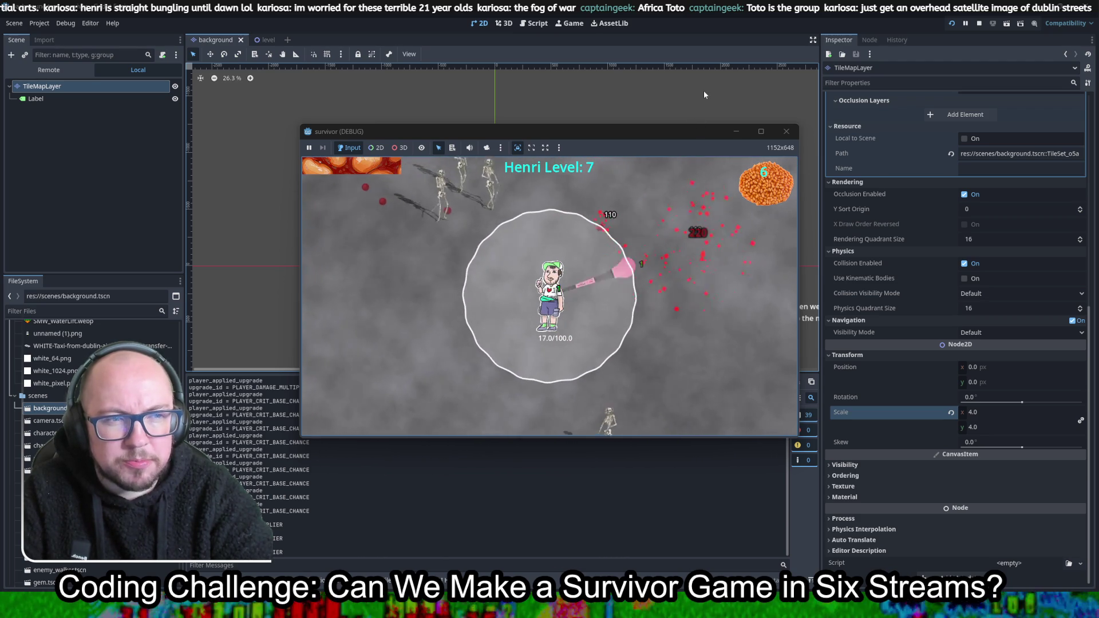
left_click(786, 132)
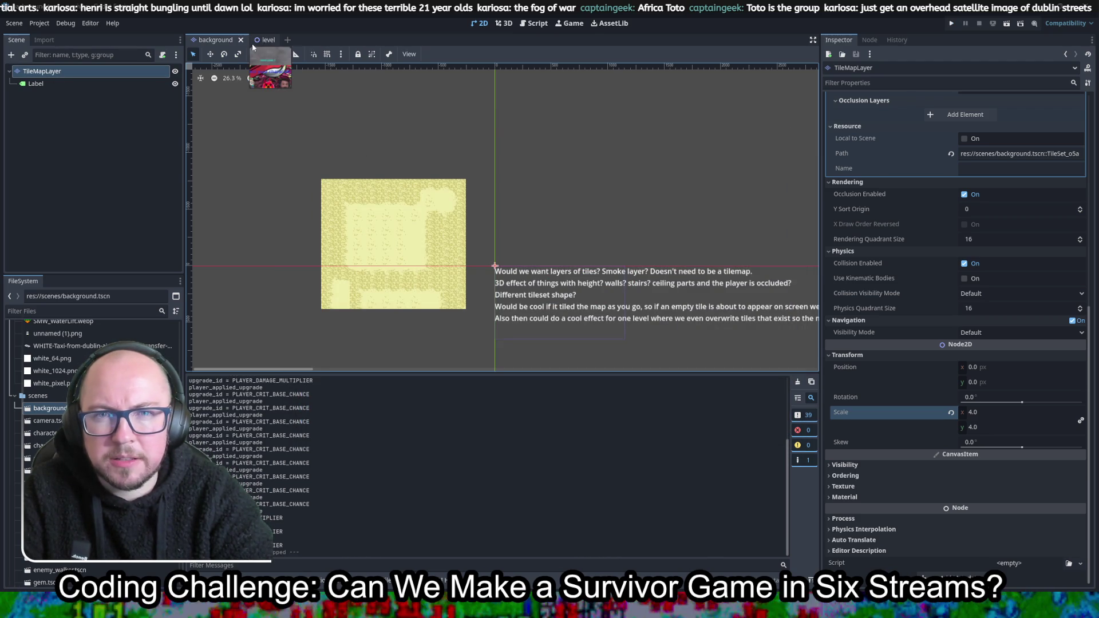
In the level scene, reparent the Smoke node under Camera2D and run the game
left_click(250, 43)
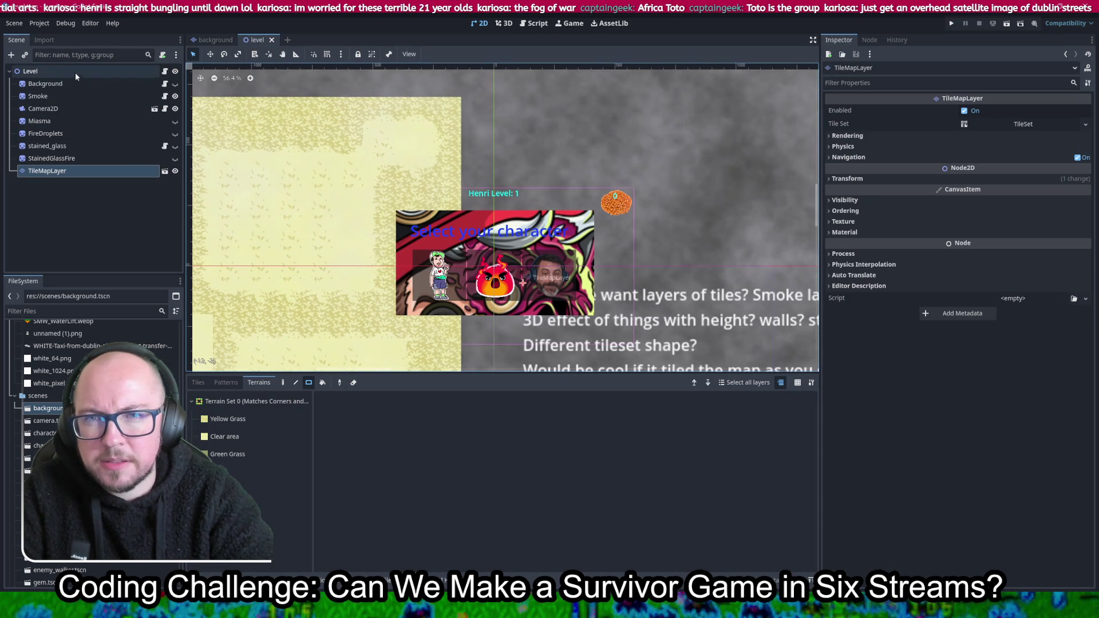
left_click(53, 97)
left_click_drag(53, 94, 53, 109)
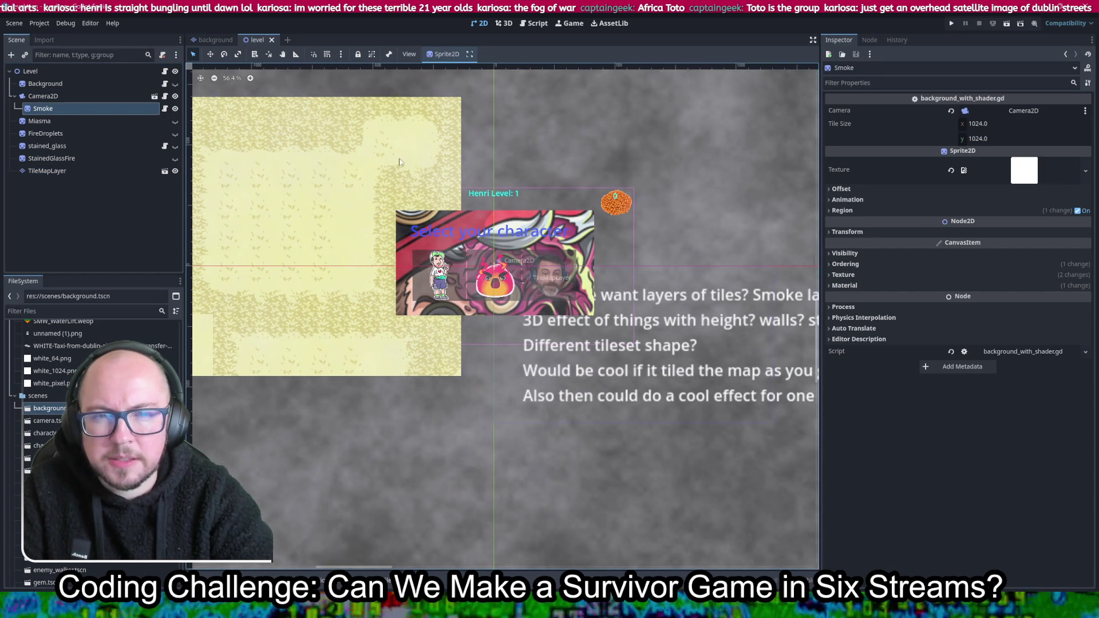
left_click(952, 24)
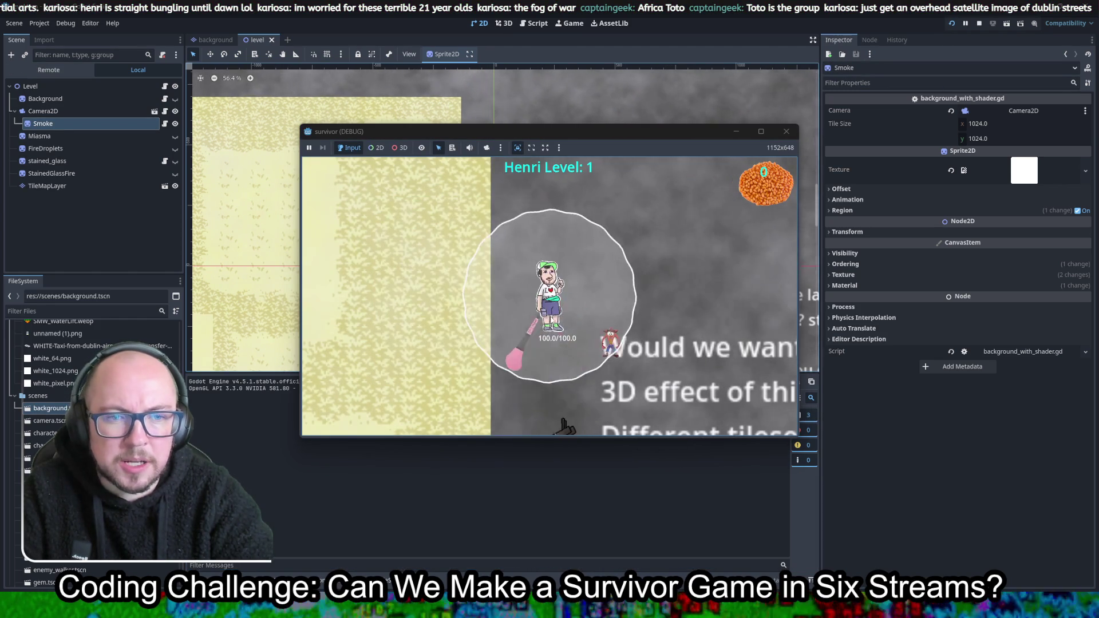
Walk Henri left and right to check the smoke, then stop the running game
key("a")
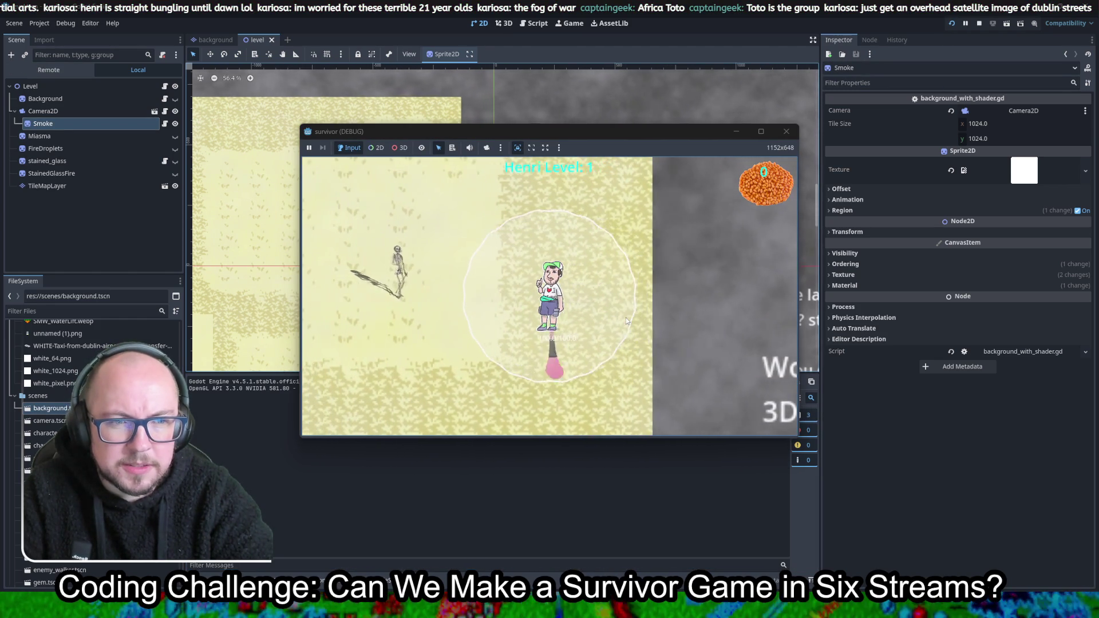
key("d")
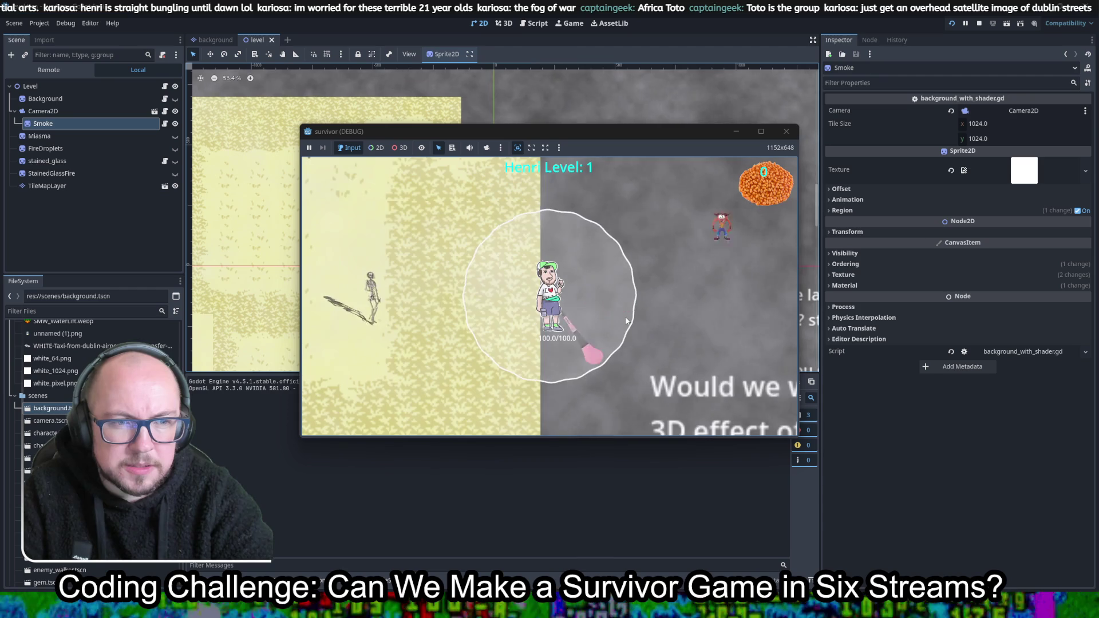
key("d")
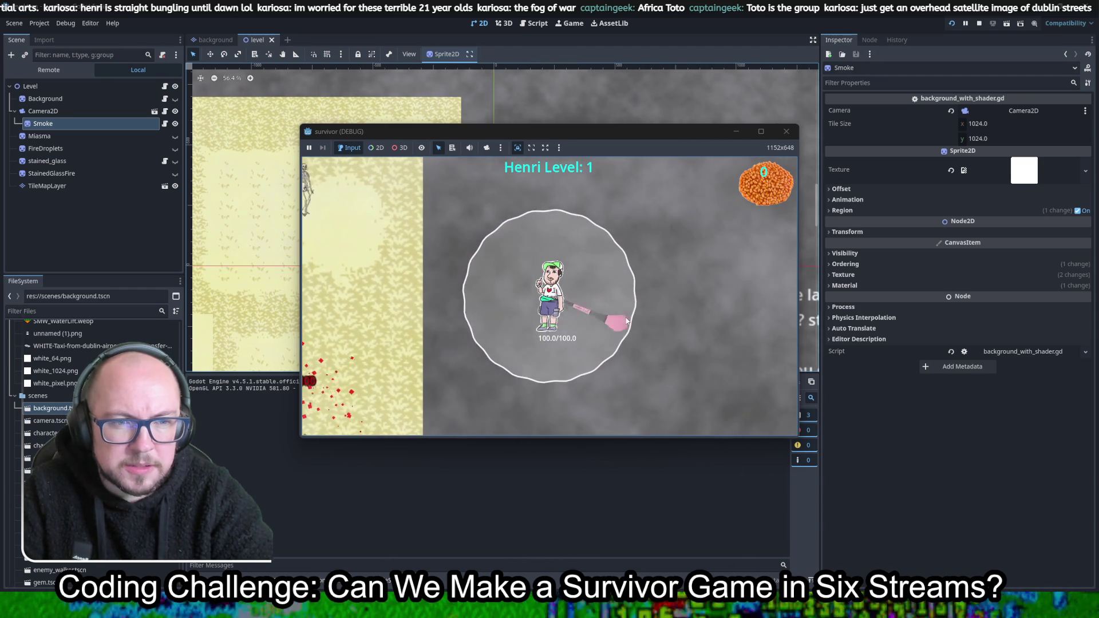
key("a")
key("d")
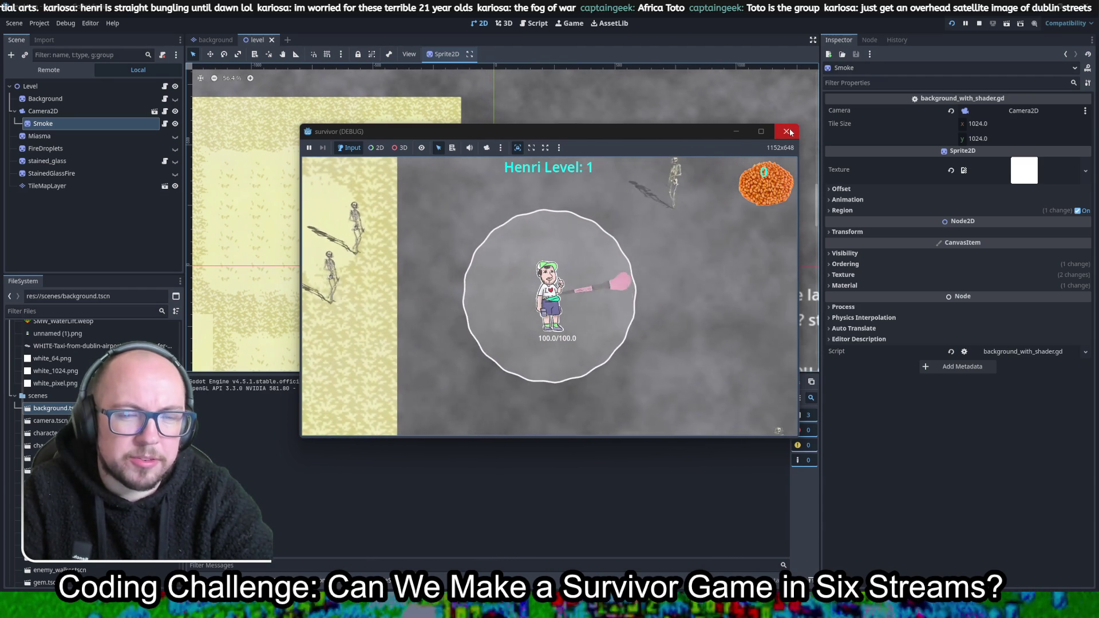
left_click(788, 132)
Undo the Smoke reparent so it sits under Level again, and save the level scene
key("ctrl+z")
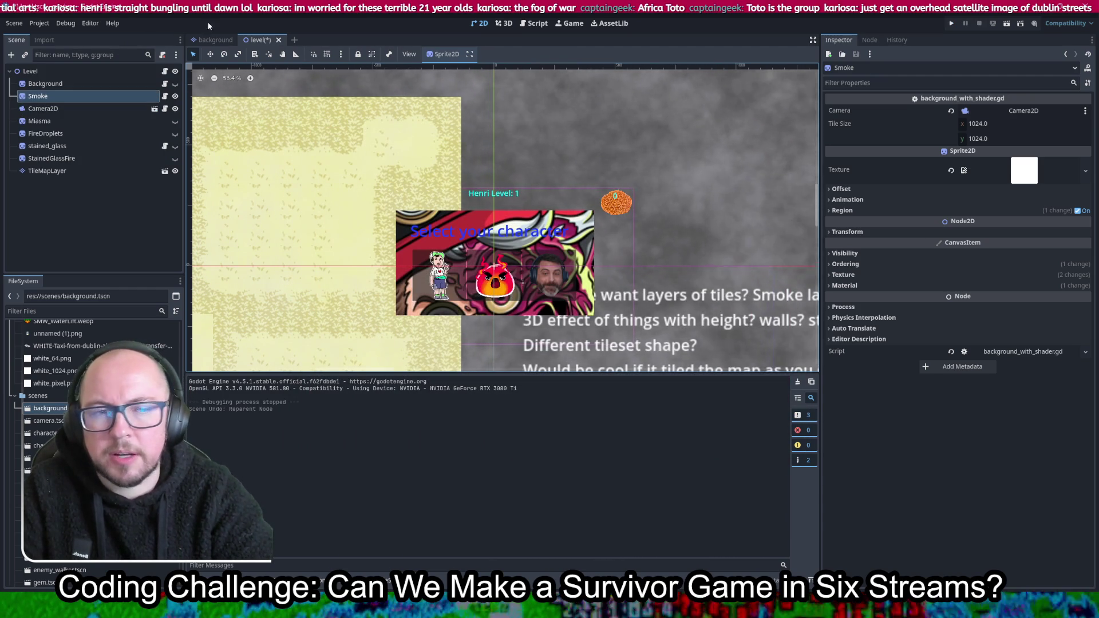
key("ctrl+s")
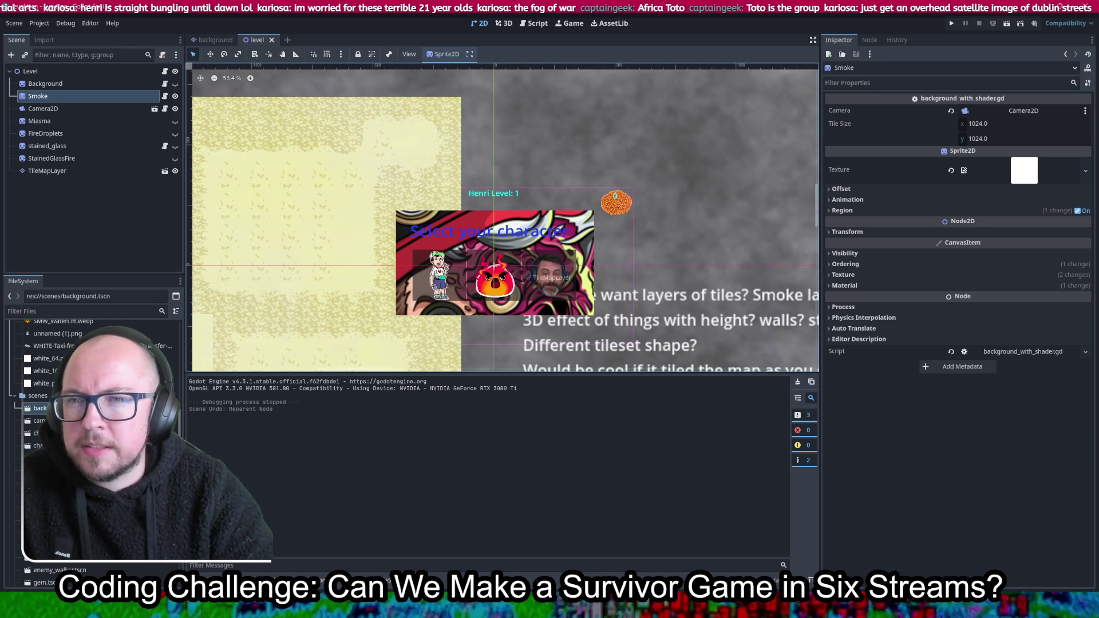
scroll(91, 440, "up", 4)
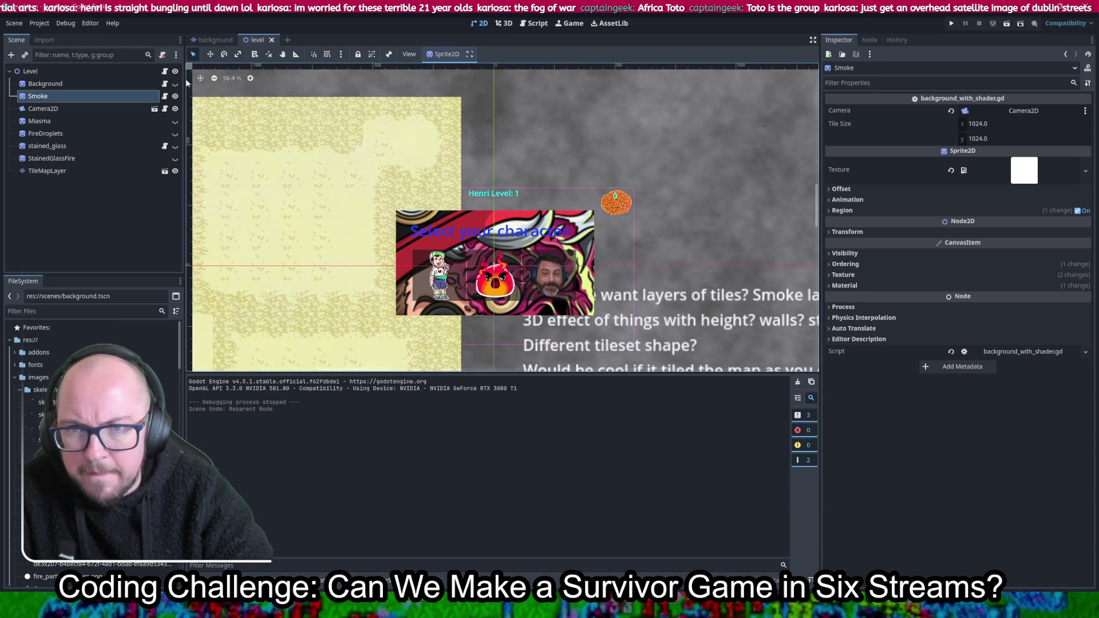
Make the cobblestone Background visible and open notes_bugs.gd from the FileSystem dock
left_click(175, 84)
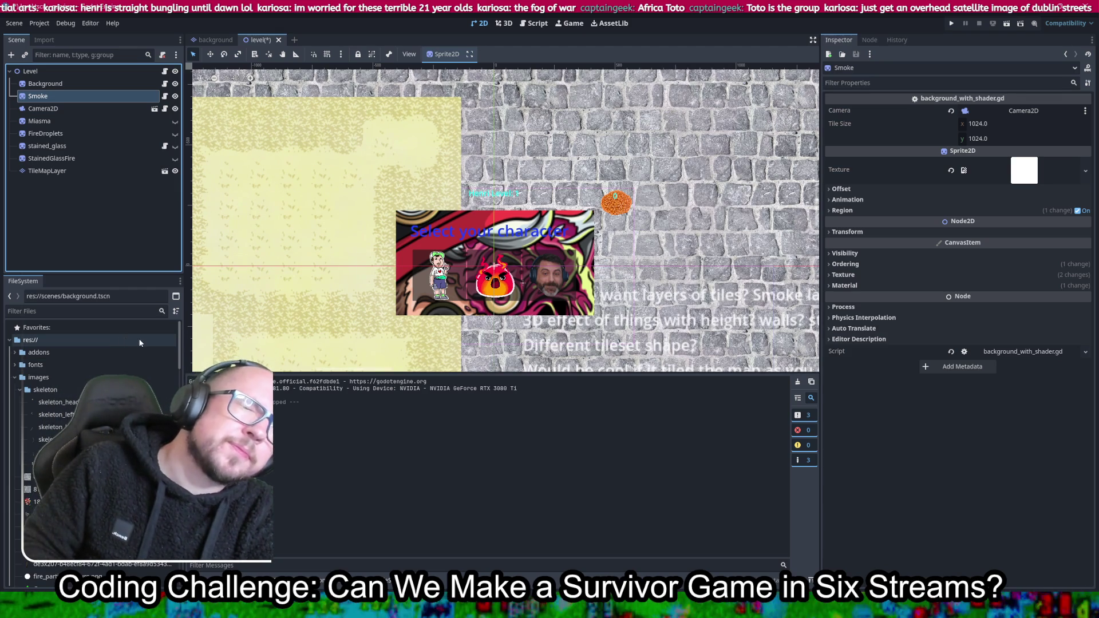
scroll(58, 401, "down", 4)
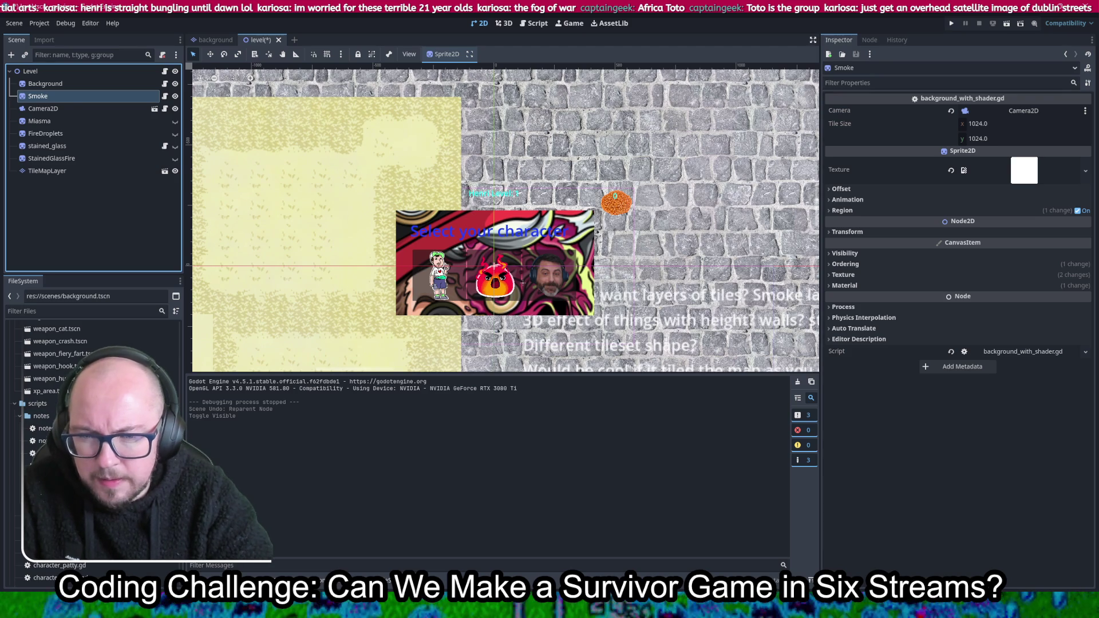
double_click(41, 440)
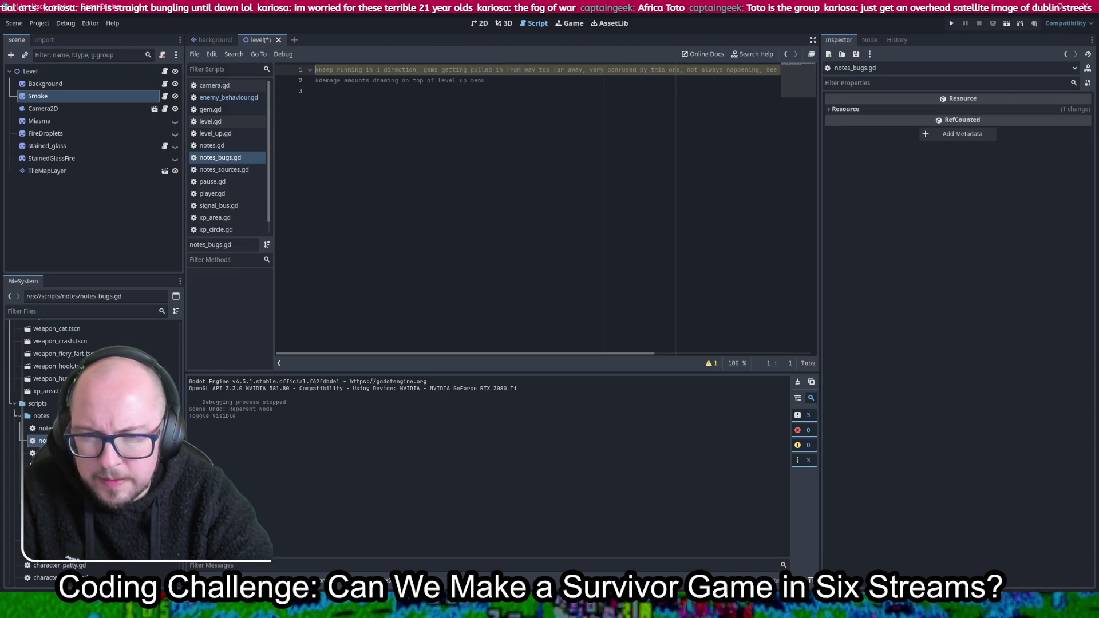
Add a '#' comment on line 3 of notes_bugs.gd about smoke tiling skipping at its edge, save, and return to 2D
left_click(549, 111)
type("#")
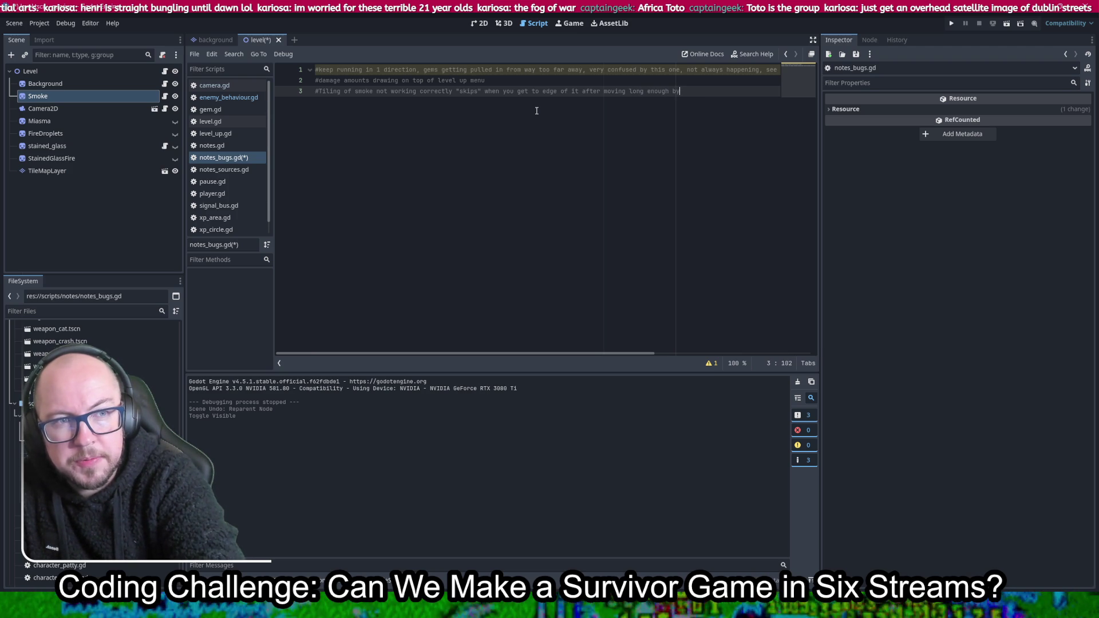
type("one")
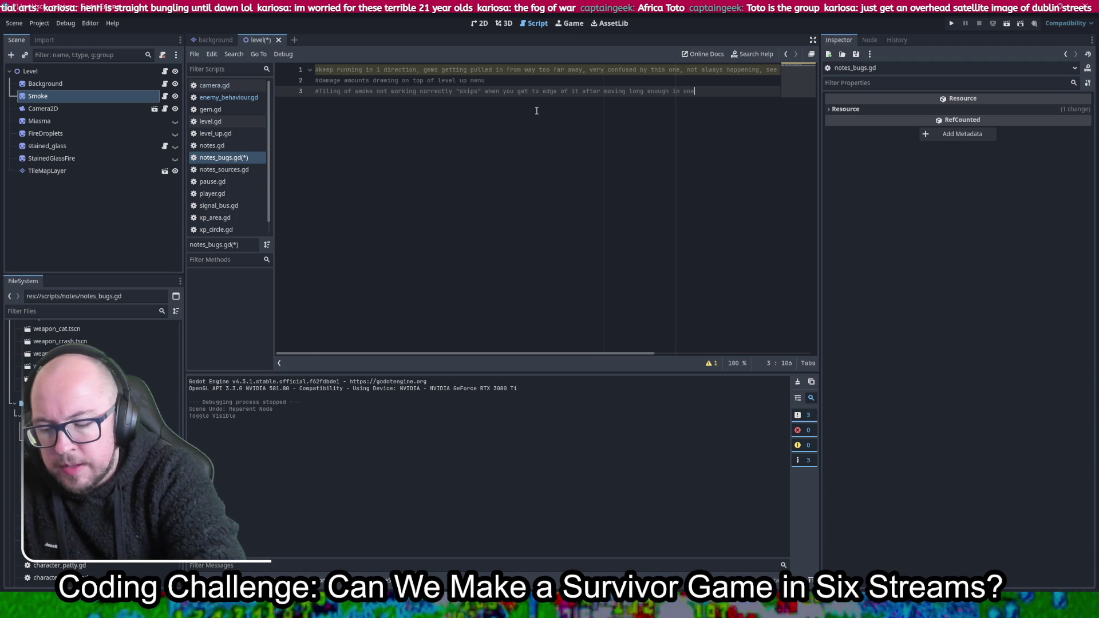
type(" direction")
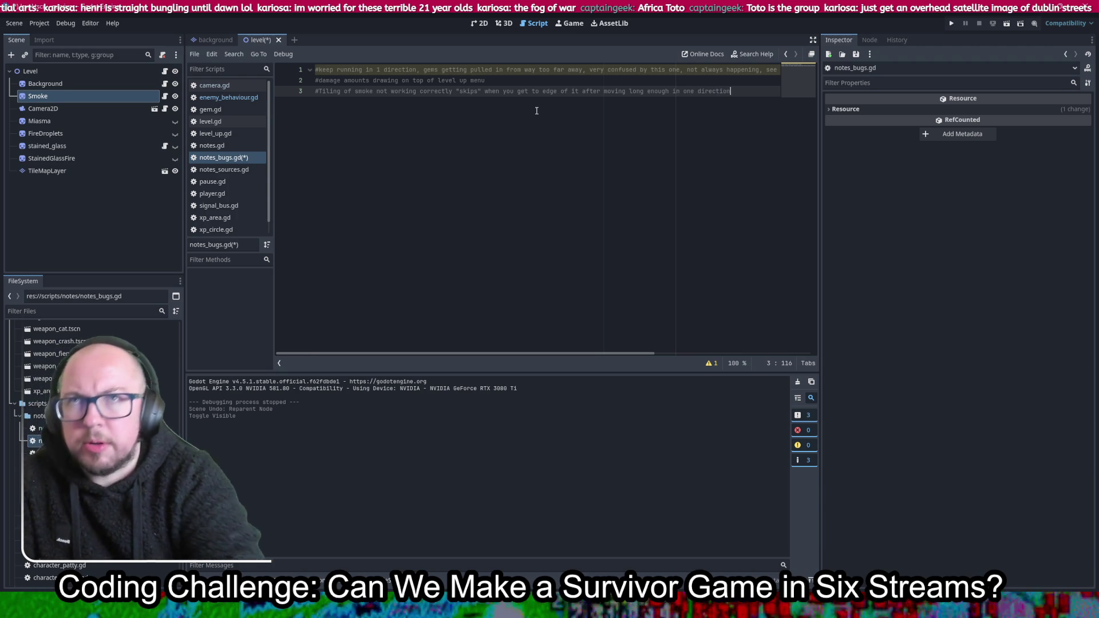
key("ctrl+s")
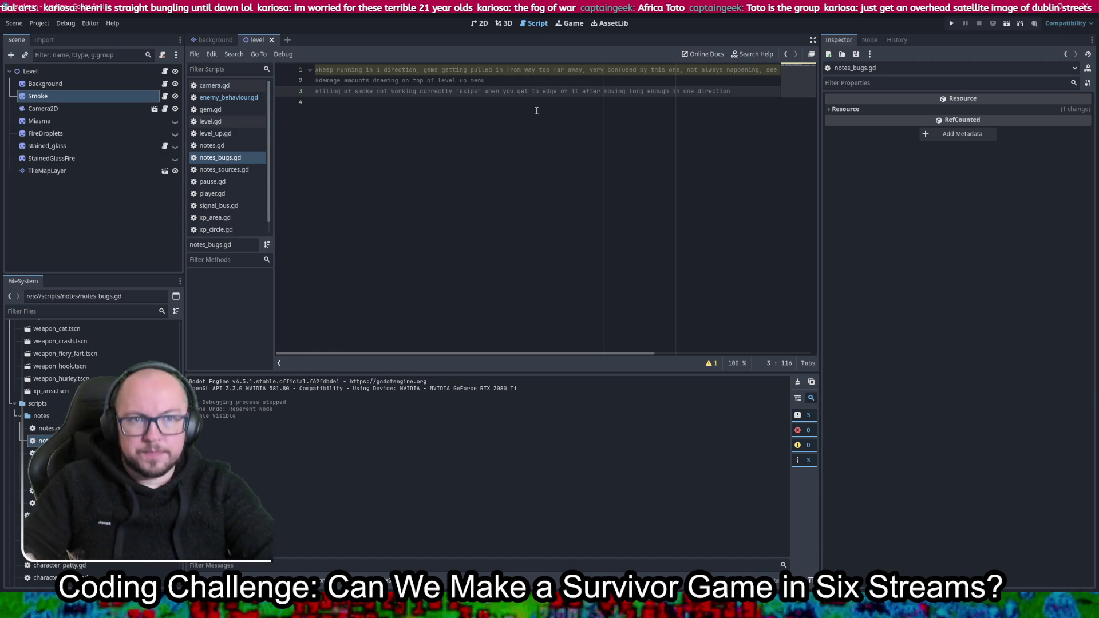
left_click(480, 25)
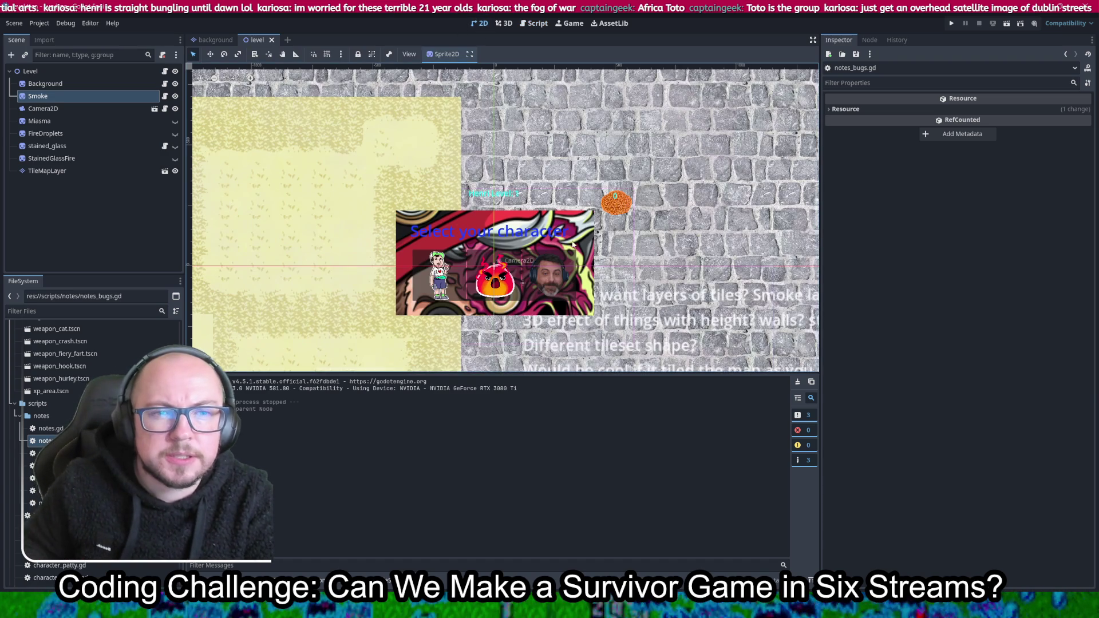
Look around the level canvas and select the TileMapLayer to bring up its Terrains for painting
scroll(403, 235, "left", 5)
scroll(603, 255, "down", 2)
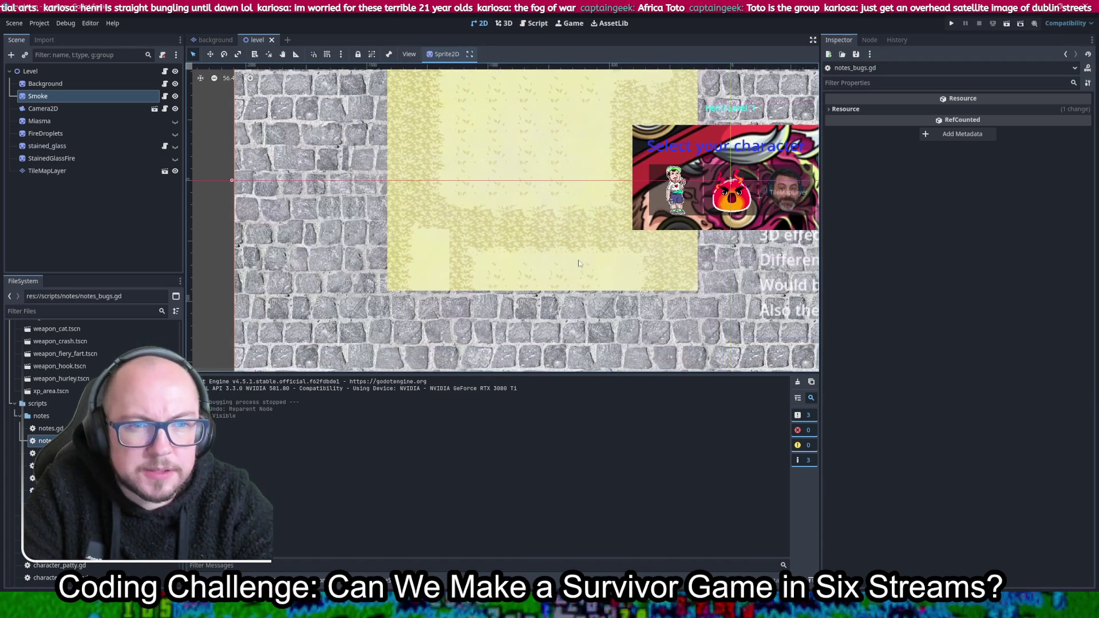
scroll(445, 250, "up", 5)
scroll(535, 235, "down", 3)
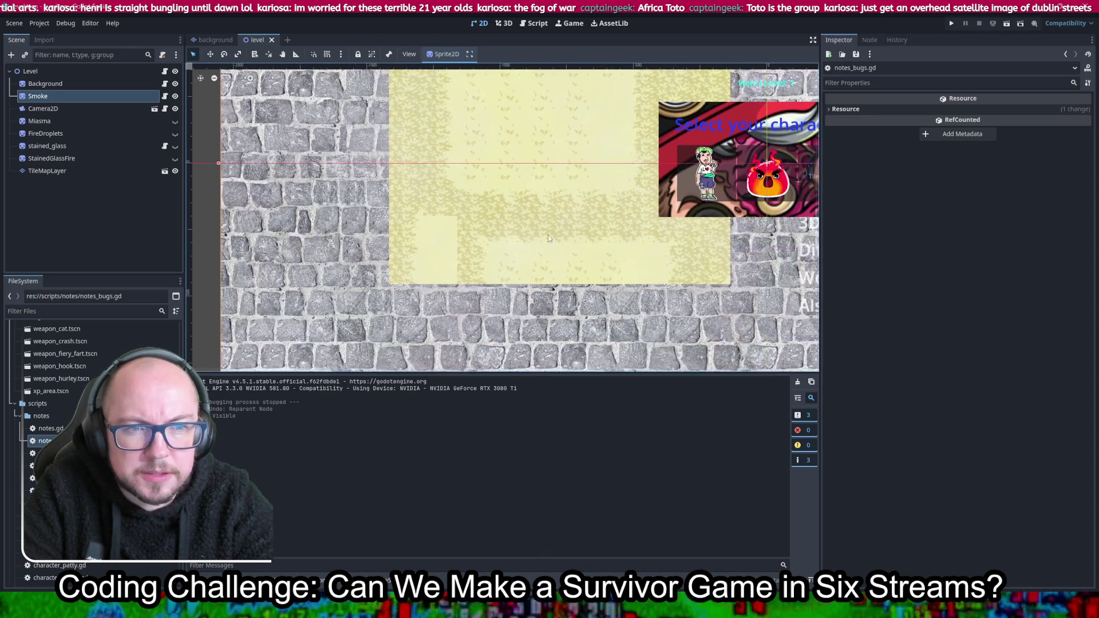
scroll(589, 251, "right", 2)
scroll(550, 252, "up", 4)
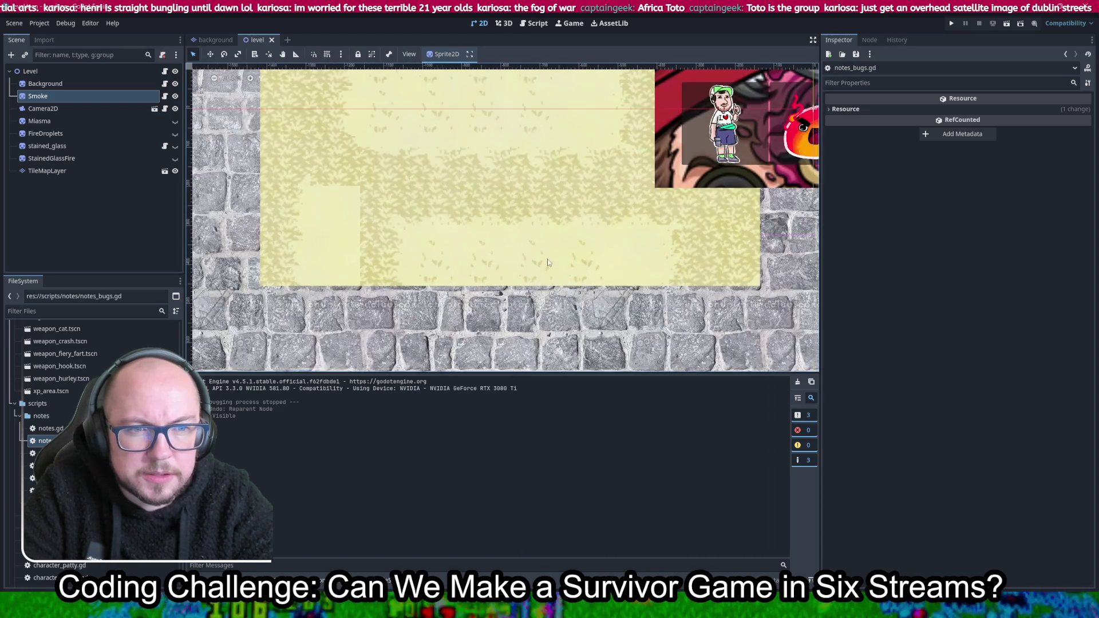
scroll(572, 257, "up", 7)
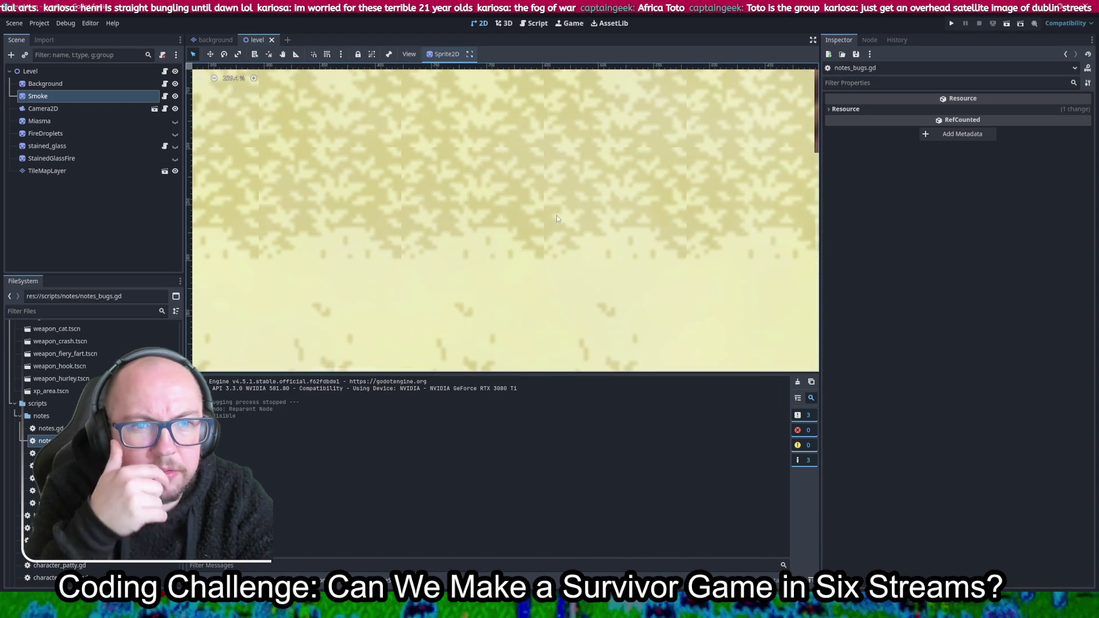
scroll(546, 163, "up", 10)
scroll(547, 160, "up", 11)
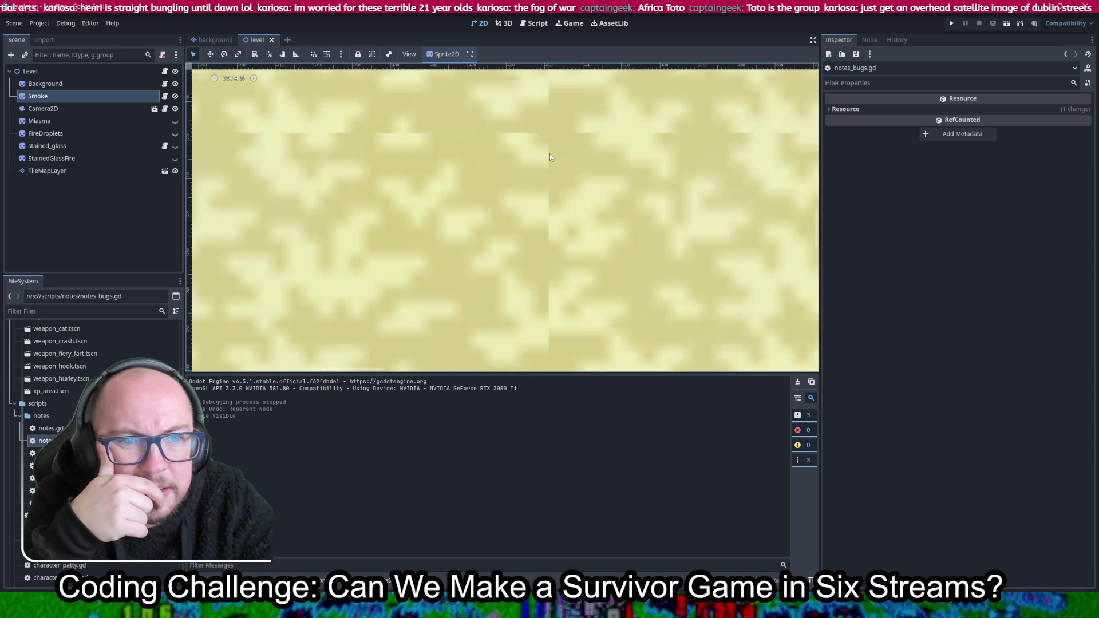
scroll(551, 164, "down", 20)
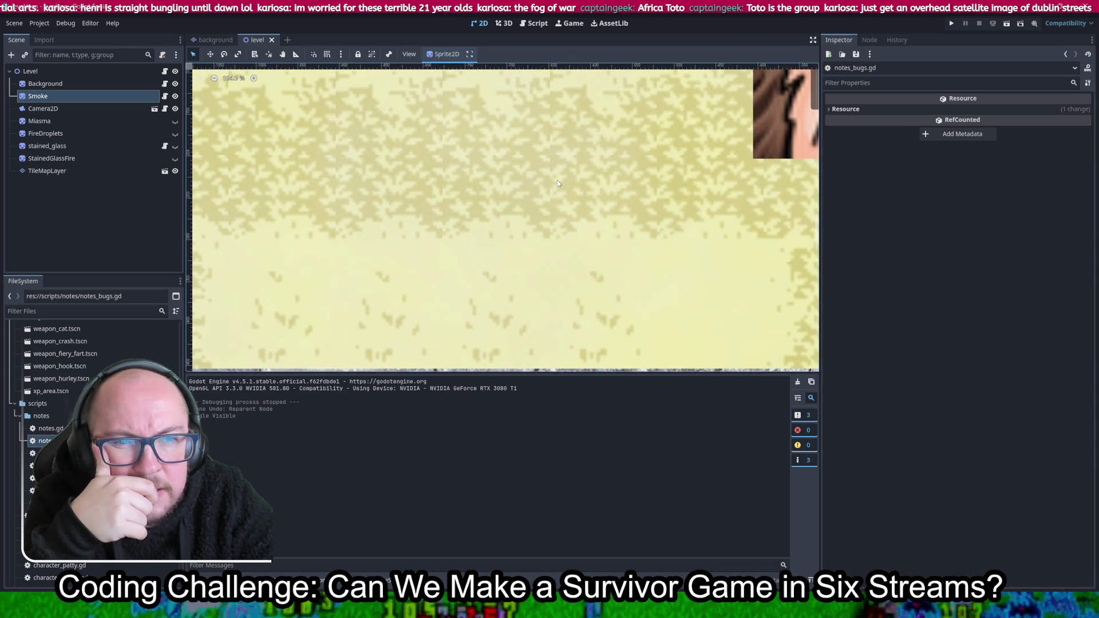
scroll(557, 180, "up", 3)
scroll(557, 181, "left", 5)
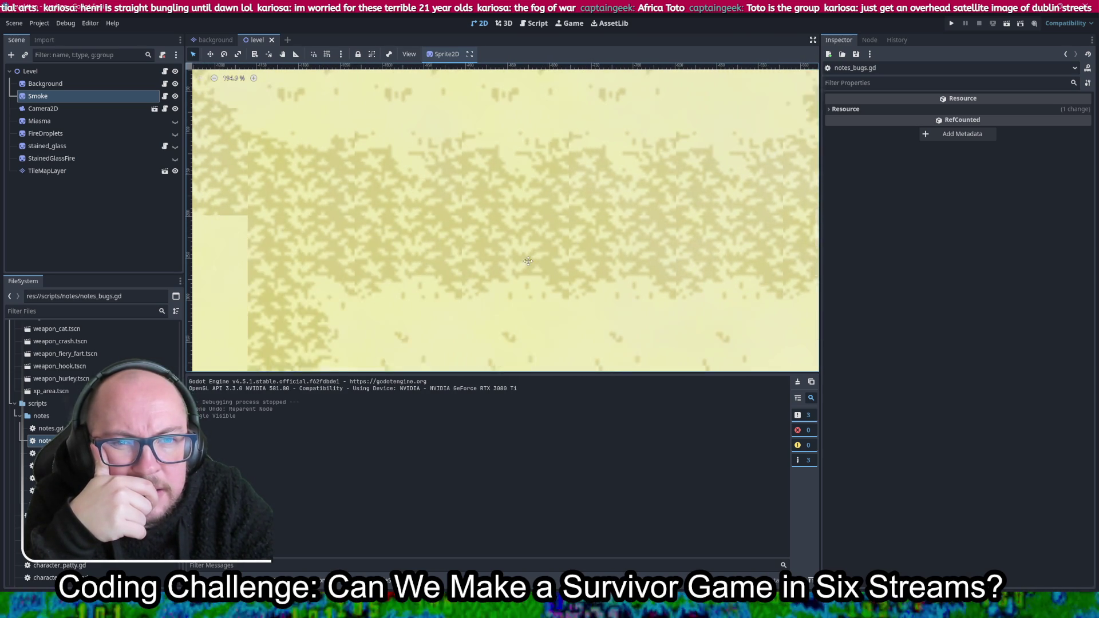
scroll(530, 266, "down", 10)
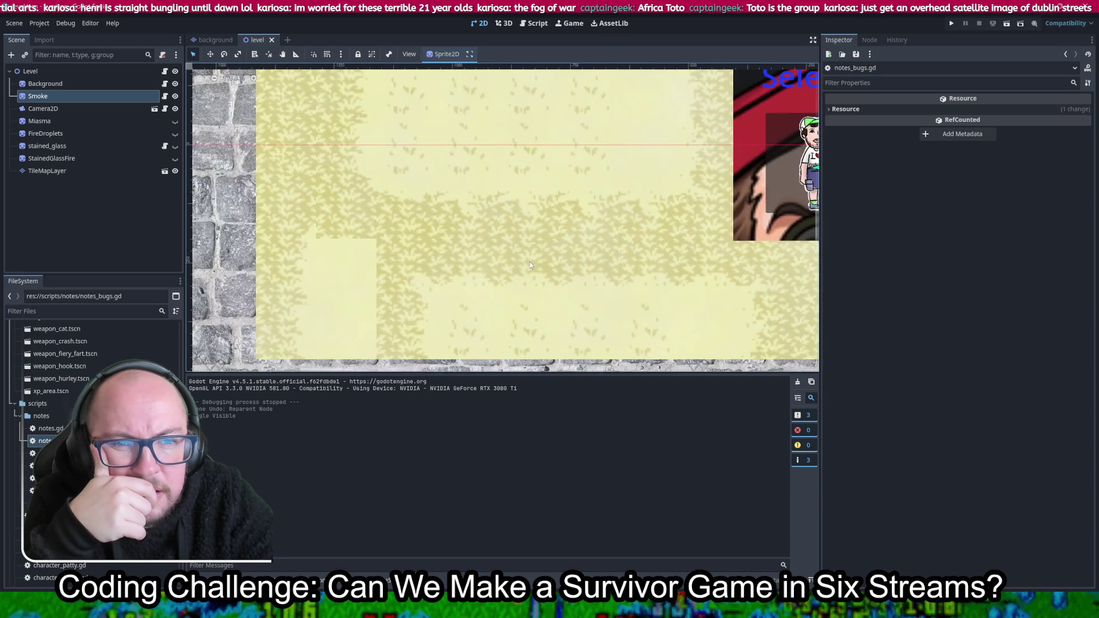
scroll(514, 274, "left", 4)
scroll(515, 274, "up", 20)
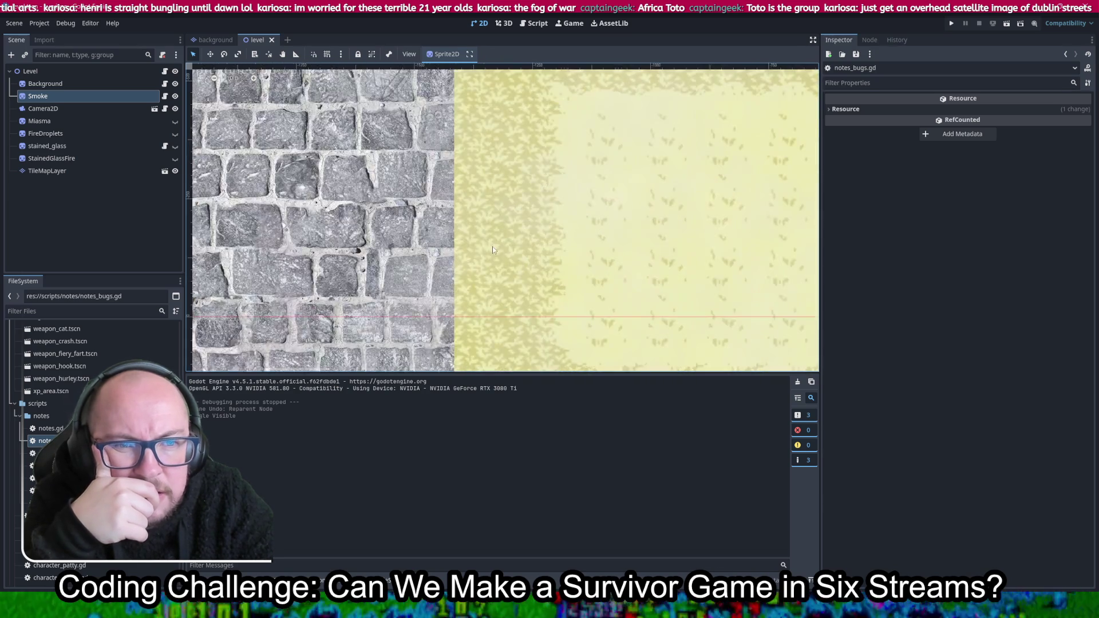
left_click(592, 266)
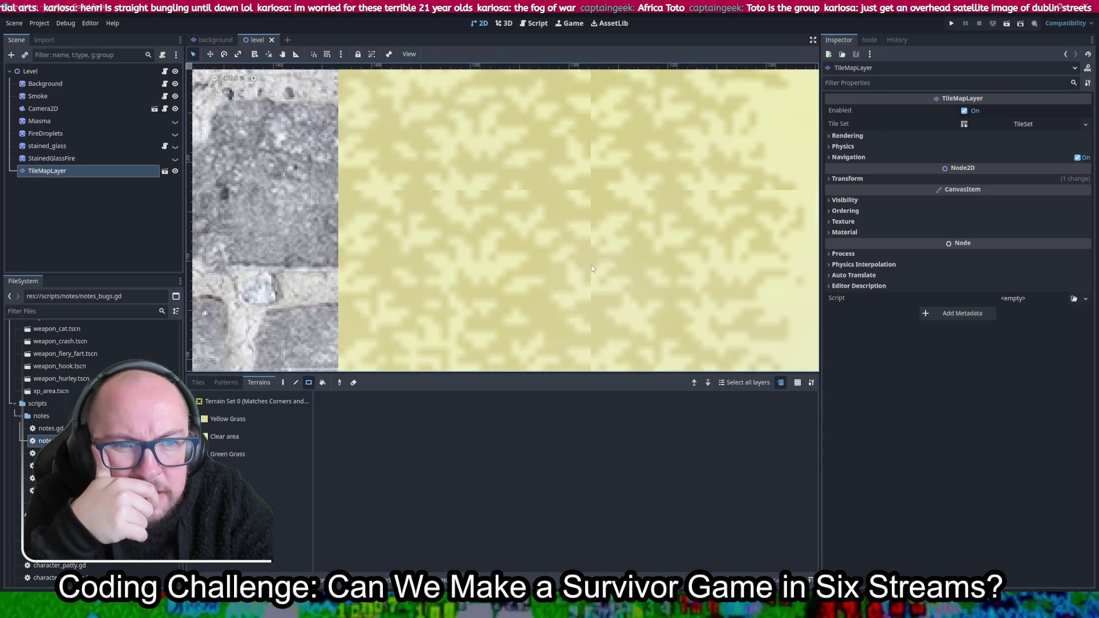
Pan across the level's grass tiles, then switch to the background scene tab
scroll(626, 154, "down", 3)
mouse_move(648, 122)
left_mouse_down()
mouse_move(605, 198)
mouse_move(599, 247)
left_mouse_up()
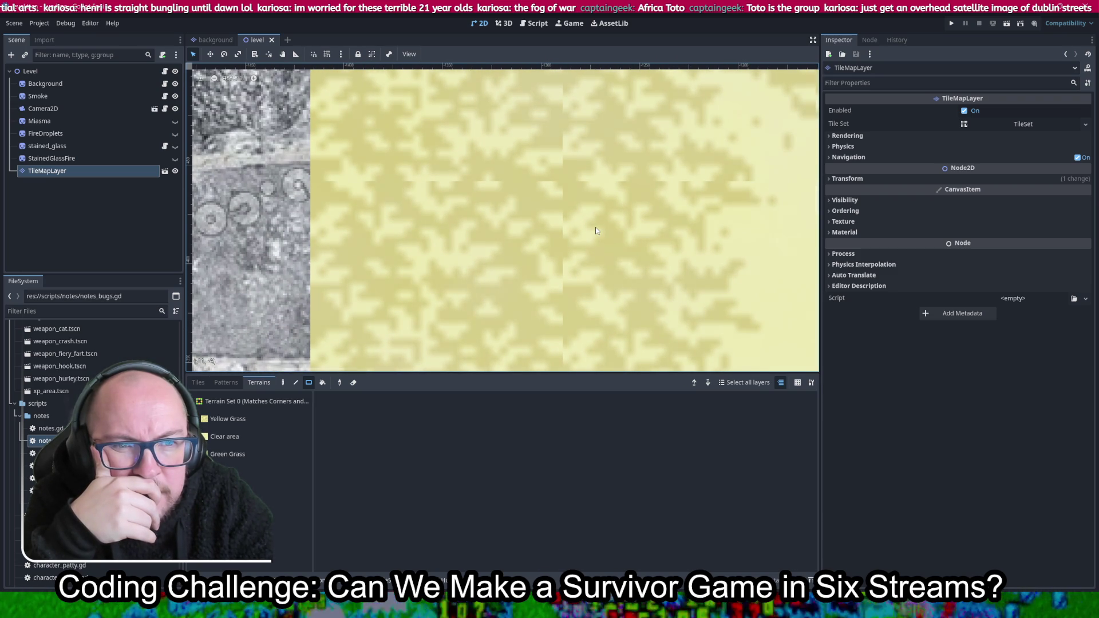
left_click_drag(594, 165, 596, 295)
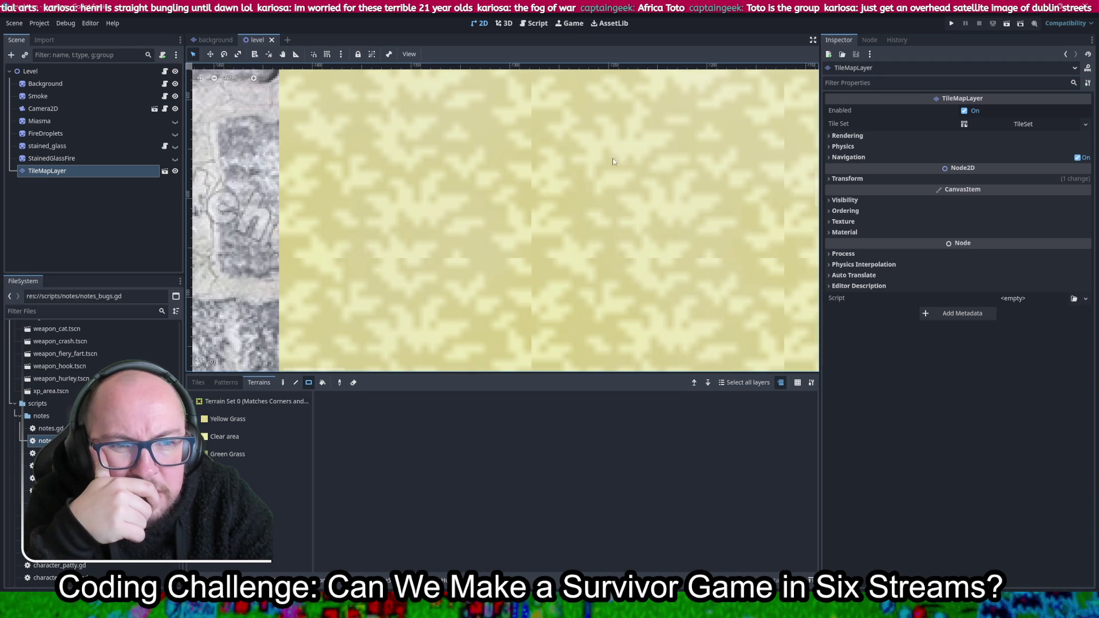
scroll(712, 193, "down", 3)
scroll(712, 193, "down", 3)
left_click_drag(712, 194, 547, 160)
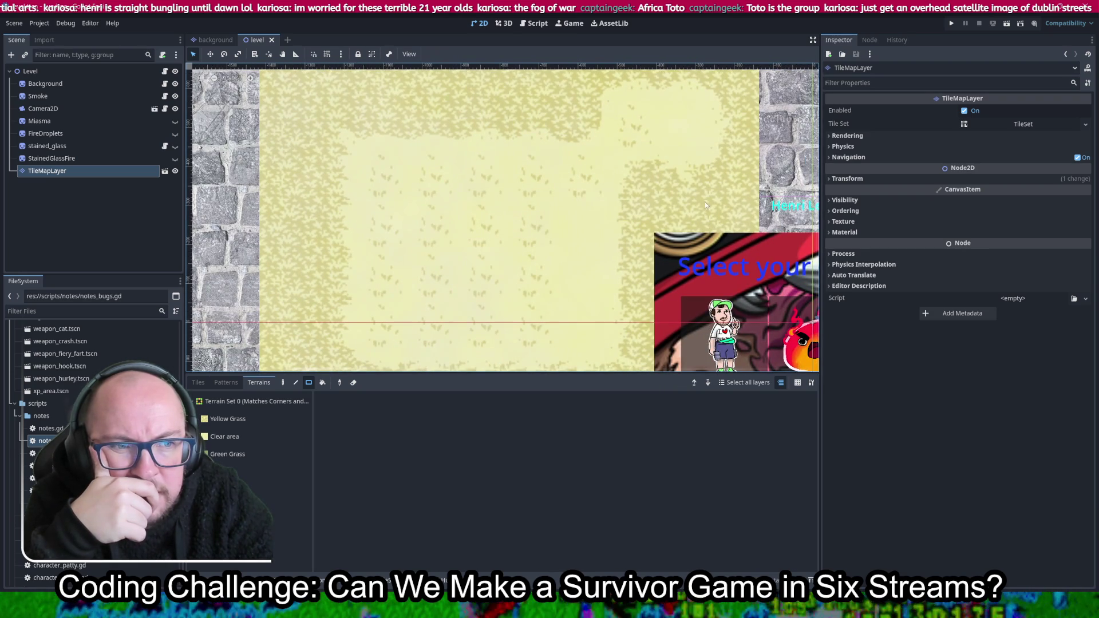
scroll(687, 228, "down", 3)
left_click_drag(569, 254, 542, 187)
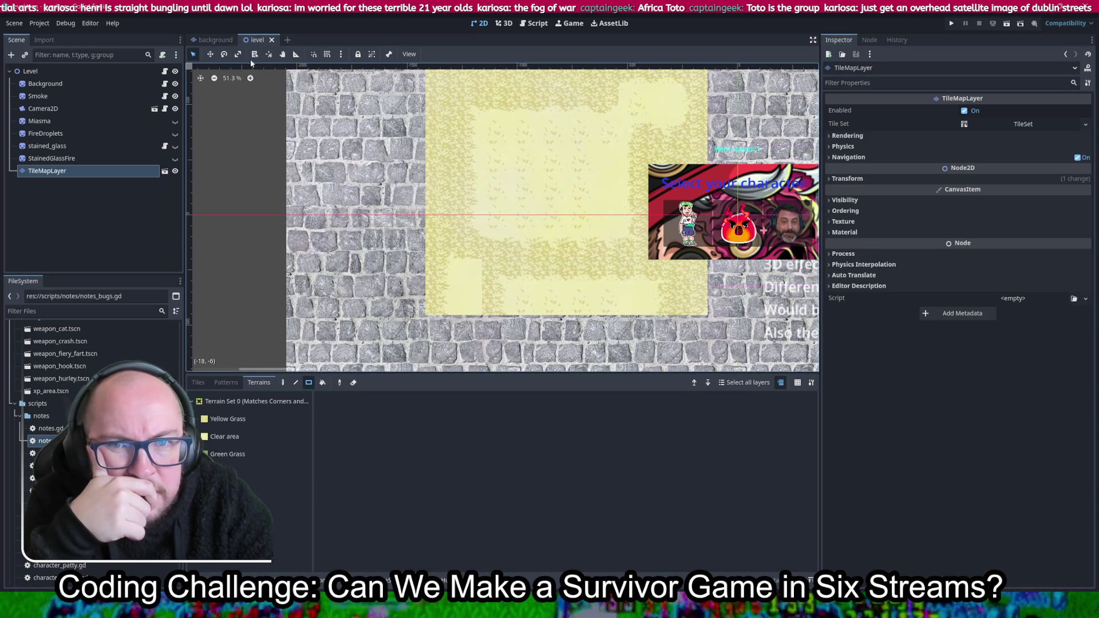
left_click(215, 40)
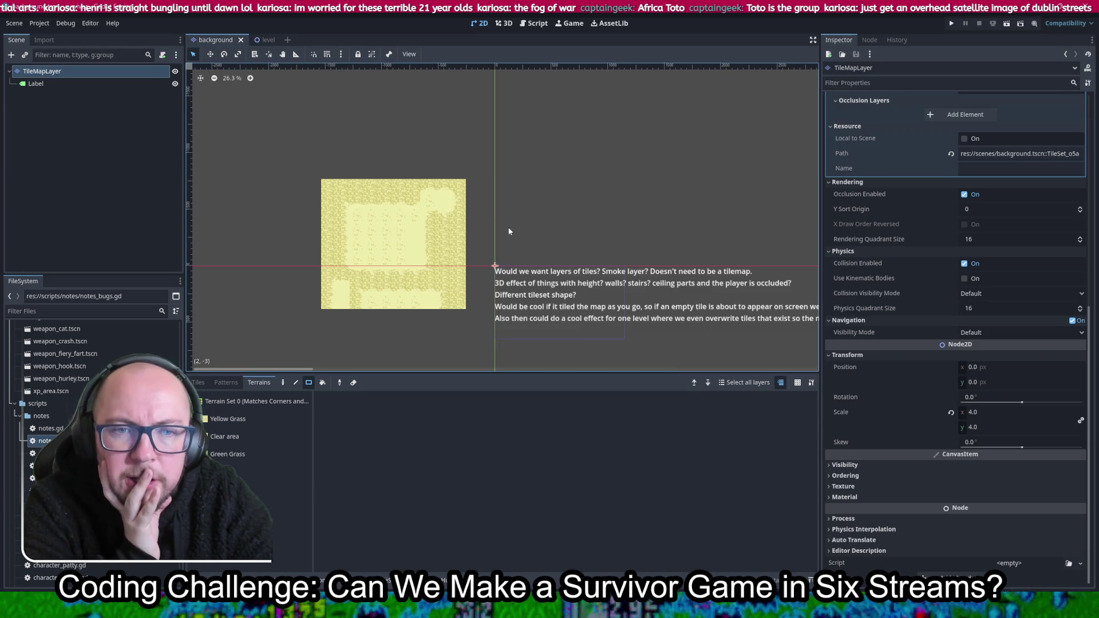
Pick Yellow Grass and paint one large rectangle of it across the zoomed-out background map
scroll(219, 326, "up", 3)
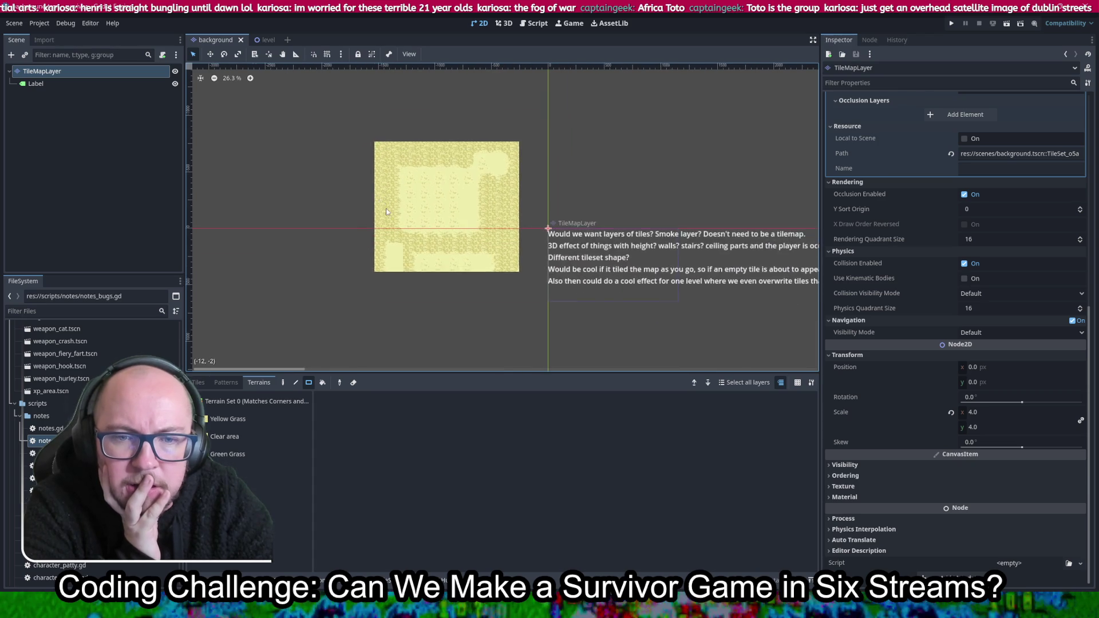
left_click(254, 418)
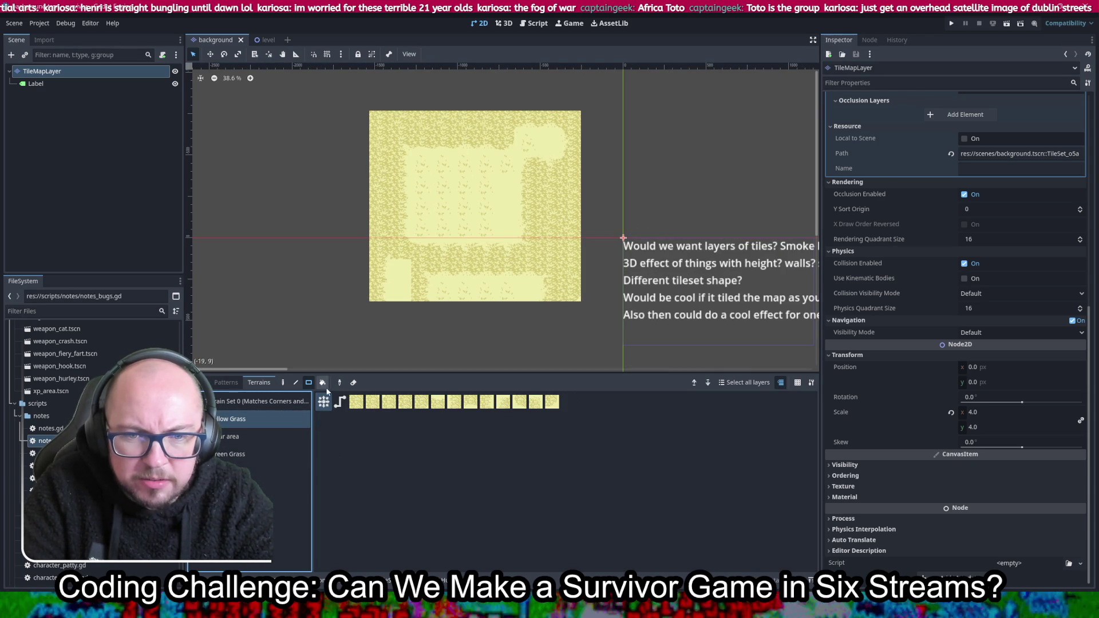
scroll(358, 285, "down", 5)
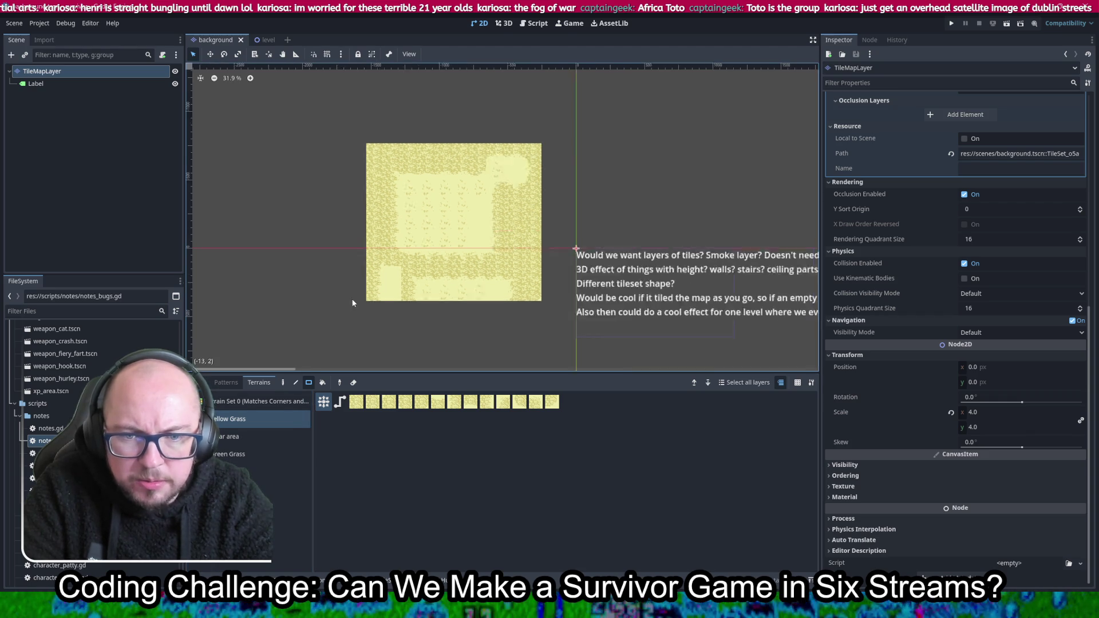
scroll(358, 285, "down", 3)
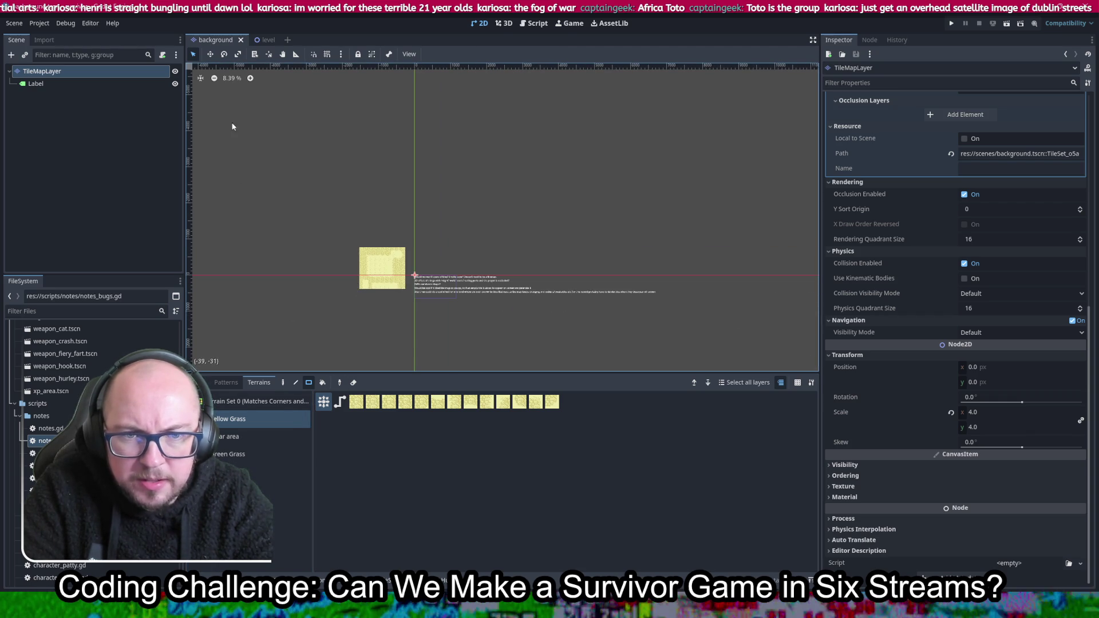
mouse_move(205, 114)
left_mouse_down()
mouse_move(638, 373)
mouse_move(692, 375)
left_mouse_up()
scroll(367, 255, "up", 10)
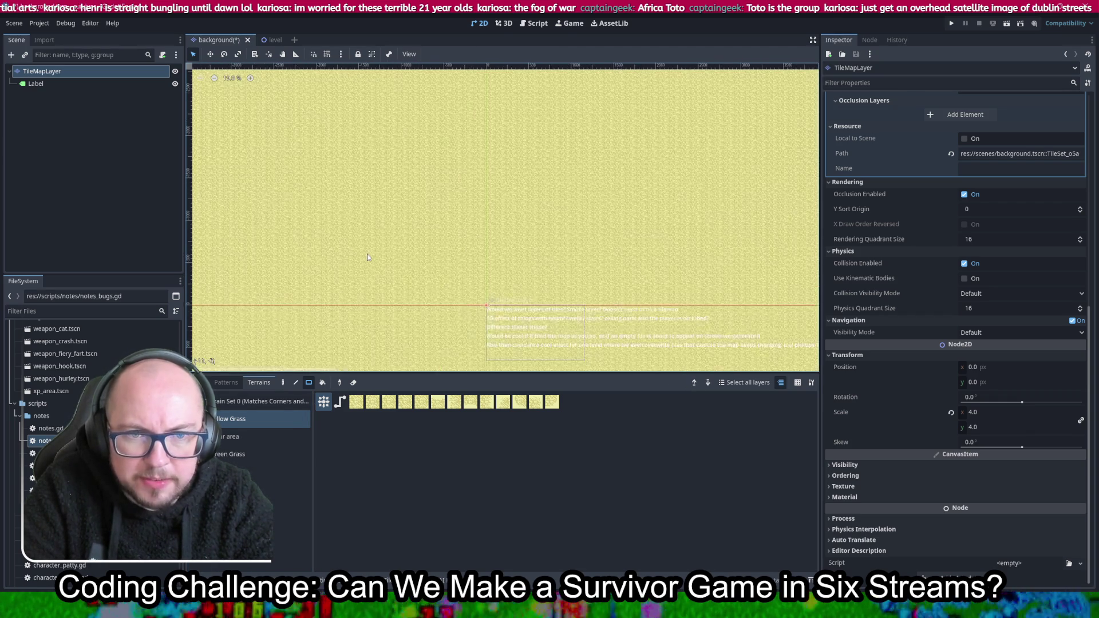
scroll(366, 253, "down", 14)
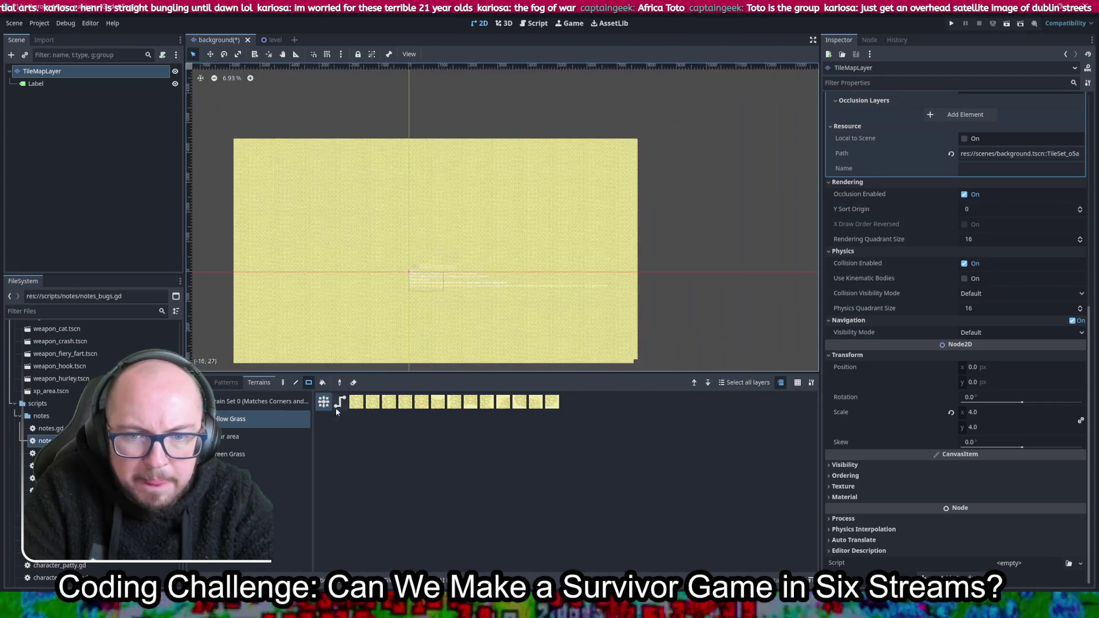
left_click(252, 438)
Paint five Clear area patches of various sizes, including 1x2 and 4x2, into the yellow grass
left_click_drag(264, 165, 290, 190)
left_click_drag(347, 265, 377, 299)
left_click_drag(517, 233, 522, 237)
left_click_drag(433, 164, 436, 172)
mouse_move(341, 185)
left_mouse_down()
mouse_move(361, 215)
mouse_move(392, 218)
left_mouse_up()
Pan and zoom to review the painted clear patches, then show the tileset's Tiles atlas
scroll(358, 190, "up", 5)
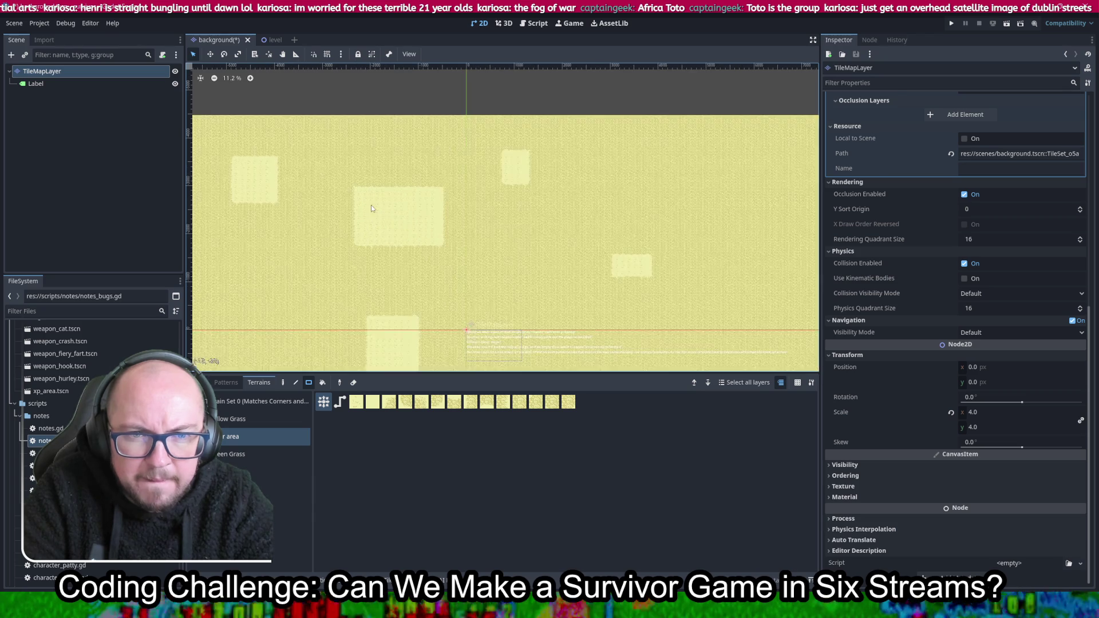
scroll(473, 122, "up", 2)
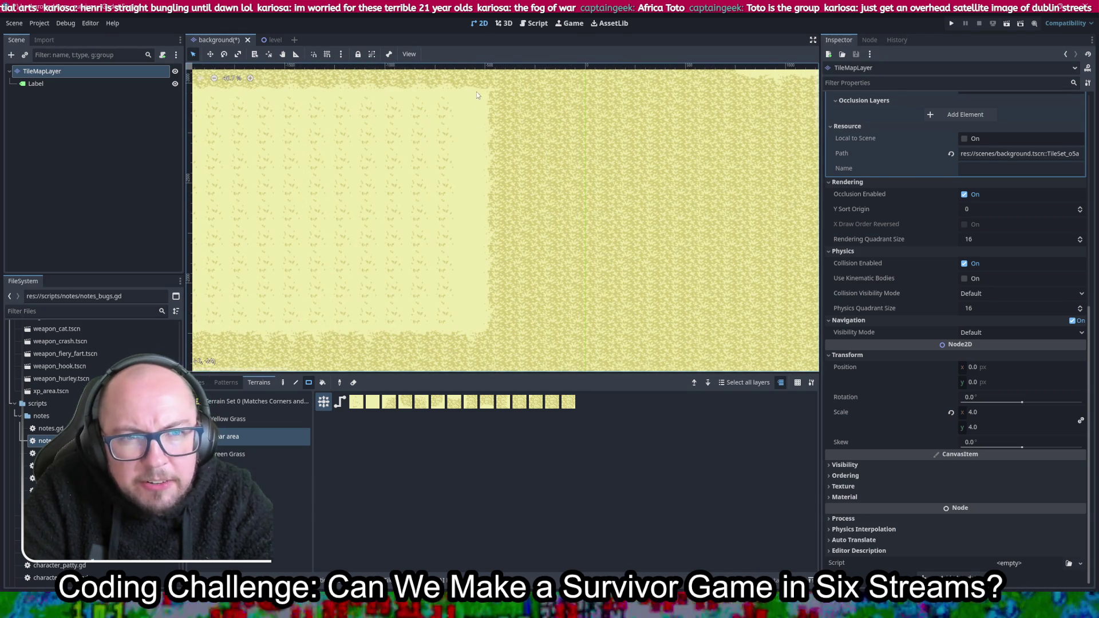
scroll(479, 314, "down", 3)
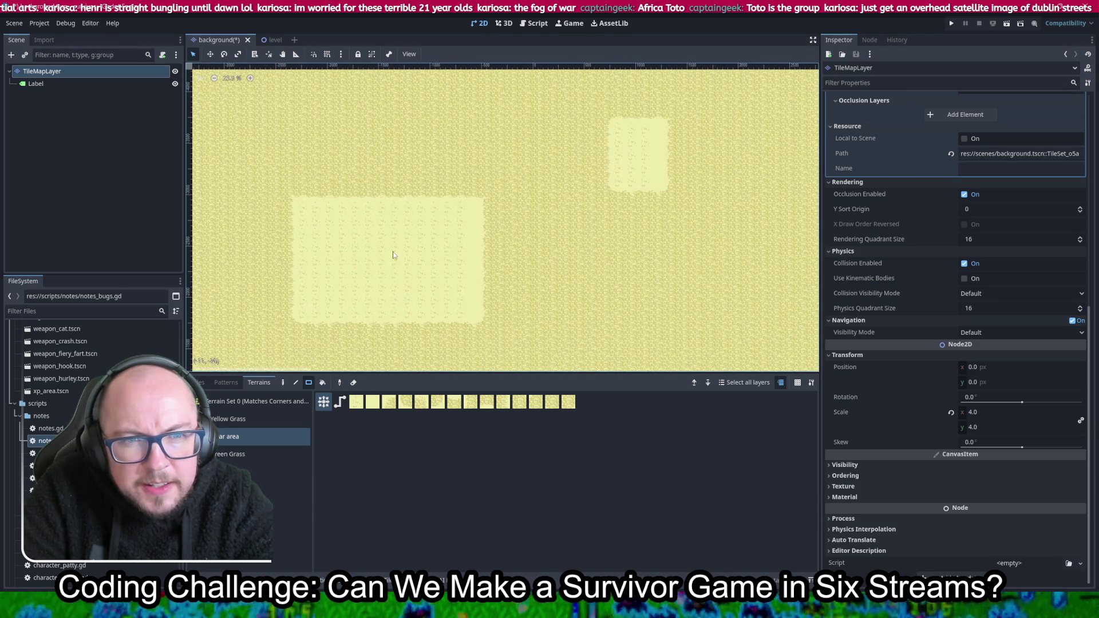
left_click_drag(381, 126, 347, 308)
scroll(435, 267, "up", 1)
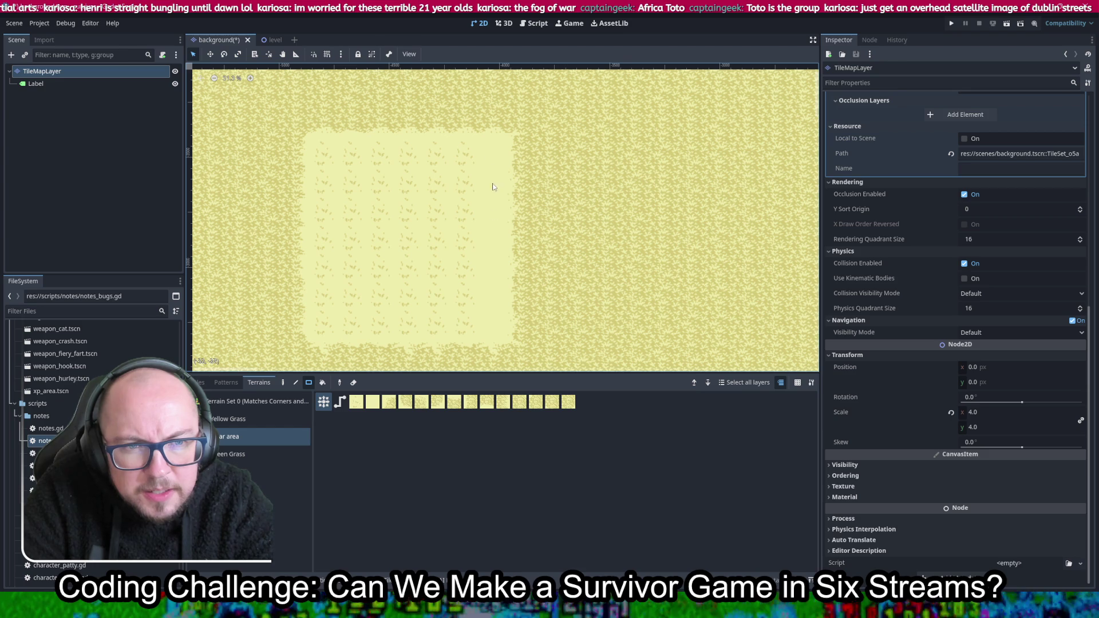
mouse_move(515, 311)
left_mouse_down()
mouse_move(598, 321)
mouse_move(617, 259)
mouse_move(551, 226)
left_mouse_up()
scroll(617, 259, "down", 1)
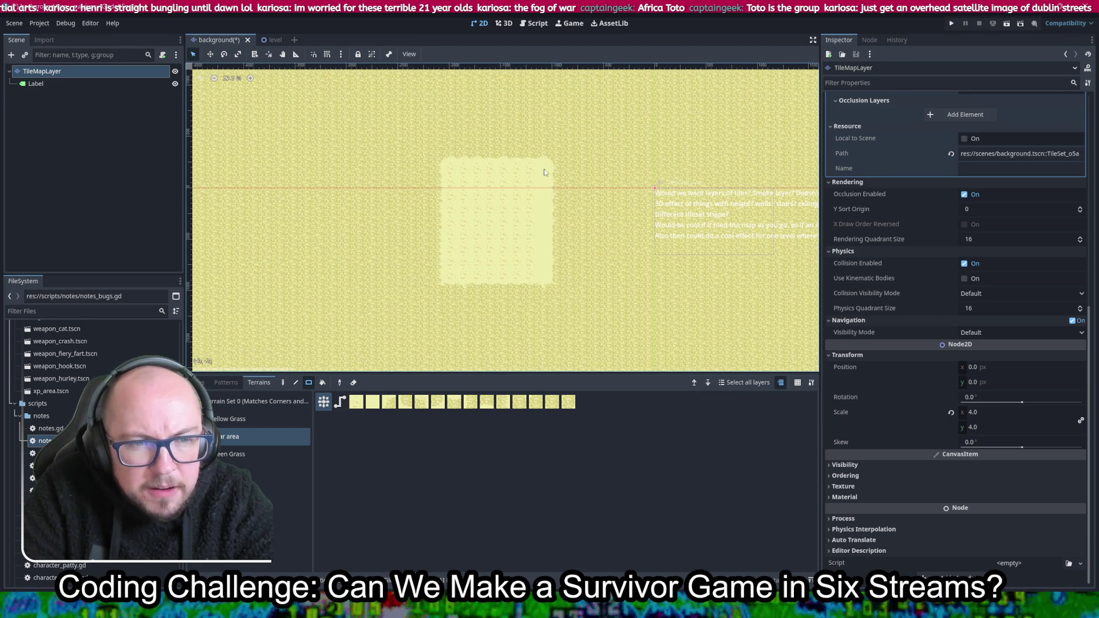
left_click_drag(620, 260, 344, 240)
scroll(344, 240, "down", 3)
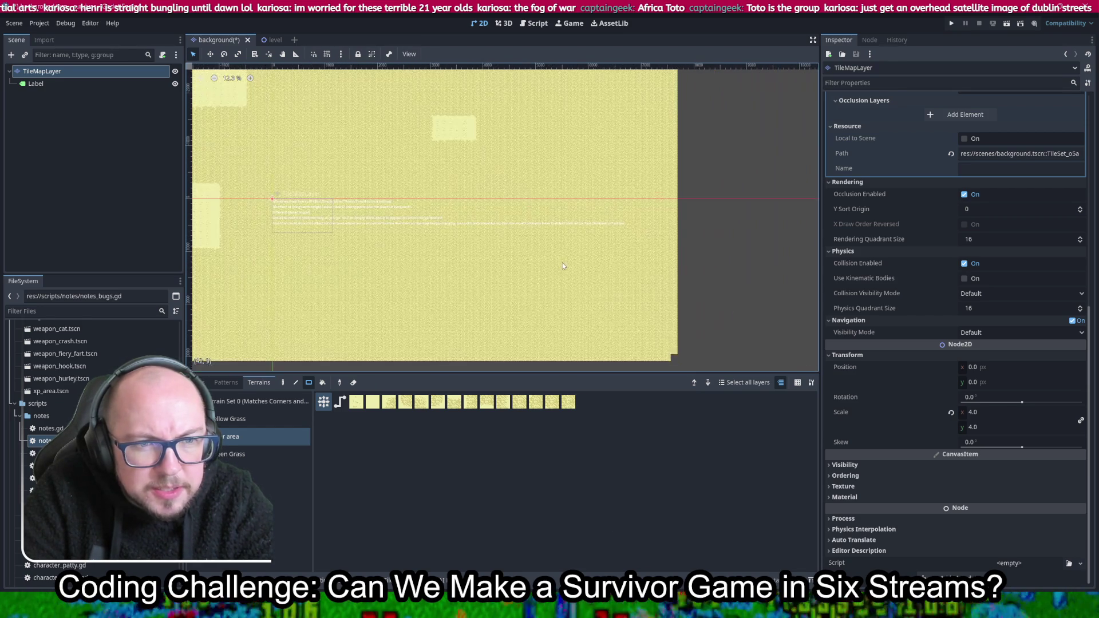
left_click_drag(562, 265, 641, 85)
scroll(544, 283, "up", 6)
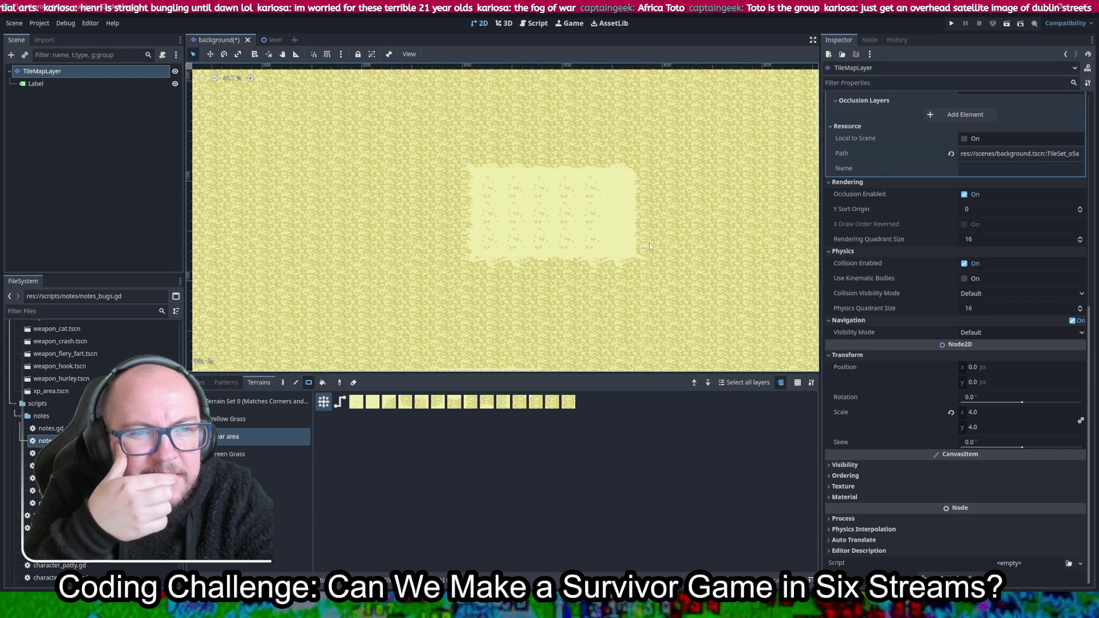
scroll(584, 210, "down", 4)
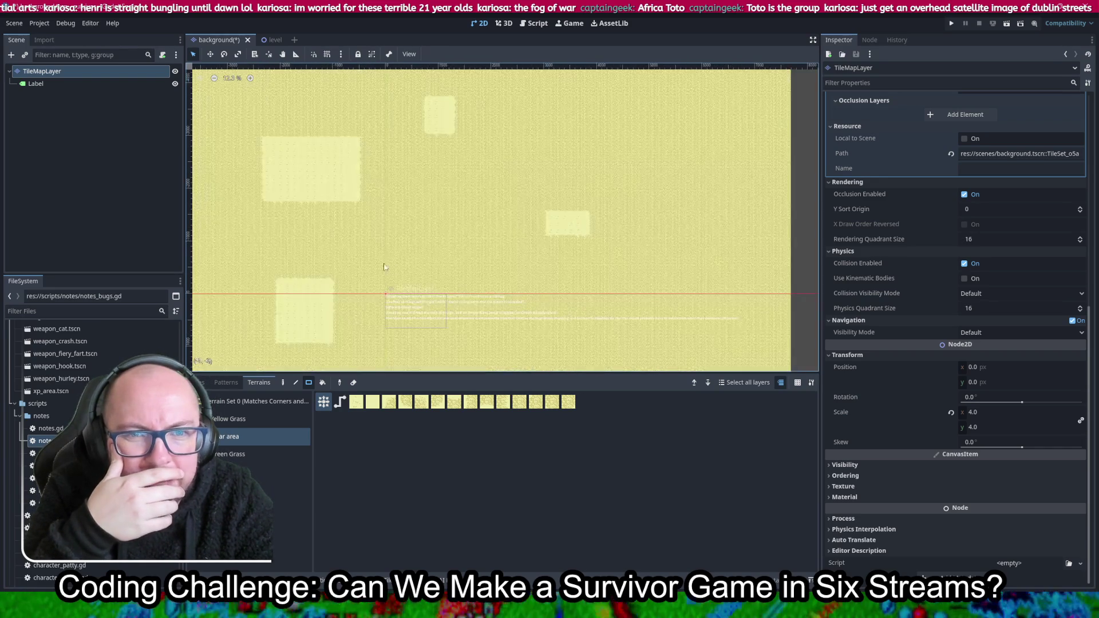
scroll(429, 222, "up", 5)
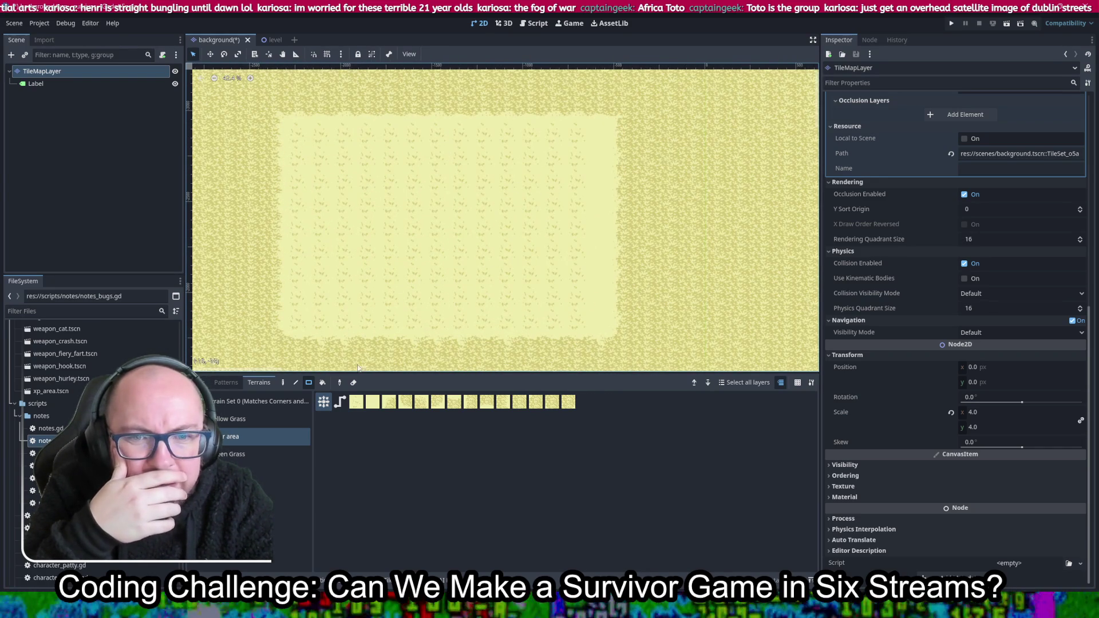
left_click(195, 382)
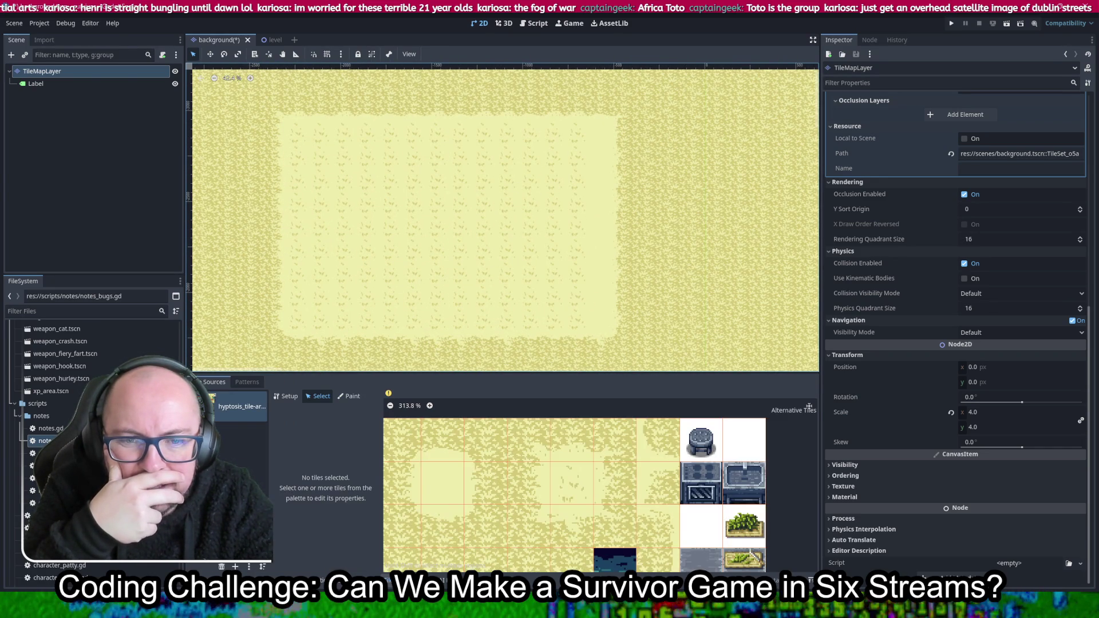
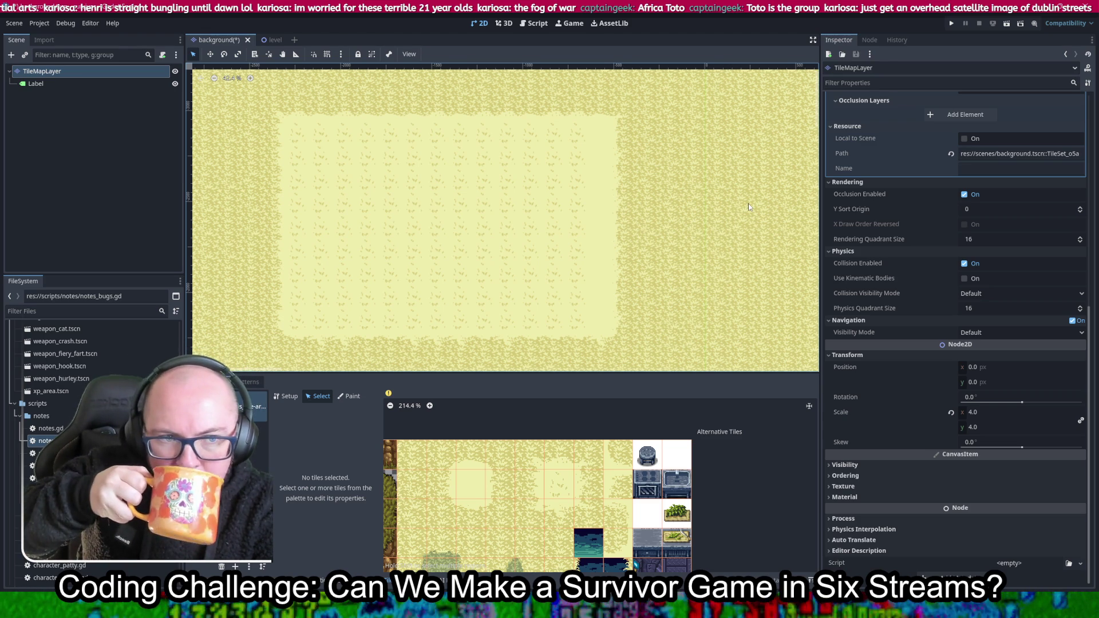
Set the Top Side and Top Right Corner peering bits of tile (22, 1) to terrain 1
scroll(747, 204, "down", 5)
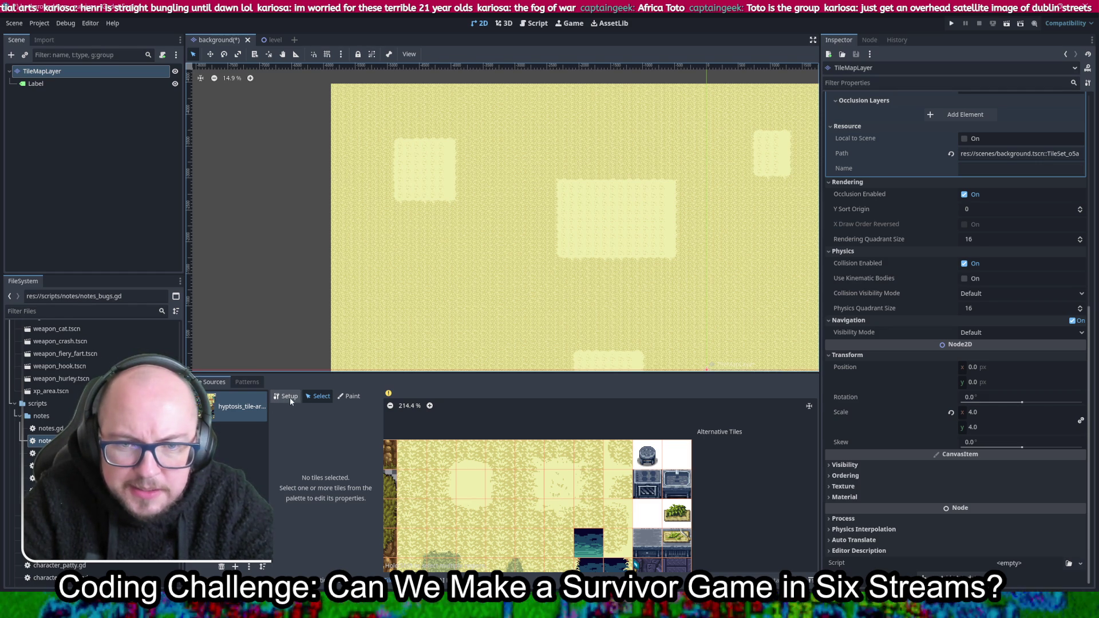
left_click(463, 478)
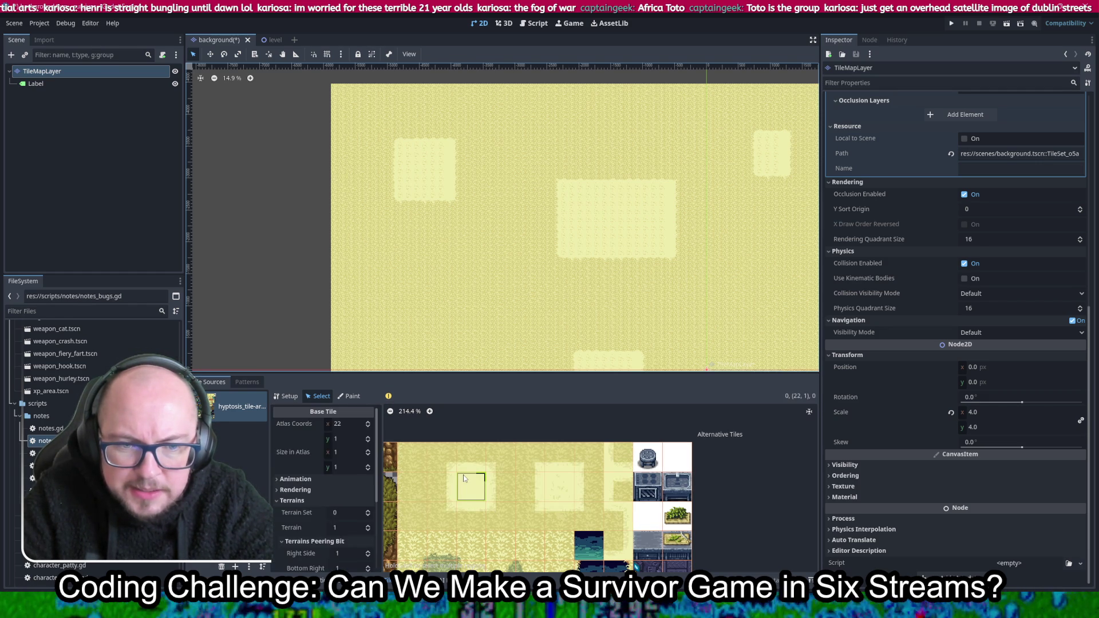
scroll(304, 456, "down", 1)
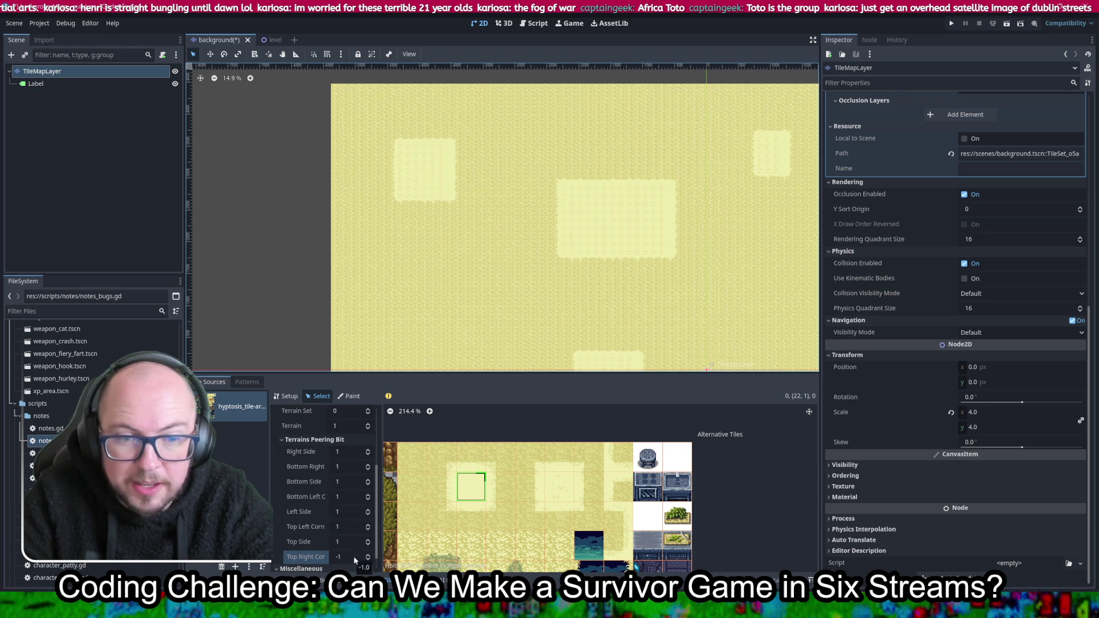
scroll(470, 486, "up", 7)
scroll(530, 499, "down", 2)
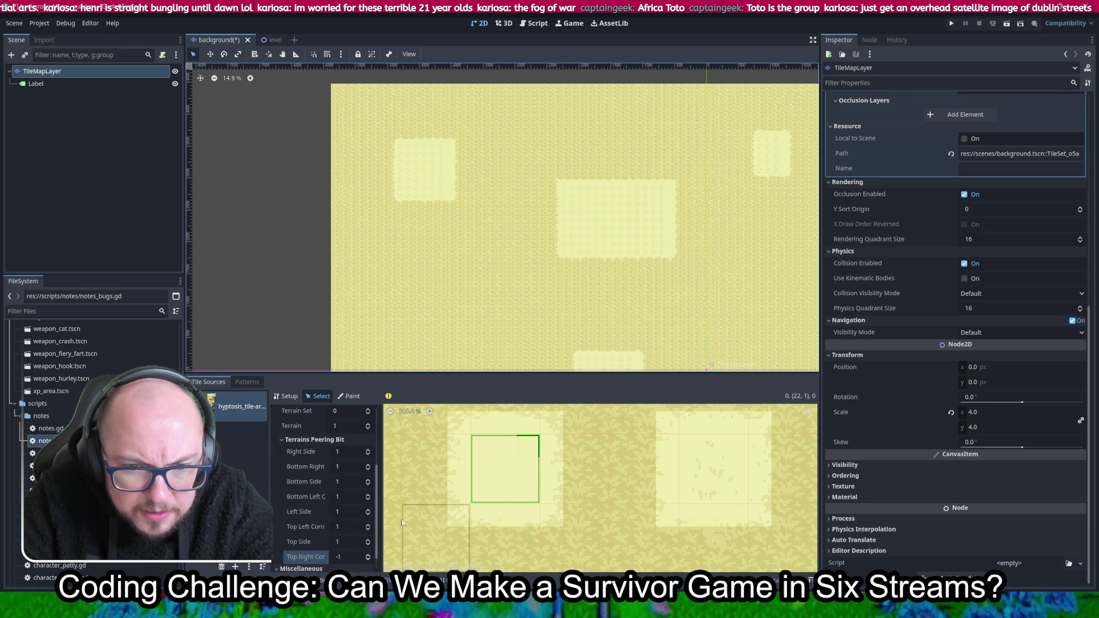
left_click(349, 542)
left_click(350, 557)
type("1")
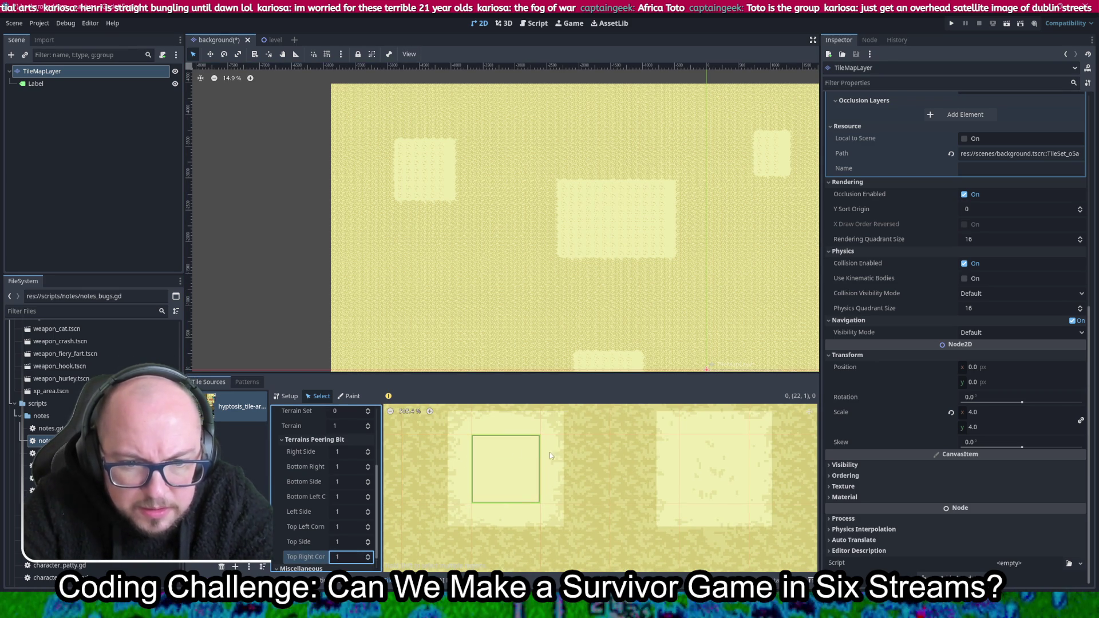
Inspect the terrain peering bits of the neighbouring sand tiles, including (24, 0) and (25, 0)
scroll(569, 471, "down", 4)
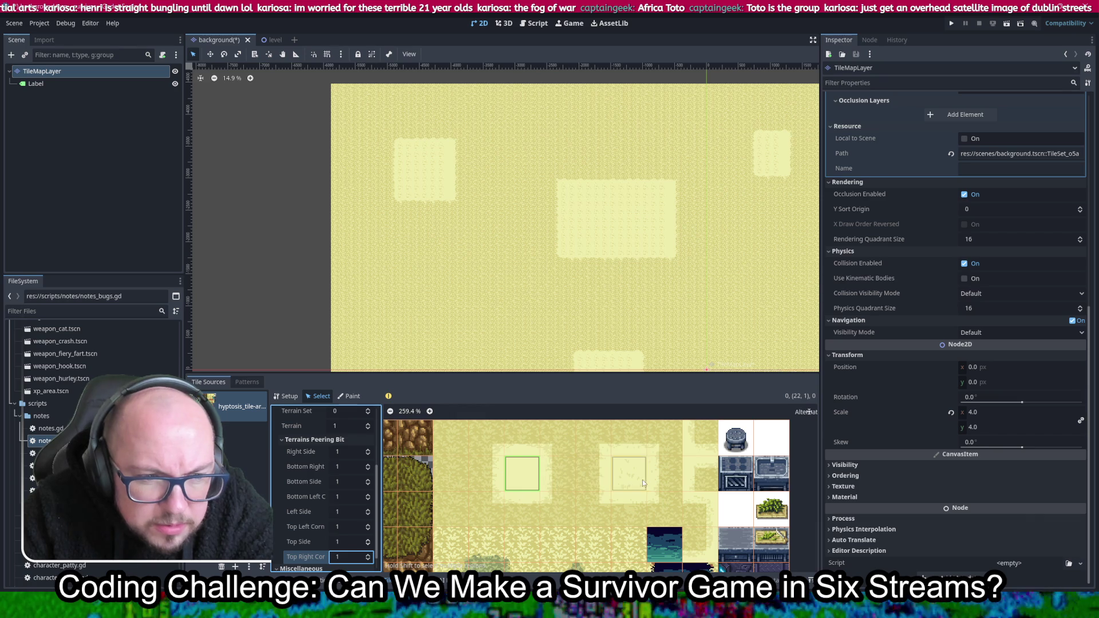
left_click(452, 434)
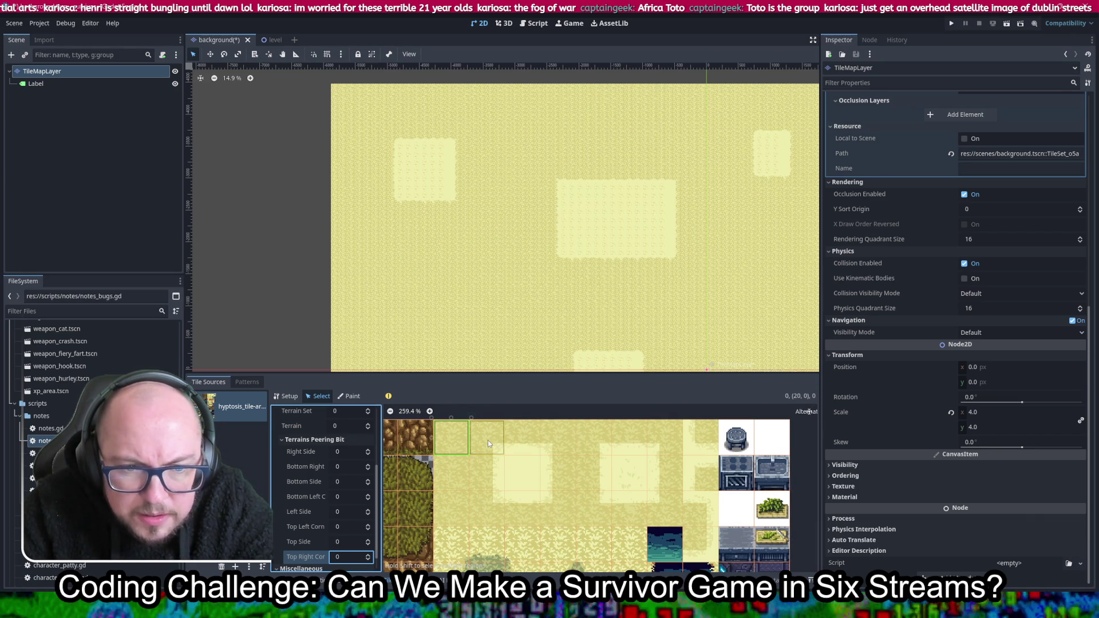
left_click(532, 447)
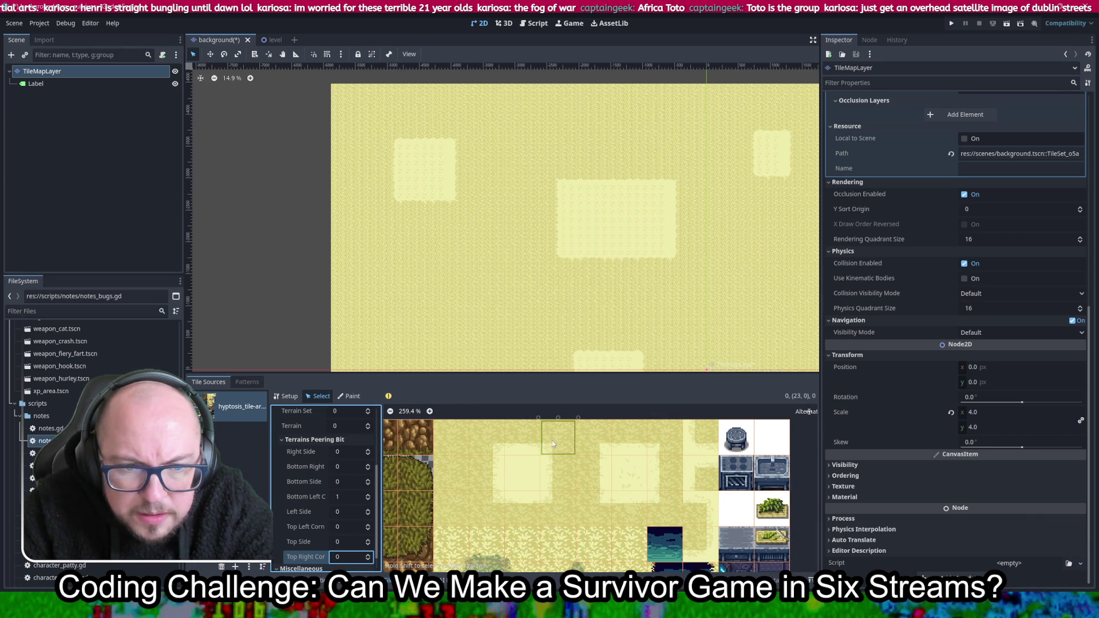
left_click(594, 444)
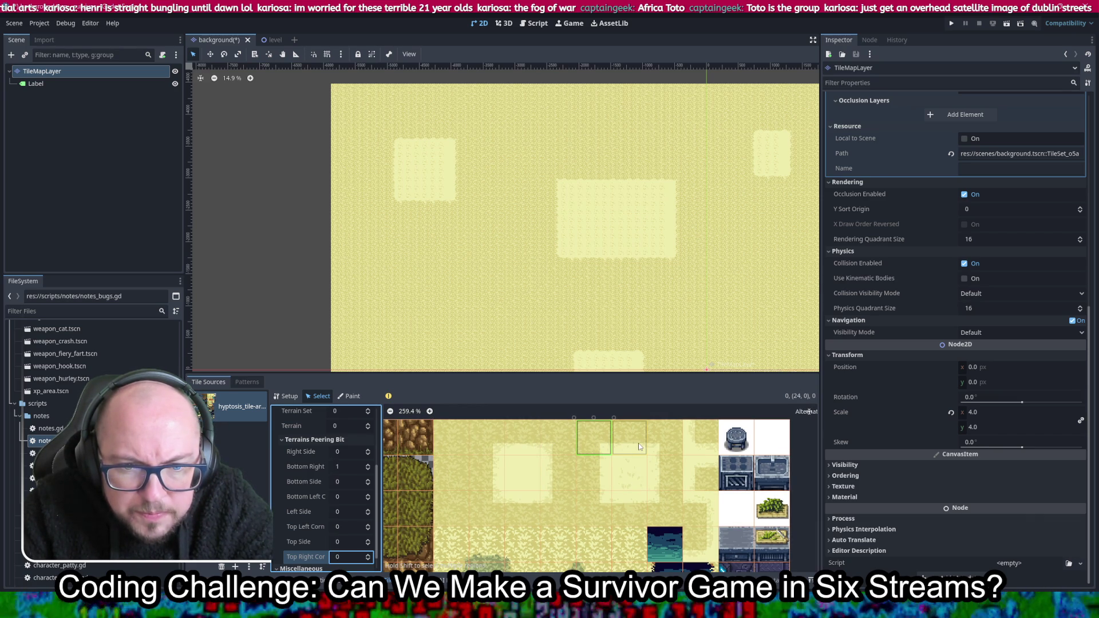
left_click(633, 448)
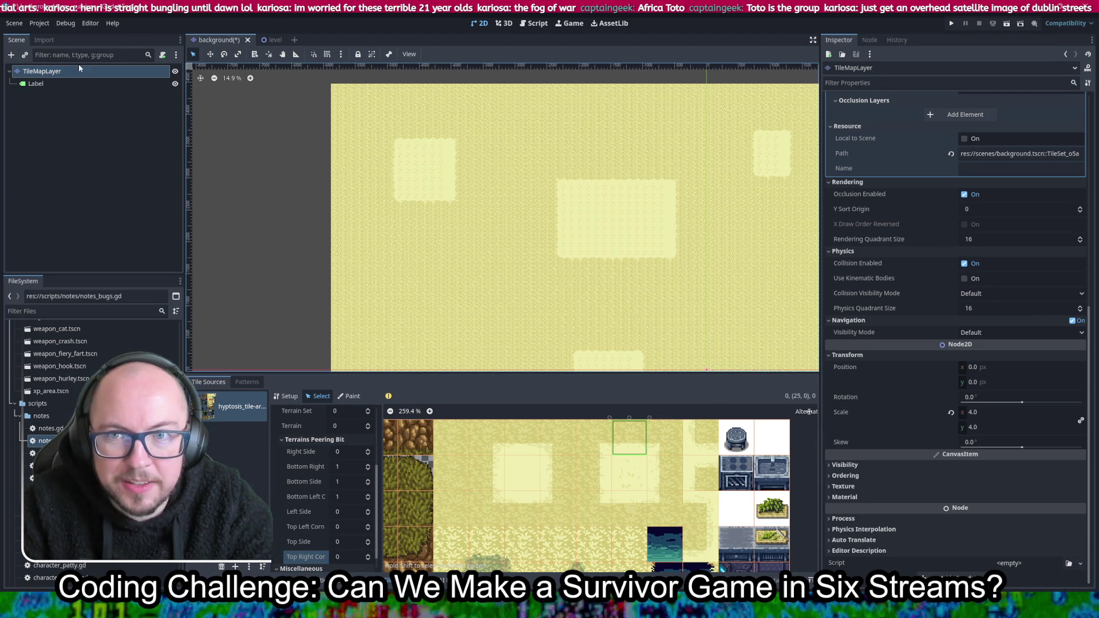
Change the Yellow Grass terrain colour to pink
scroll(918, 217, "up", 5)
left_click(985, 288)
left_click(991, 280)
left_click_drag(983, 361, 1045, 314)
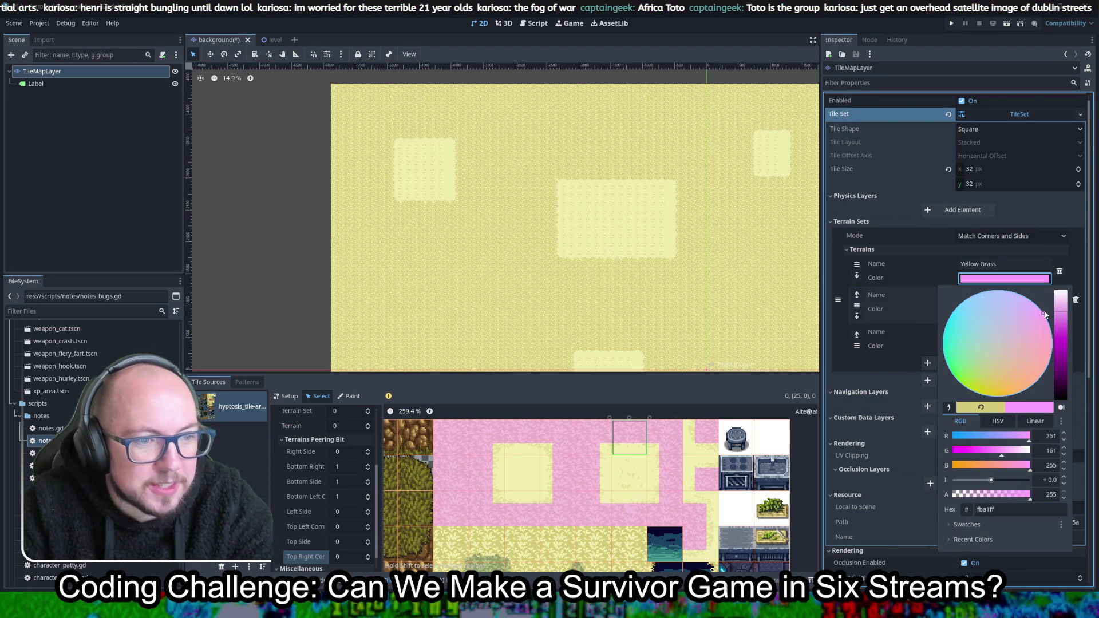
left_click(90, 160)
Make the Clear area terrain pale cyan, save the background scene, and check the Paint properties
left_click(986, 312)
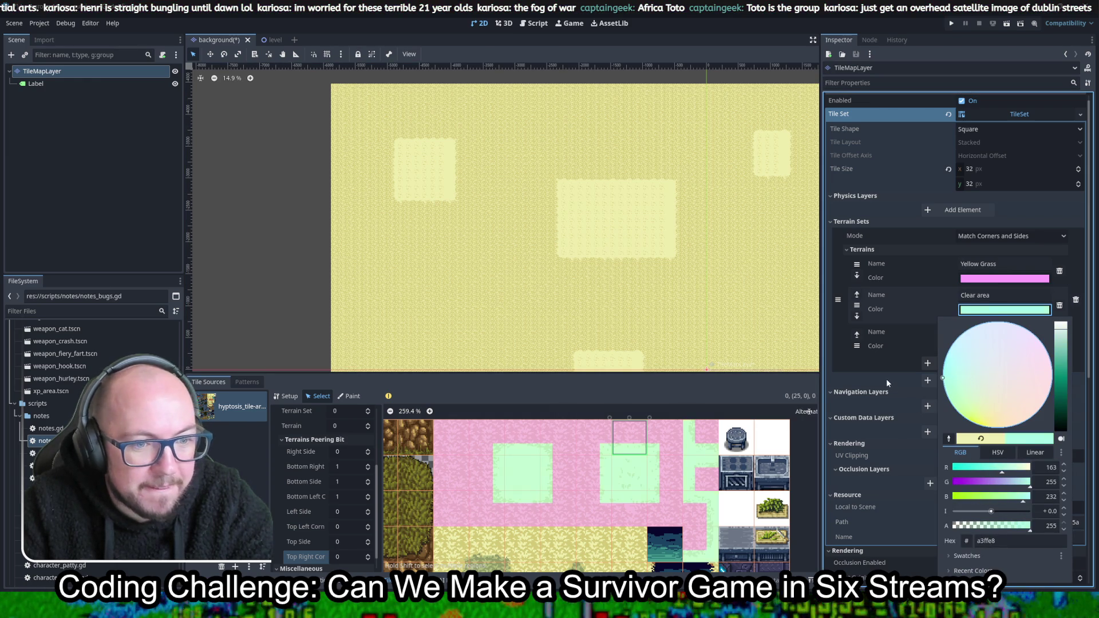
left_click(288, 308)
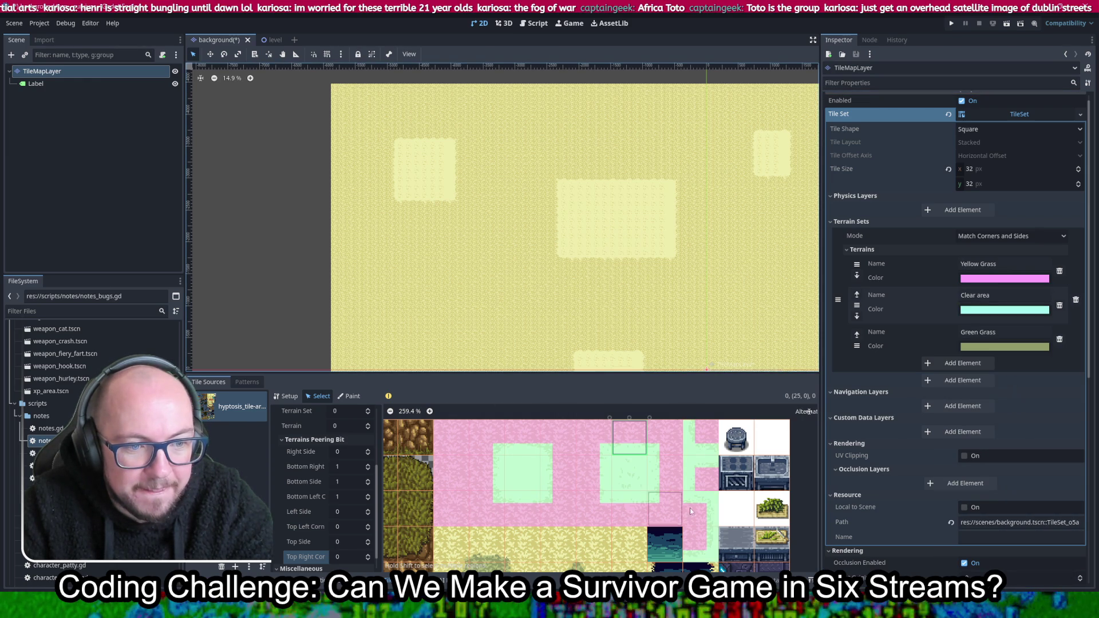
left_click(757, 519)
key("ctrl+s")
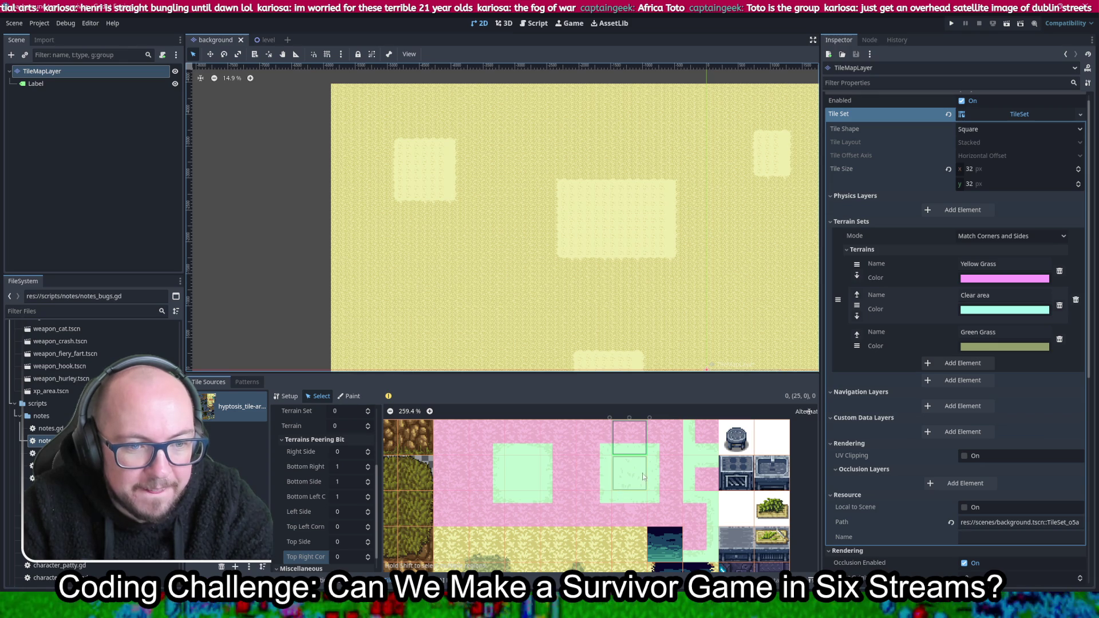
scroll(630, 475, "down", 1)
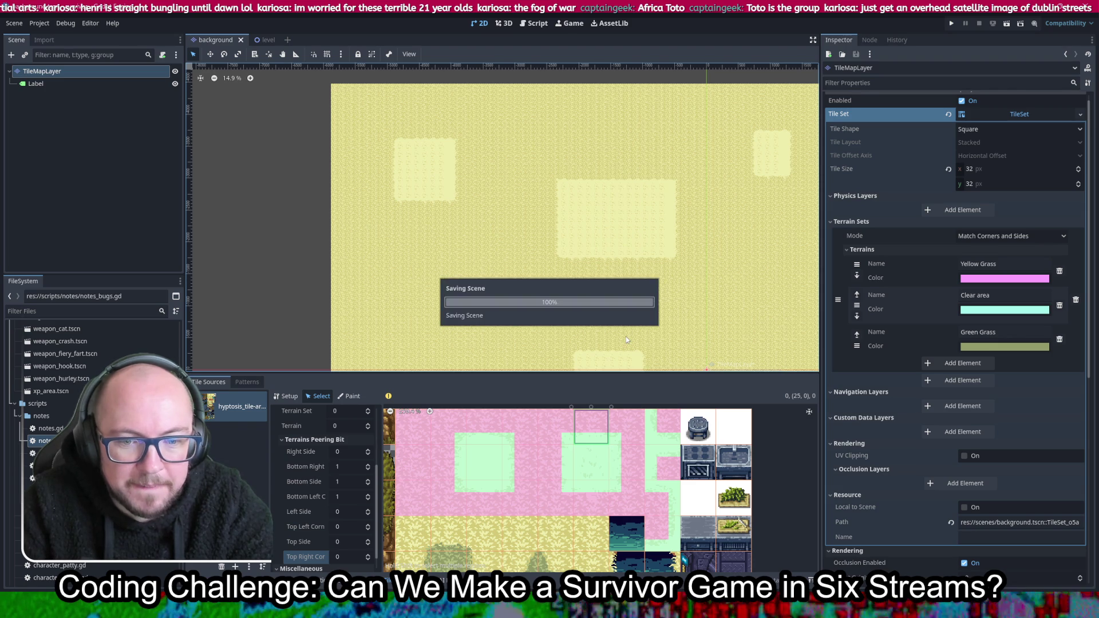
left_click(350, 396)
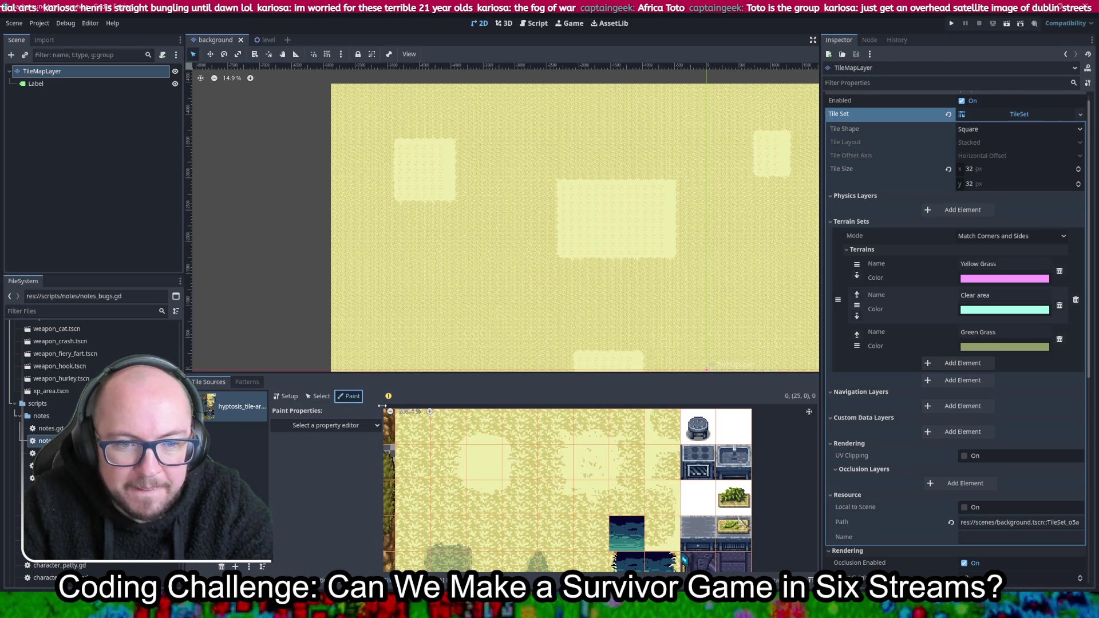
left_click(320, 396)
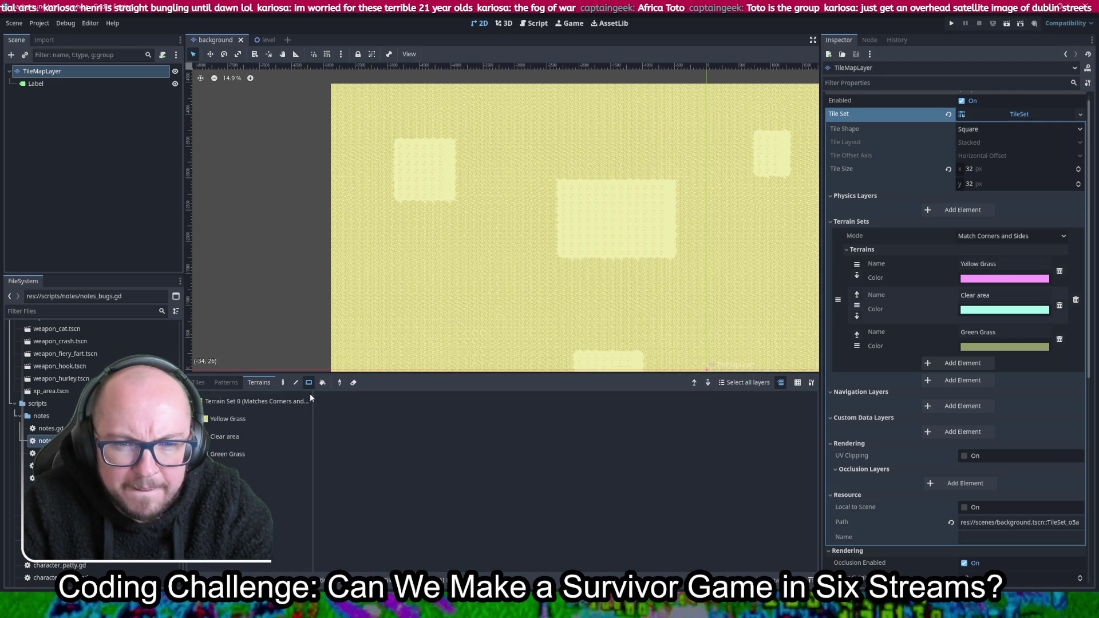
Paint Clear area rectangles on the map, including 12x10 and 14x12 blocks
left_click(260, 436)
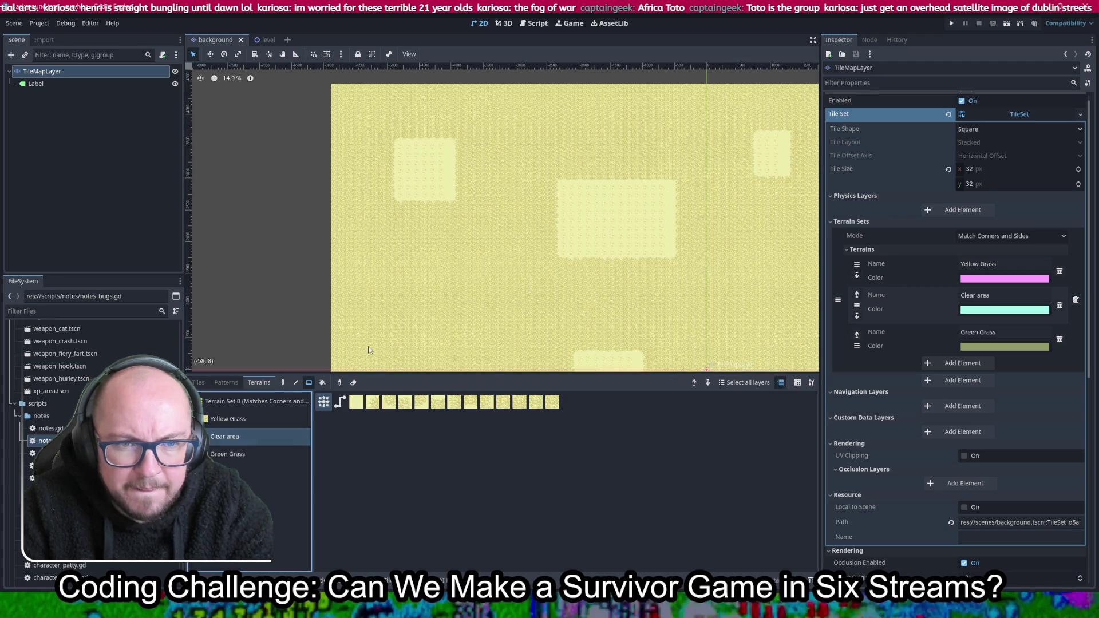
scroll(458, 301, "up", 3)
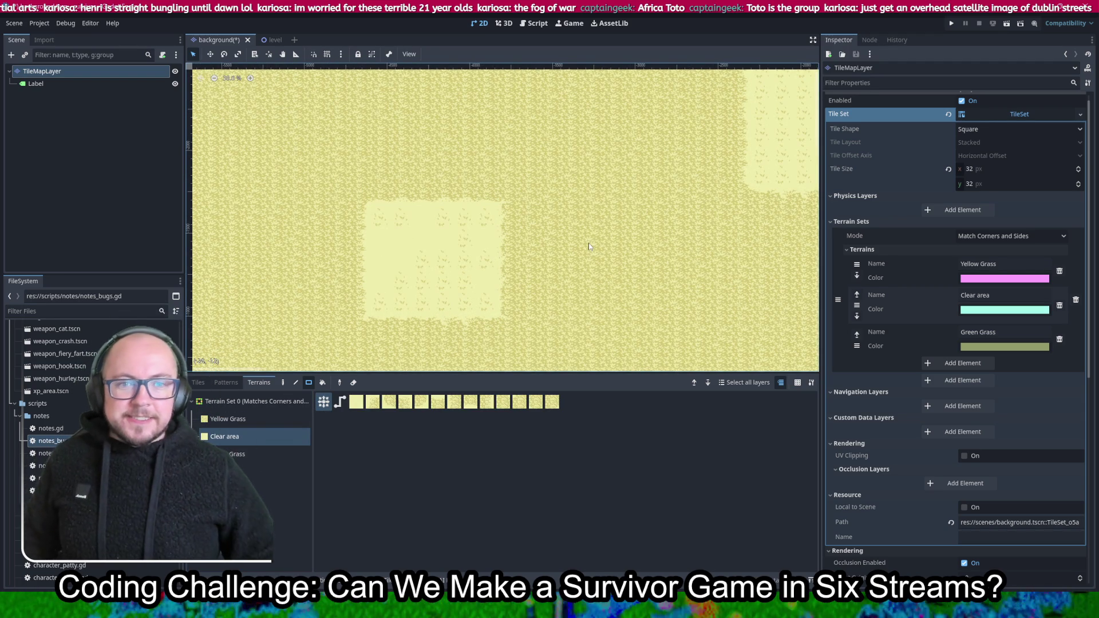
scroll(551, 207, "down", 1)
scroll(551, 207, "down", 3)
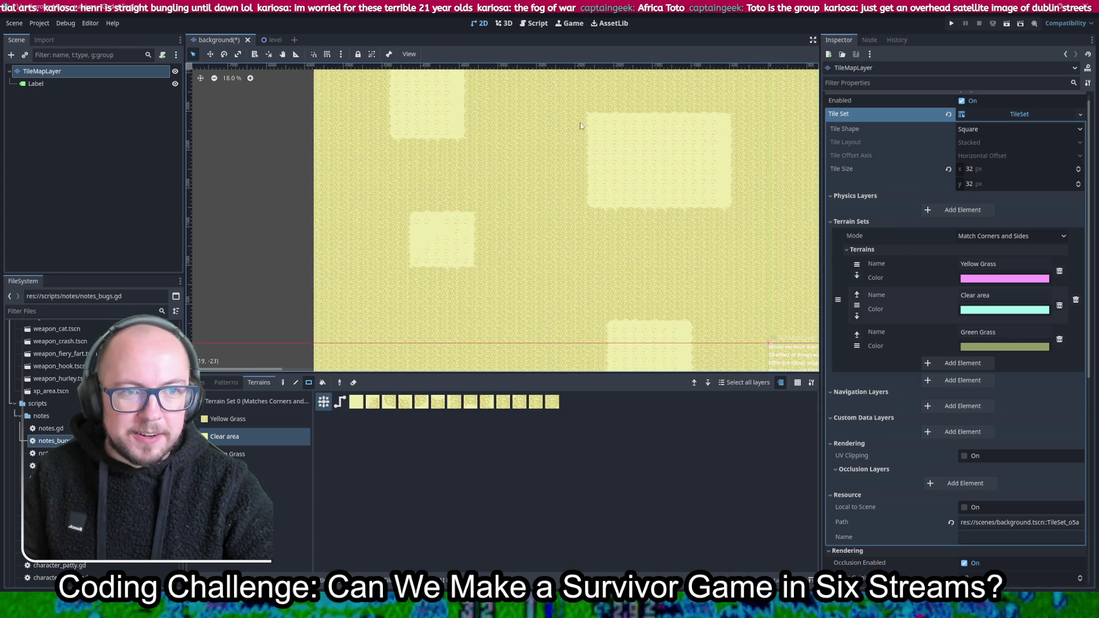
mouse_move(557, 150)
left_mouse_down()
mouse_move(668, 241)
mouse_move(641, 225)
left_mouse_up()
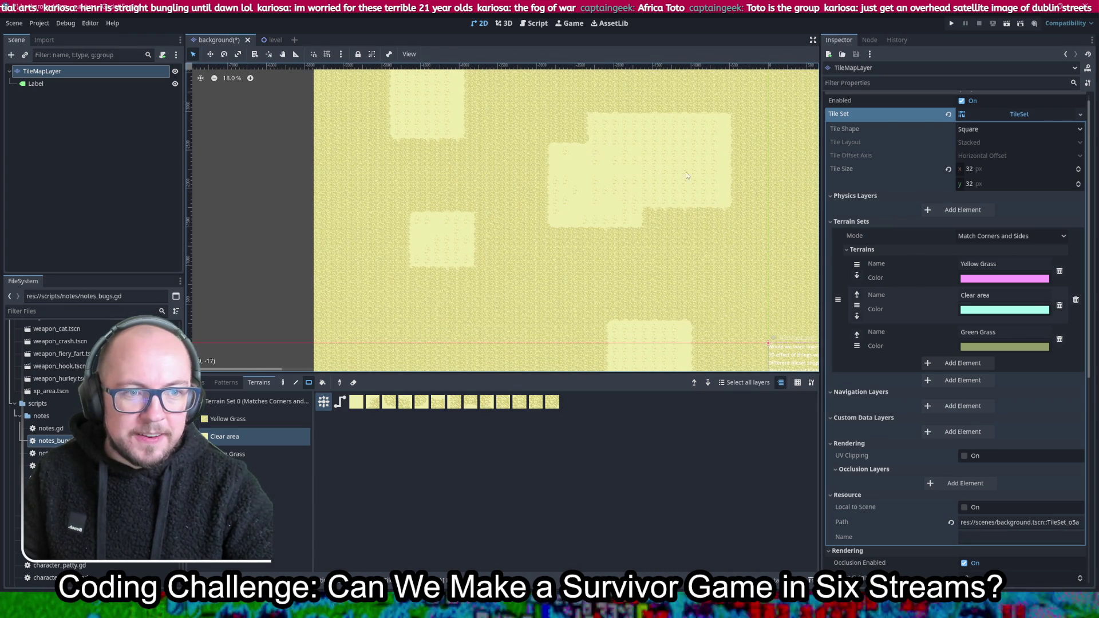
left_click_drag(667, 126, 726, 172)
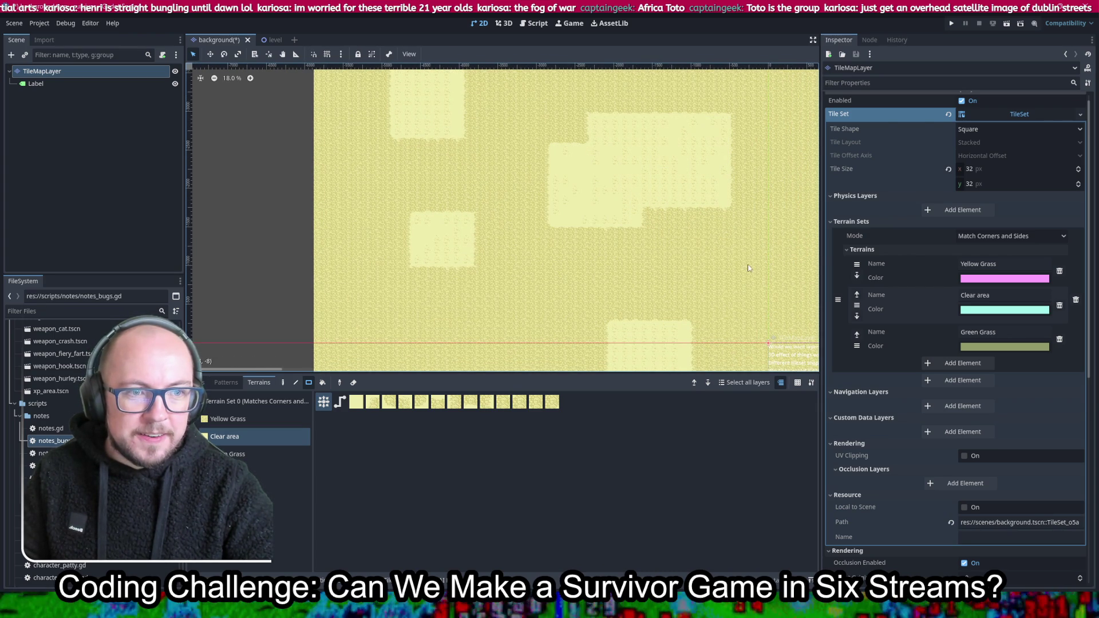
left_click_drag(487, 183, 539, 243)
left_click_drag(459, 178, 517, 230)
scroll(597, 289, "down", 2)
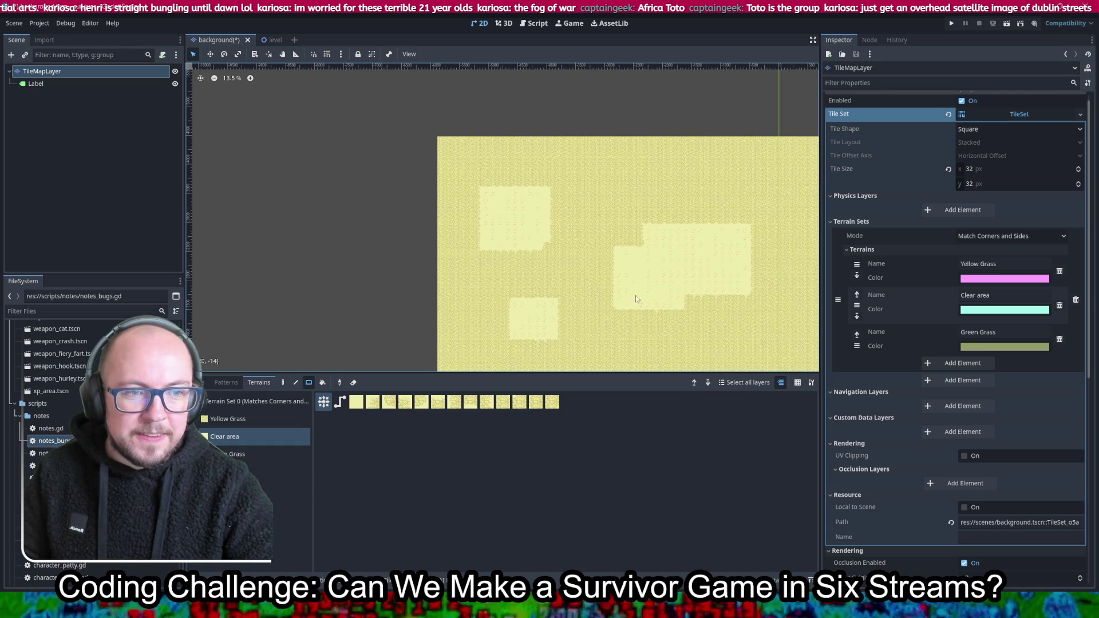
left_click_drag(705, 213, 764, 247)
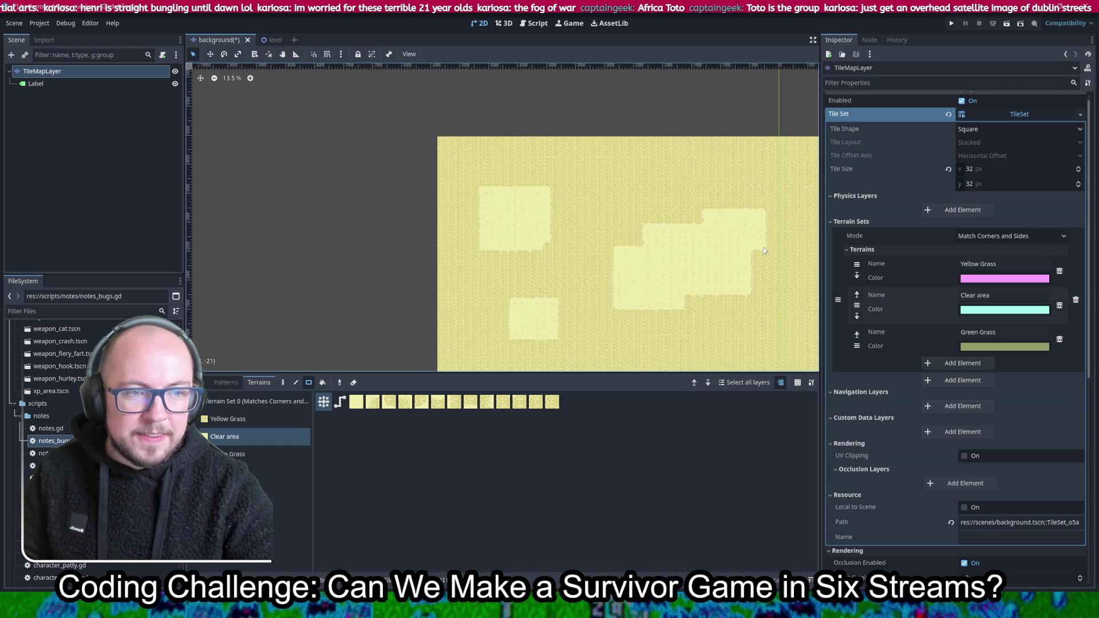
left_click_drag(763, 340, 671, 218)
left_click_drag(595, 236, 688, 318)
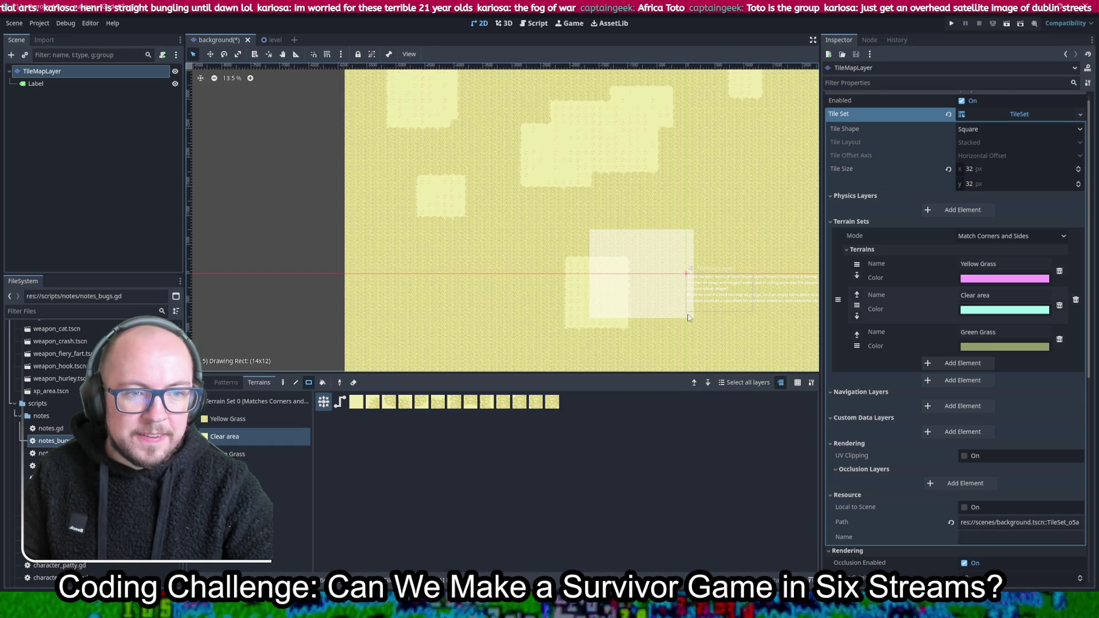
Add more clear-area blocks, including a 10x12 one, across the map and save
scroll(754, 253, "down", 1)
left_click_drag(753, 252, 603, 246)
left_click_drag(693, 237, 693, 237)
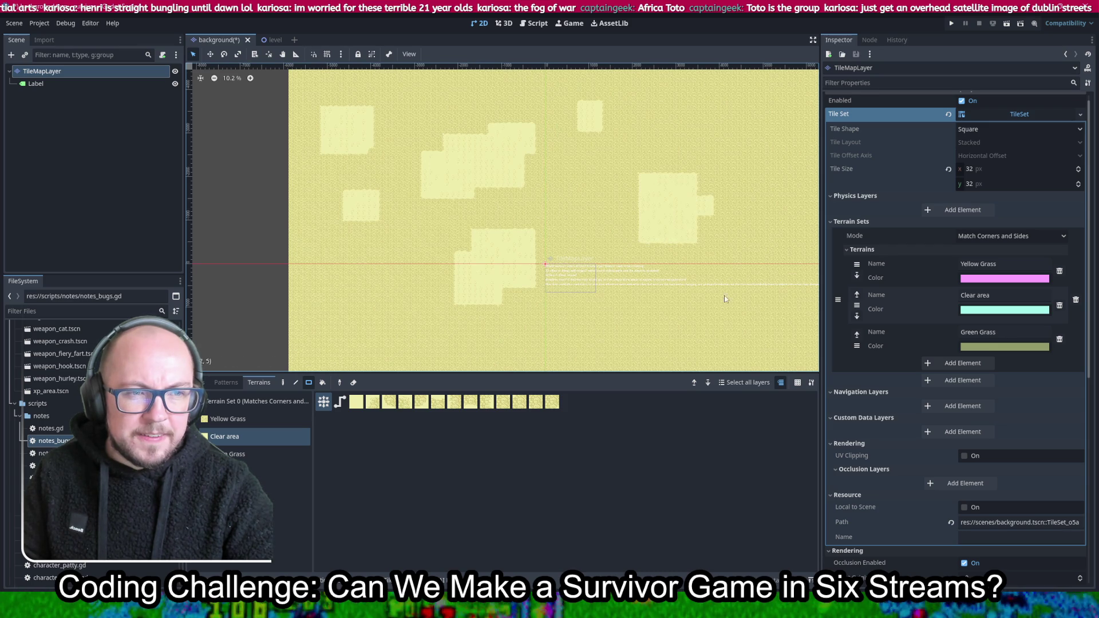
left_click_drag(665, 316, 594, 257)
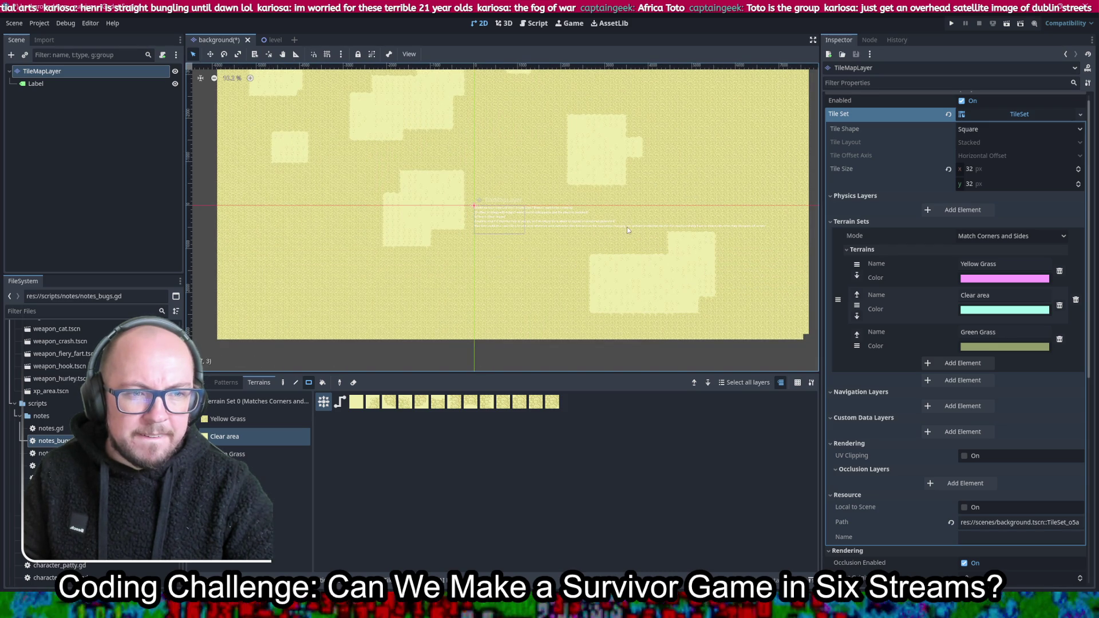
left_click_drag(731, 223, 690, 304)
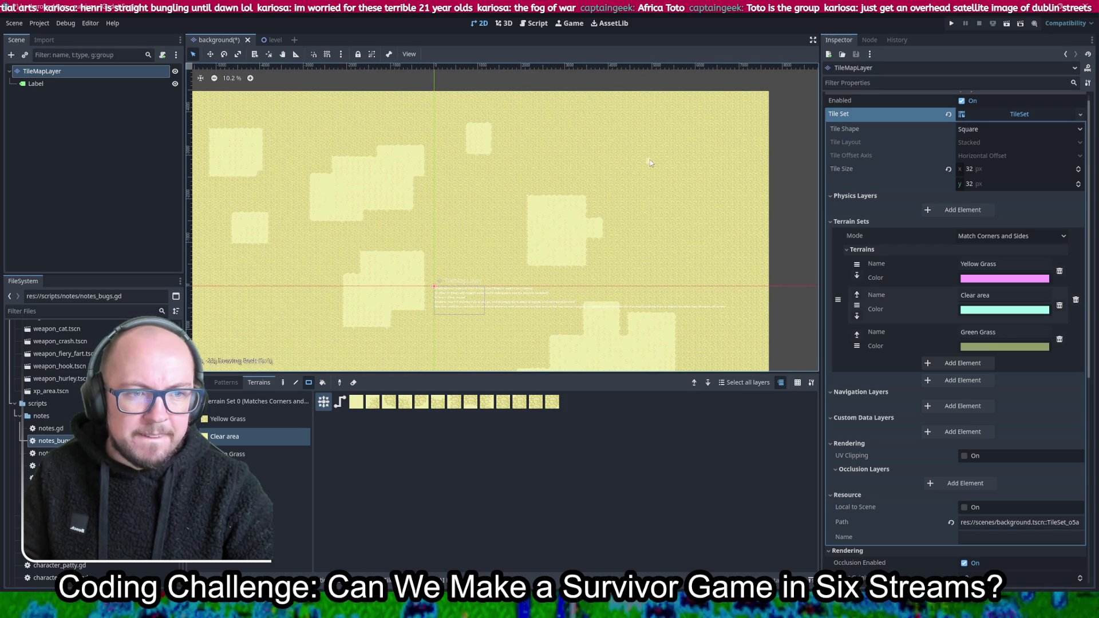
left_click_drag(650, 160, 743, 226)
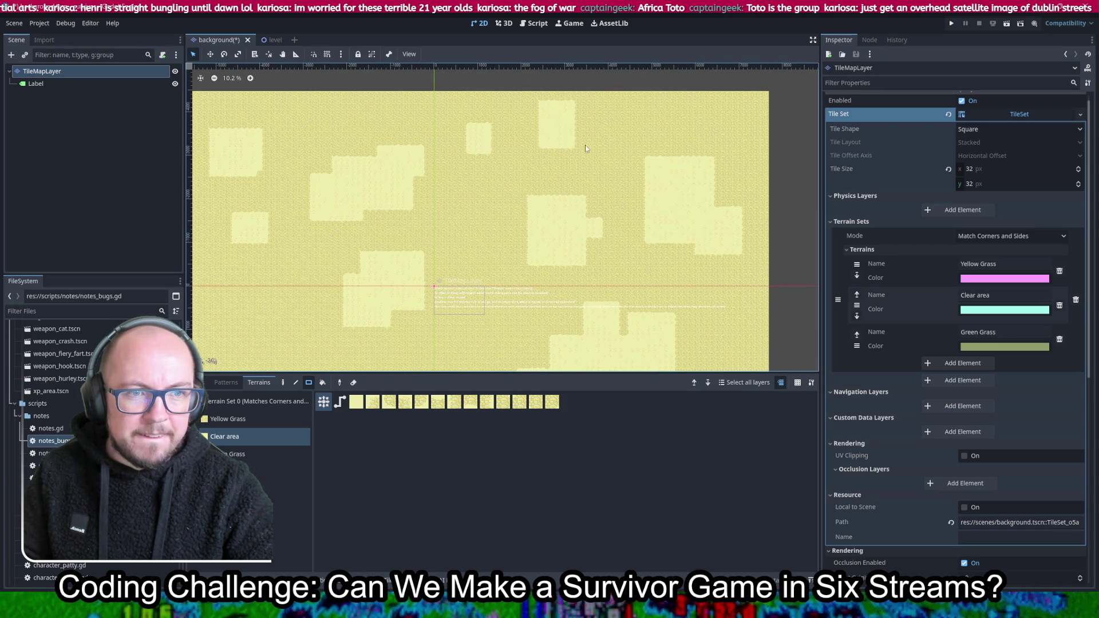
left_click_drag(483, 216, 581, 205)
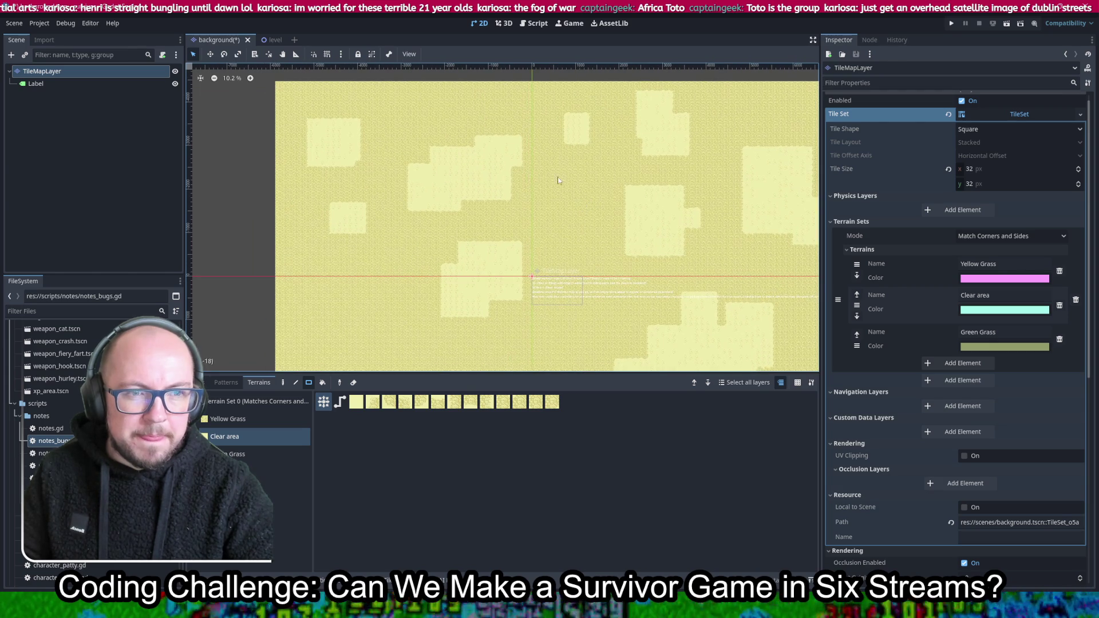
left_click_drag(539, 171, 591, 242)
left_click_drag(618, 303, 643, 232)
mouse_move(329, 234)
left_mouse_down()
mouse_move(387, 298)
mouse_move(471, 325)
left_mouse_up()
left_click_drag(560, 330, 588, 335)
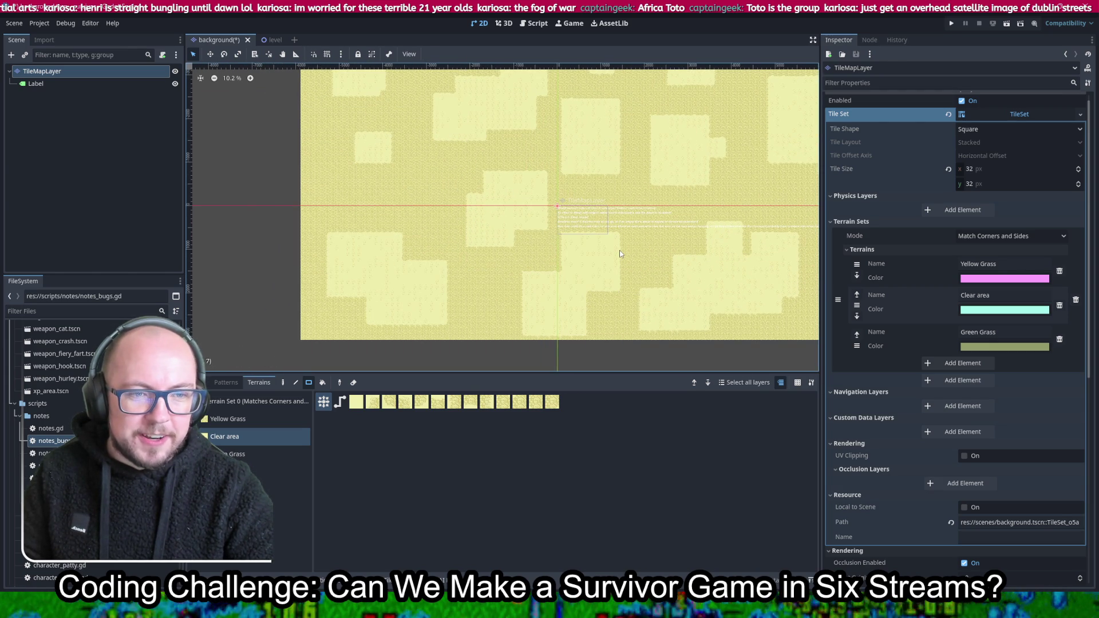
key("ctrl+s")
Paint darker Yellow Grass patches over parts of the map and save
left_click(244, 421)
scroll(407, 263, "up", 3)
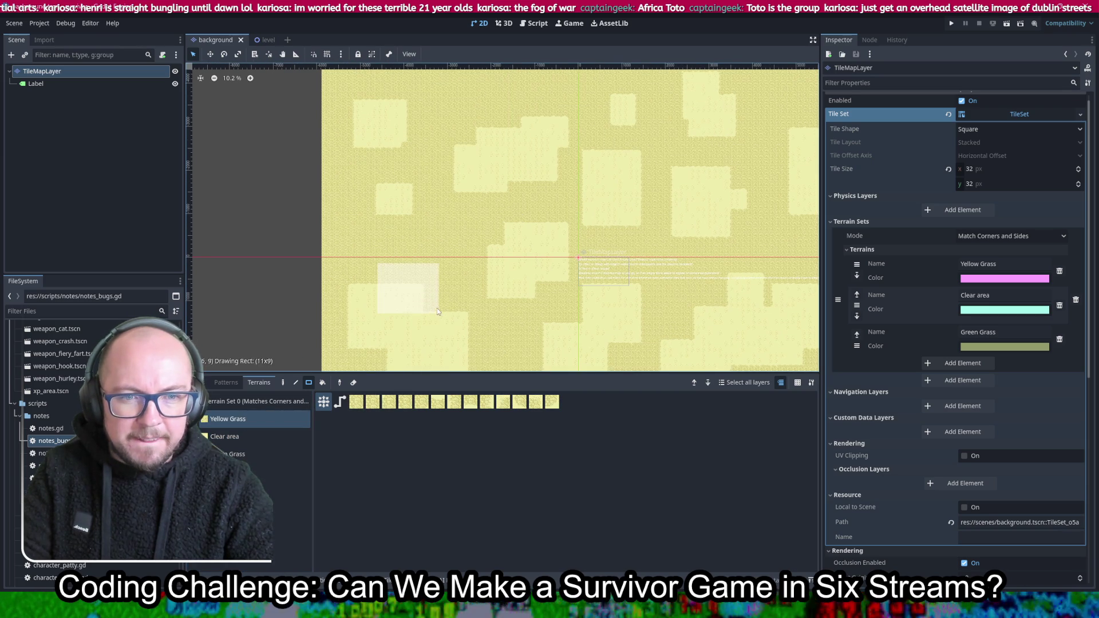
left_click_drag(437, 309, 445, 319)
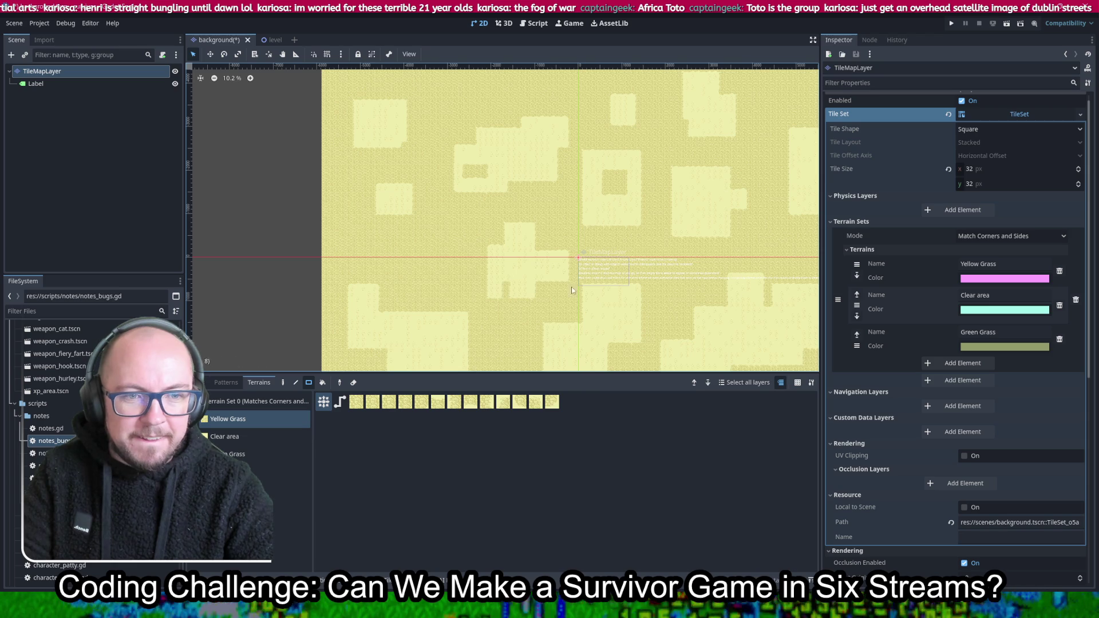
scroll(515, 240, "up", 3)
scroll(515, 240, "left", 2)
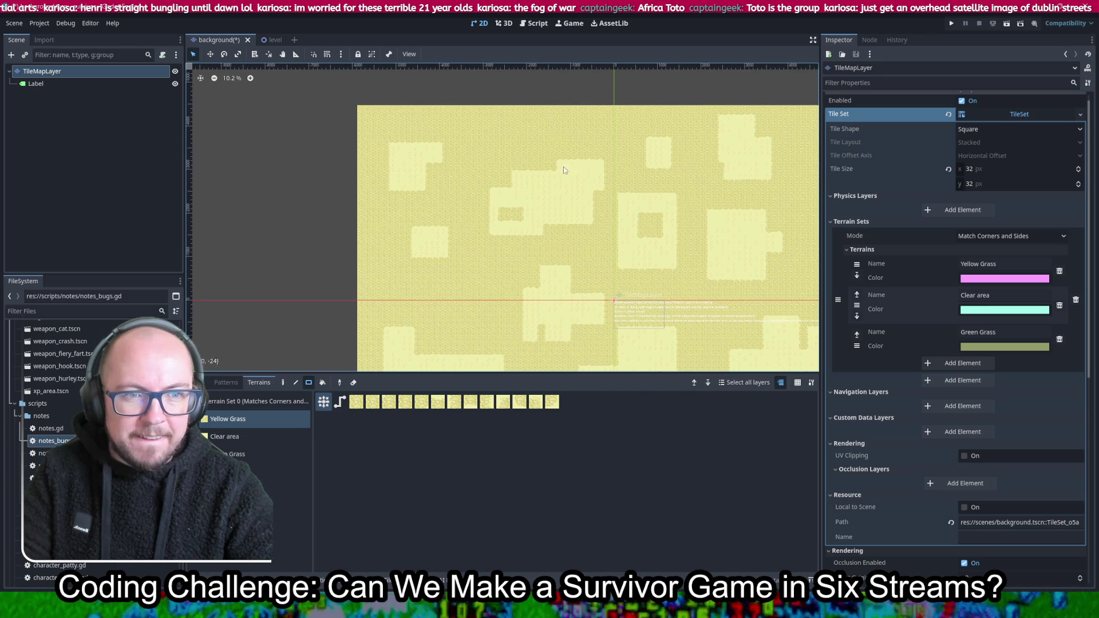
scroll(630, 181, "right", 5)
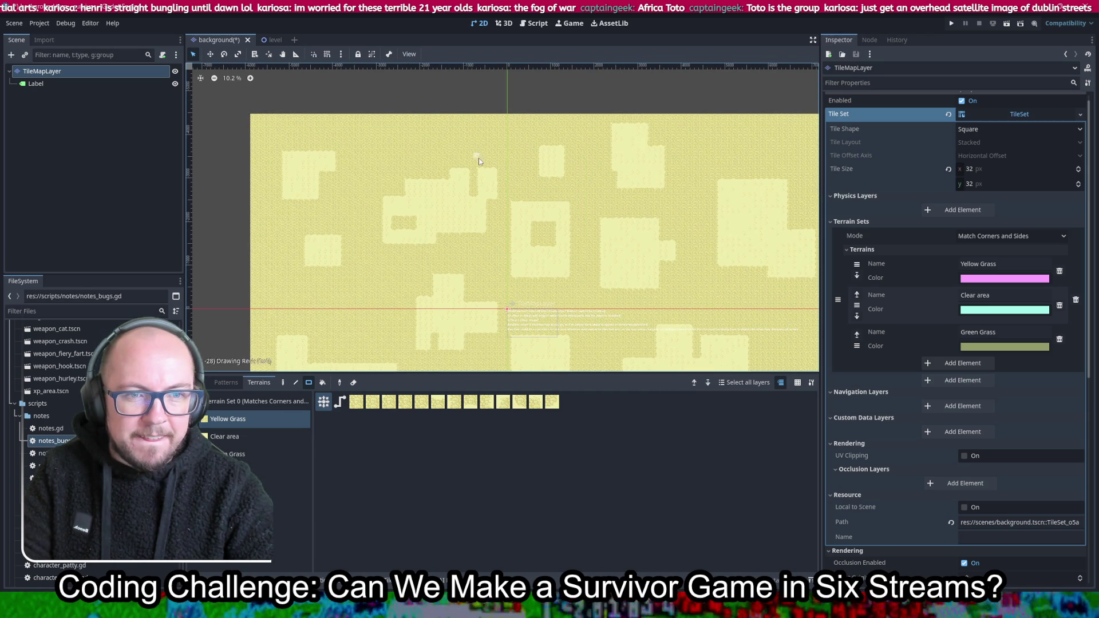
scroll(514, 186, "right", 3)
scroll(514, 187, "up", 1)
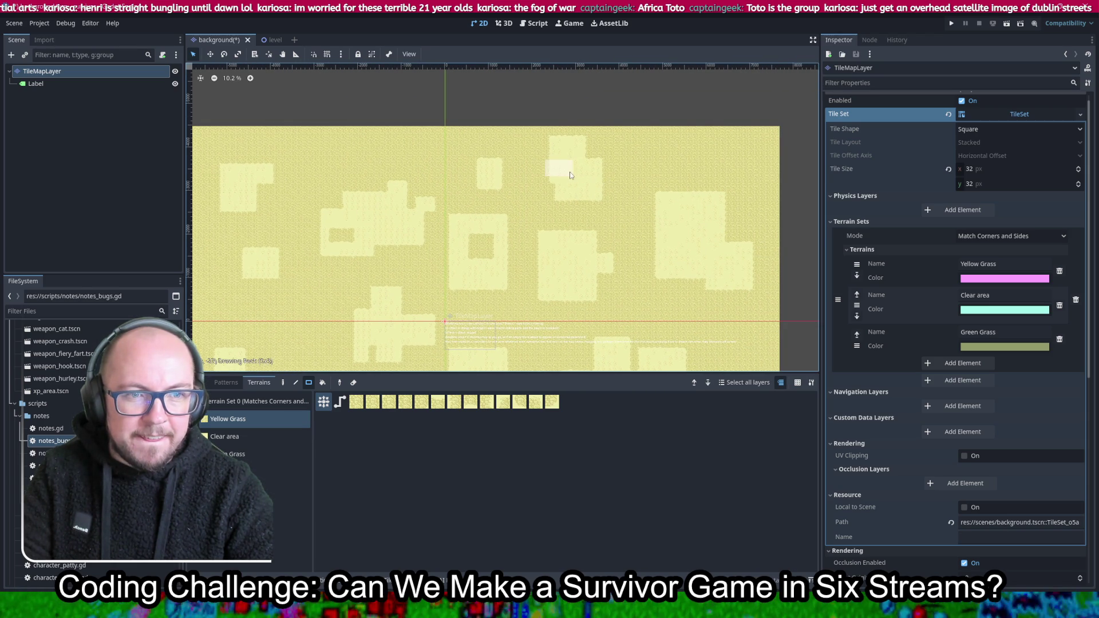
left_click_drag(649, 209, 696, 246)
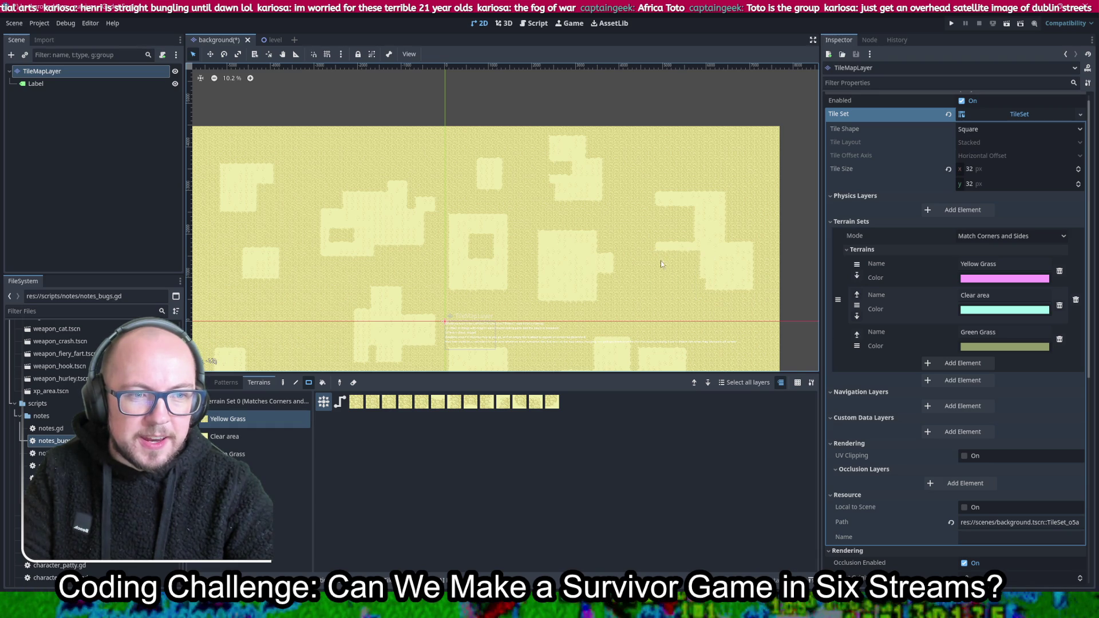
scroll(655, 259, "up", 3)
key("ctrl+s")
Fill a 12x10 area with Yellow Grass
scroll(506, 253, "up", 5)
scroll(507, 253, "down", 7)
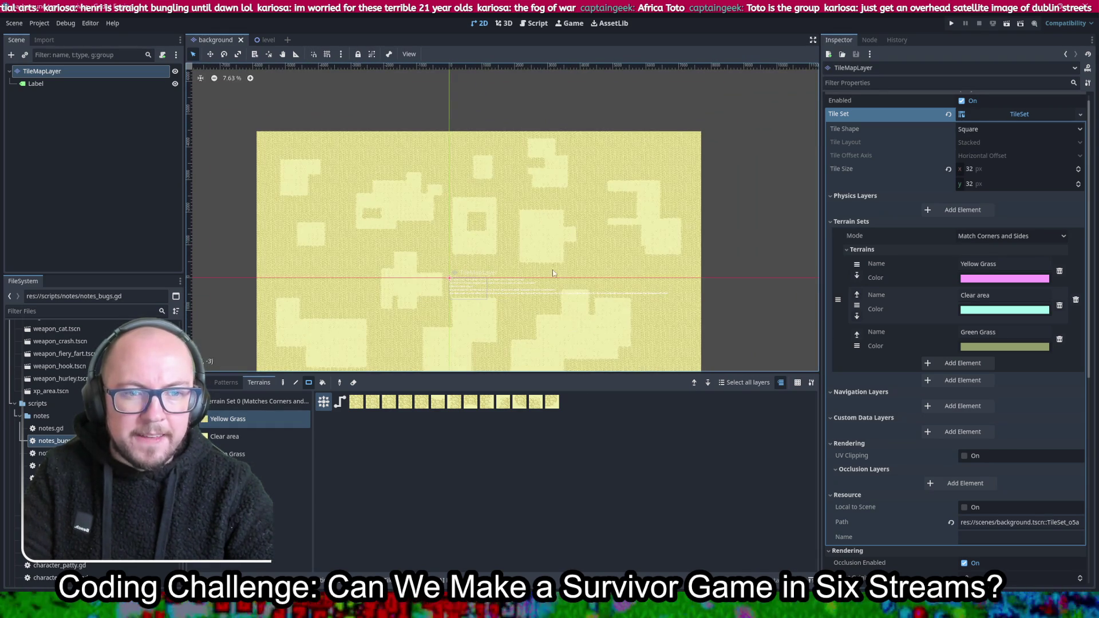
scroll(417, 279, "down", 2)
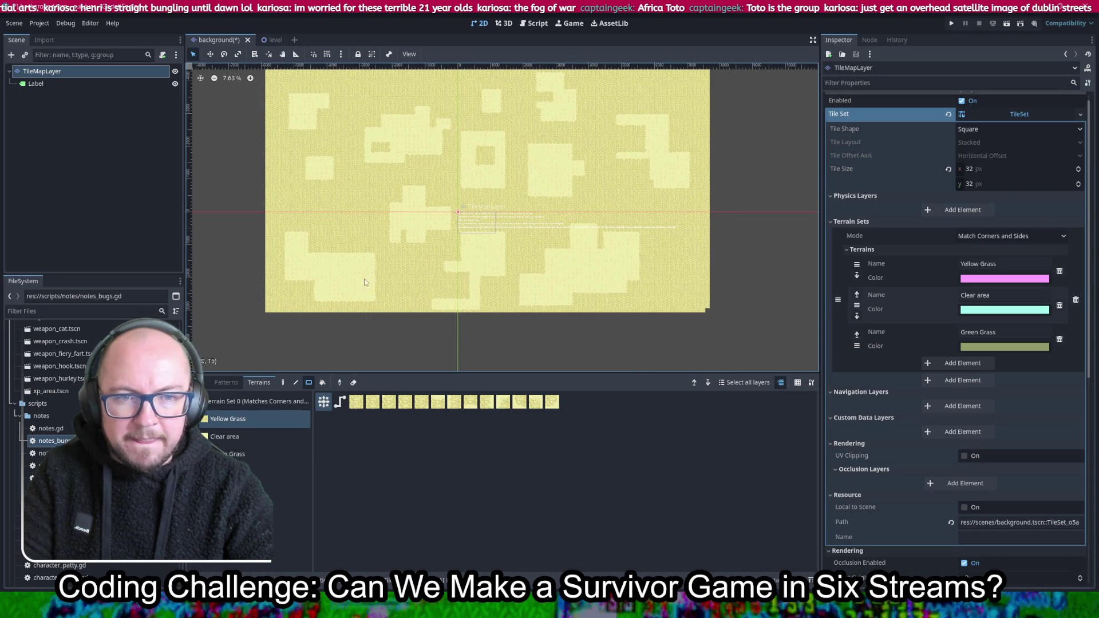
left_click_drag(386, 307, 386, 308)
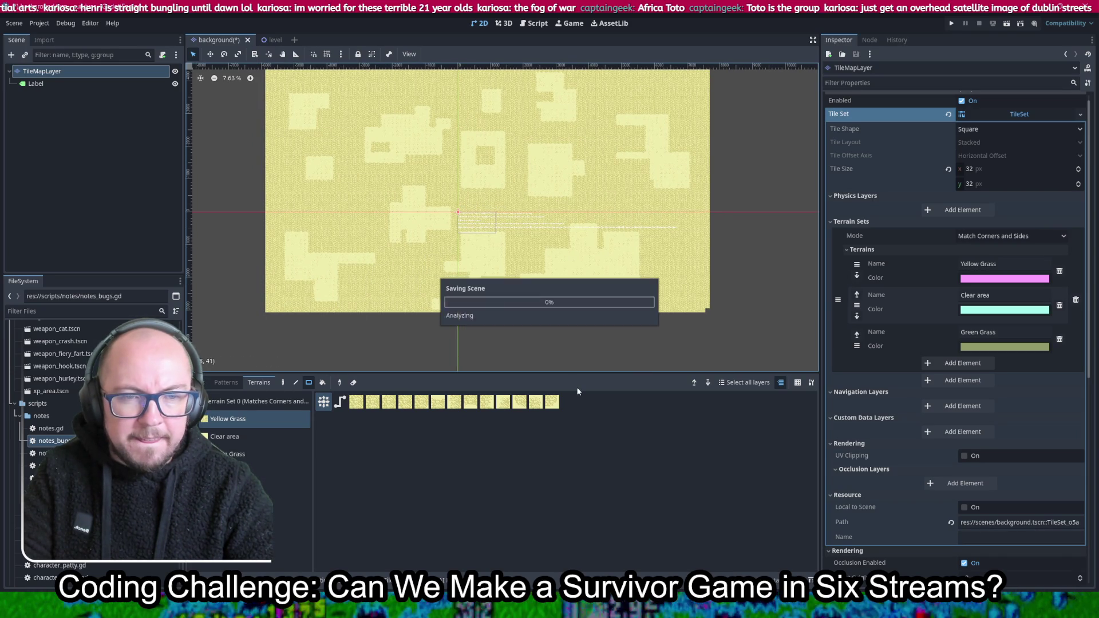
Add small Clear area patches, including a 4x4 one, save, and run the game
left_click(228, 437)
key("ctrl+s")
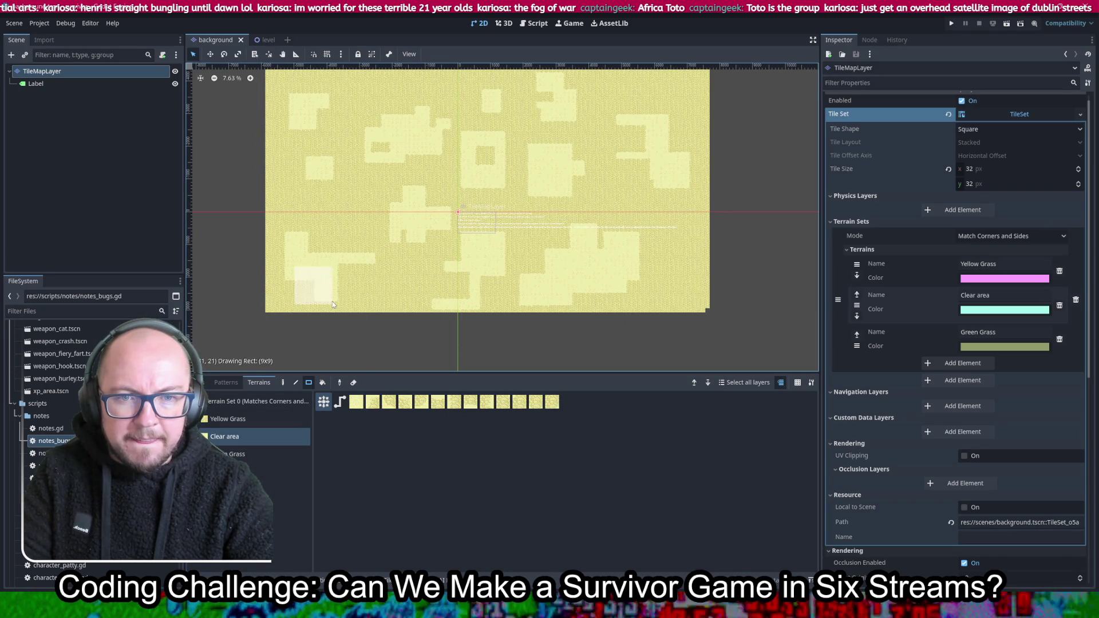
left_click_drag(360, 281, 371, 293)
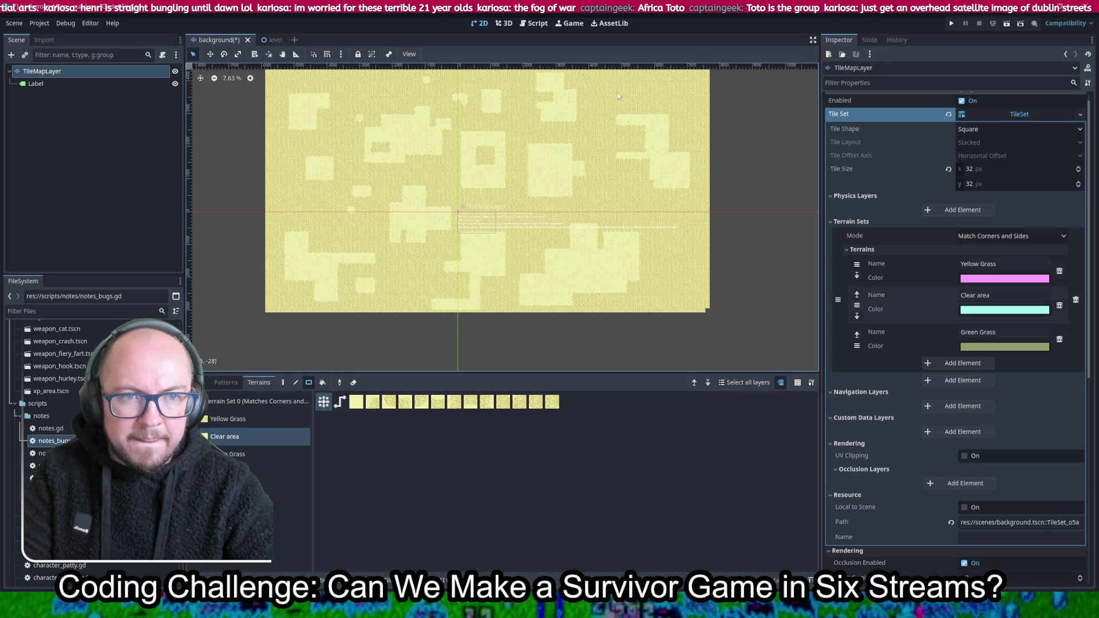
left_click_drag(673, 238, 675, 240)
key("ctrl+s")
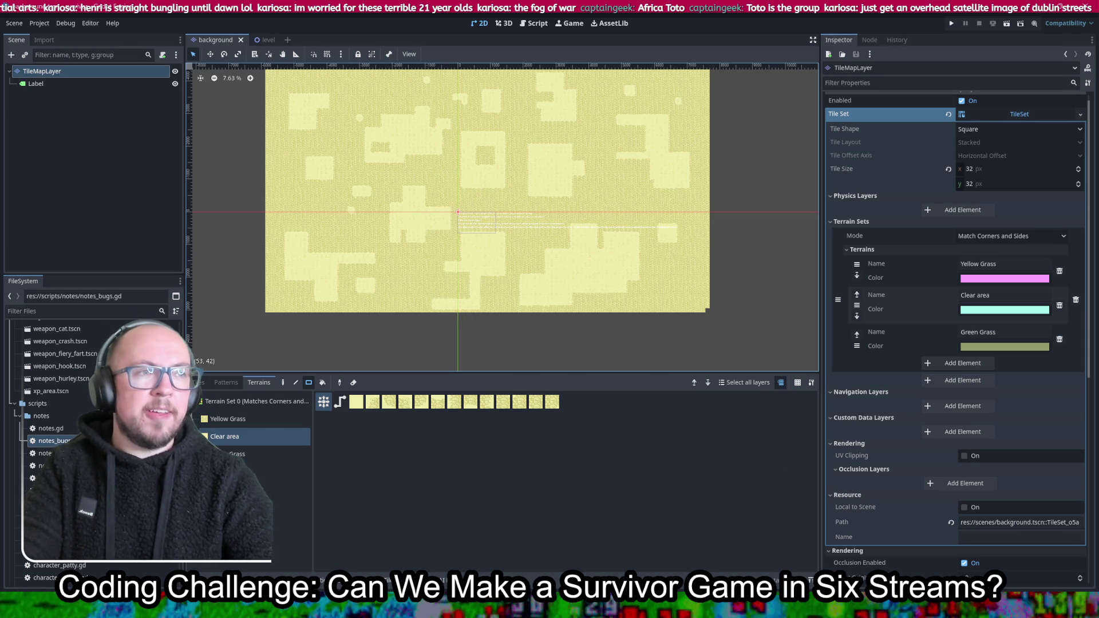
left_click(952, 24)
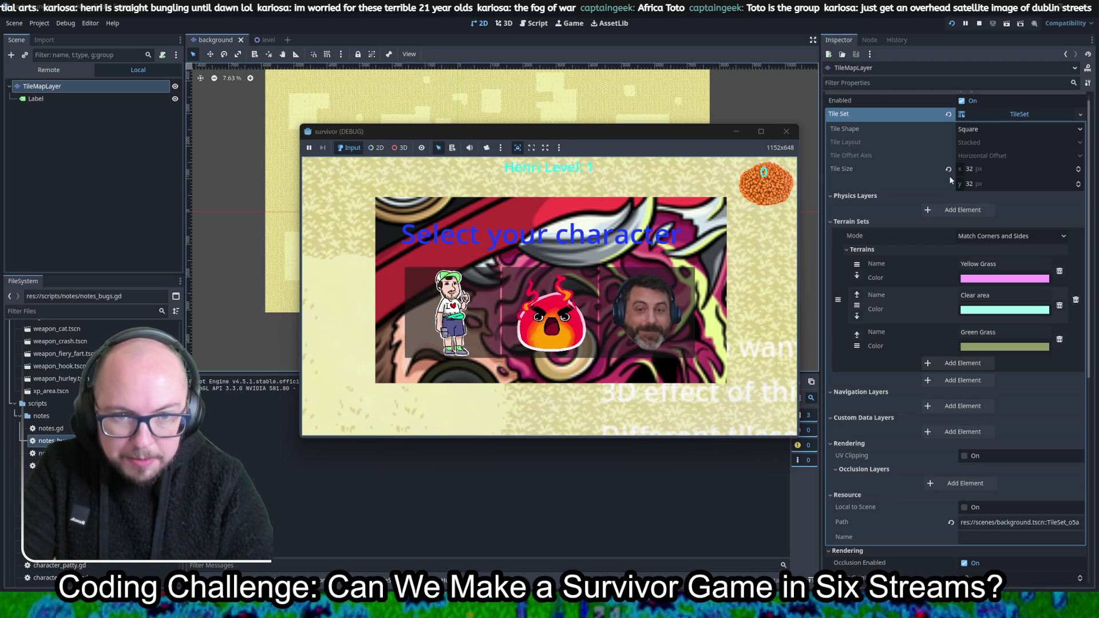
Start with the first character, walk around the map, and take the first upgrade
left_click(467, 269)
key("Left")
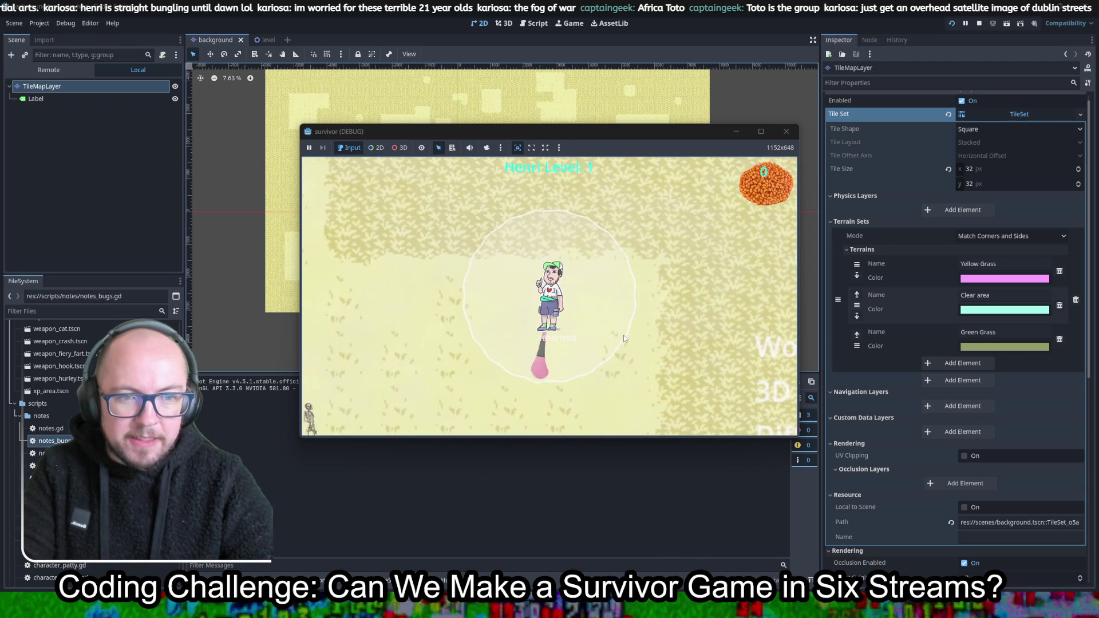
key("Up")
key("Right")
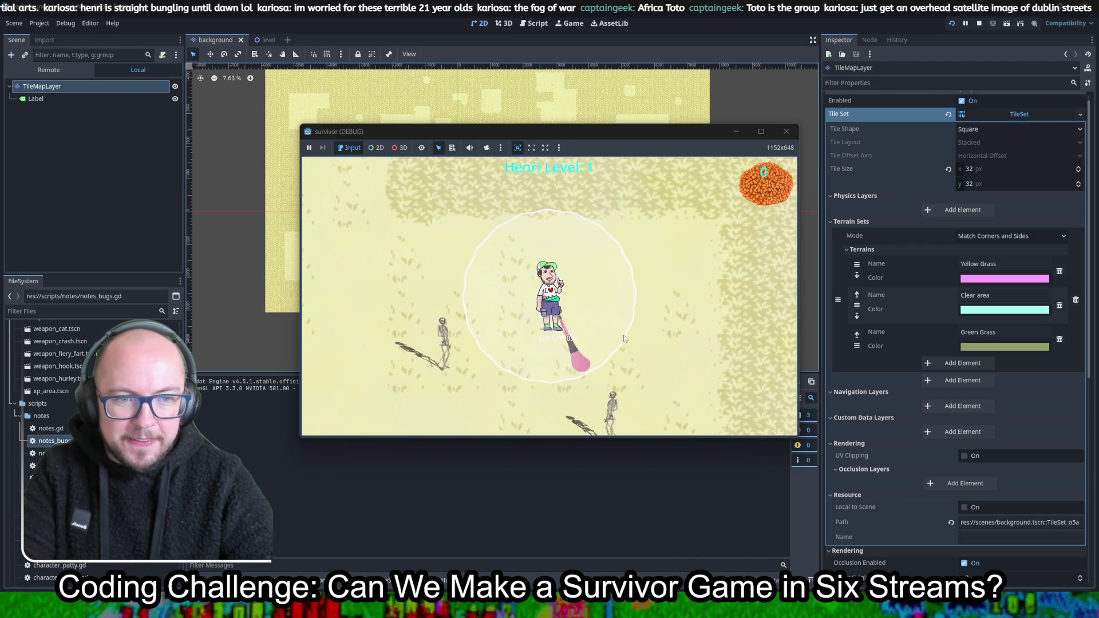
key("Up")
key("Right")
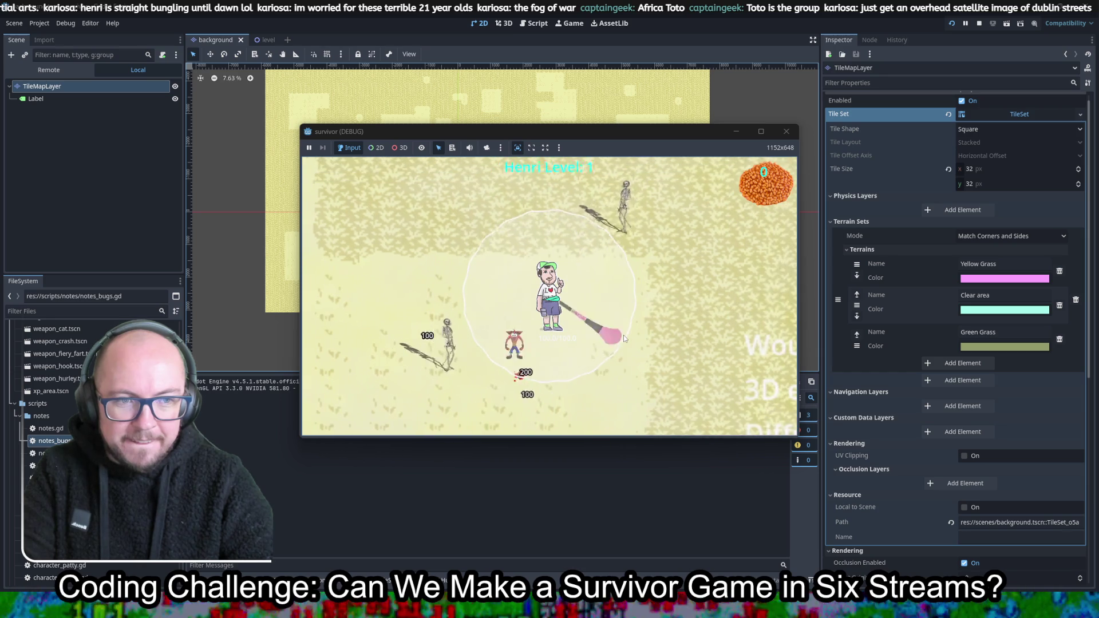
key("Down")
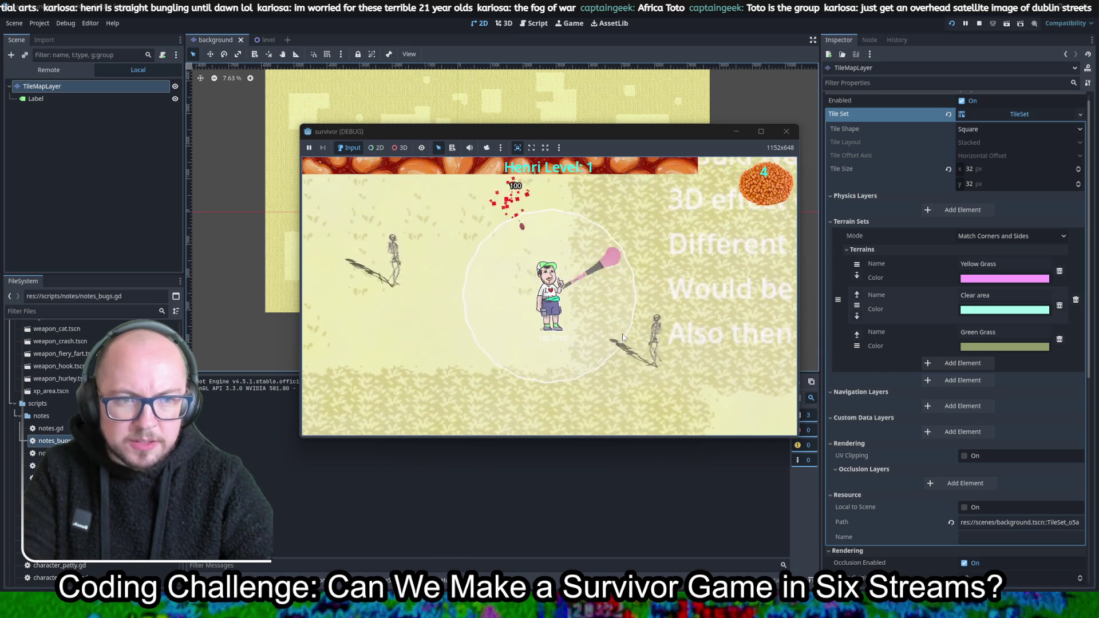
left_click(515, 324)
Keep walking to collect experience and pick an upgrade on reaching level 3
key("Down")
key("Left")
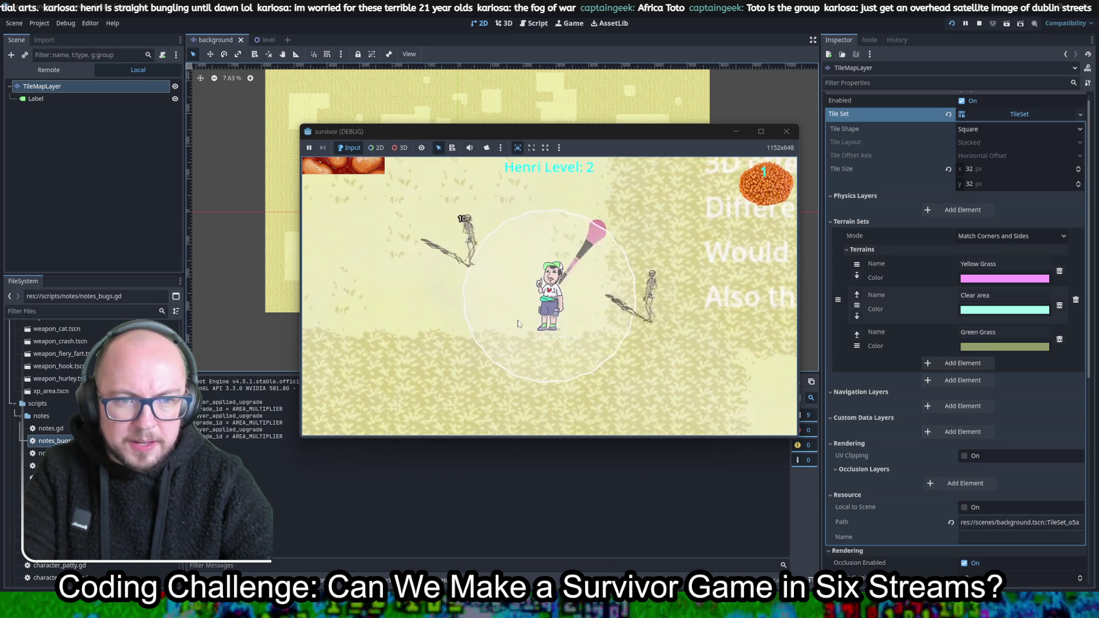
key("Down")
key("Left")
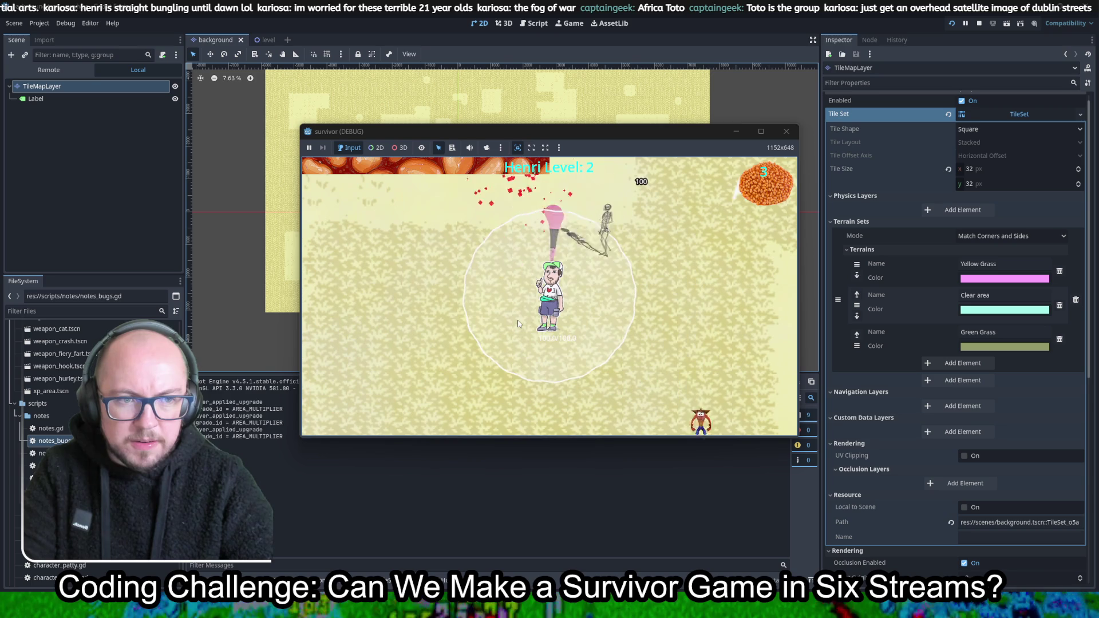
key("Up")
key("Left")
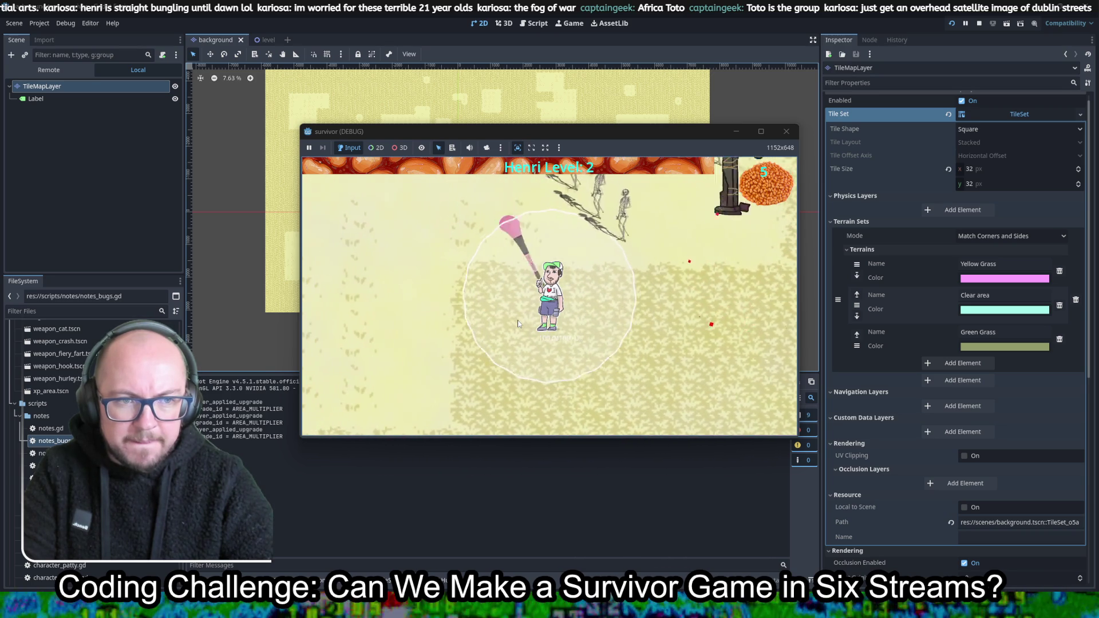
key("Up")
key("Left")
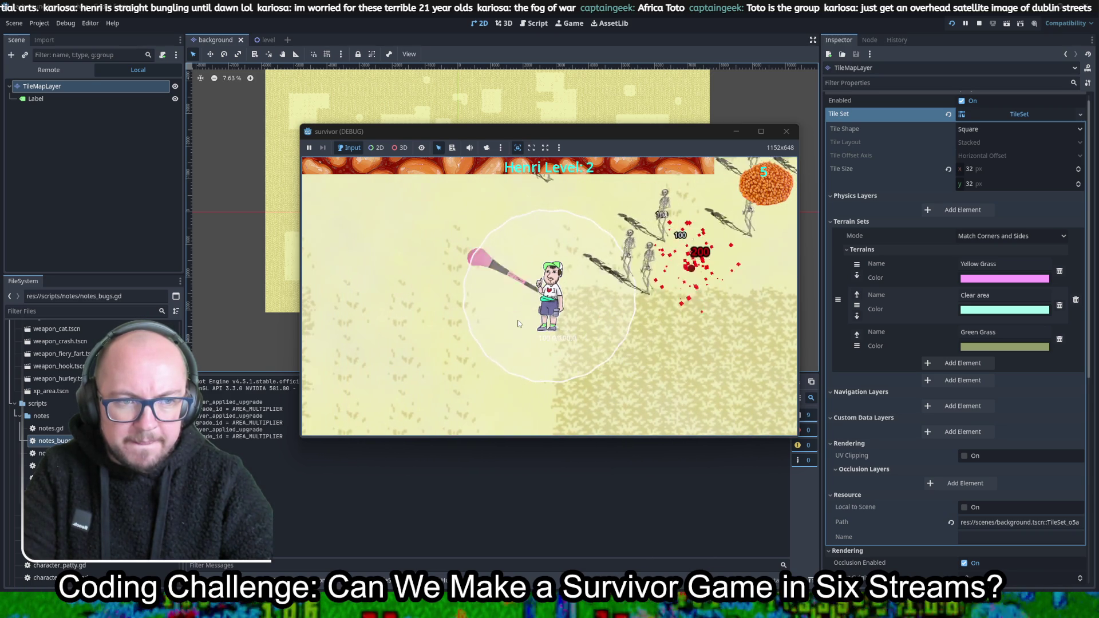
key("Down")
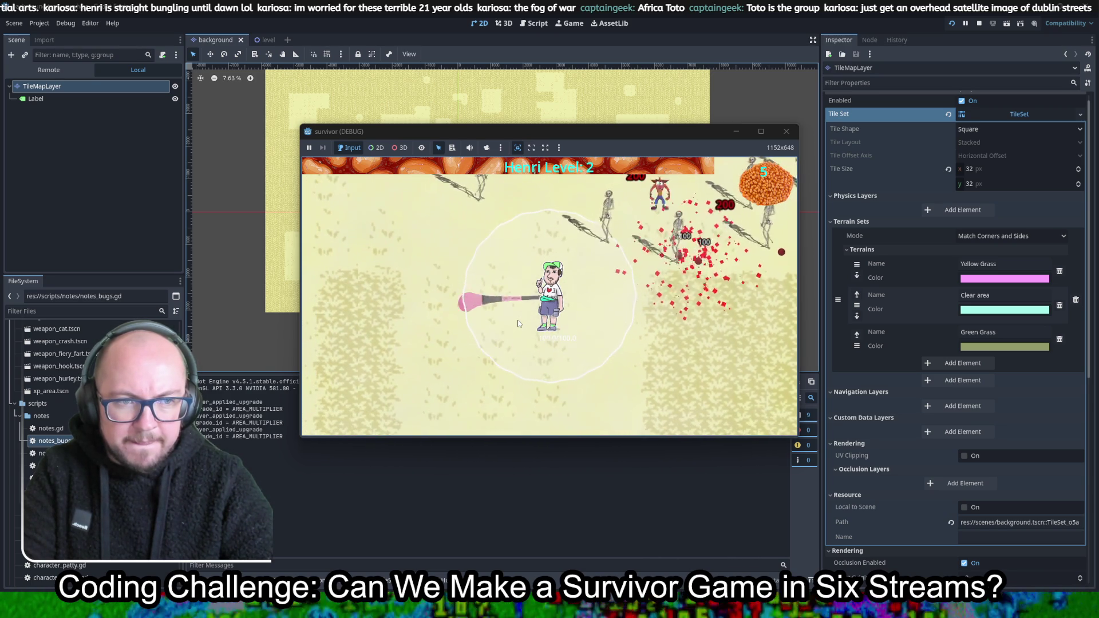
left_click(567, 310)
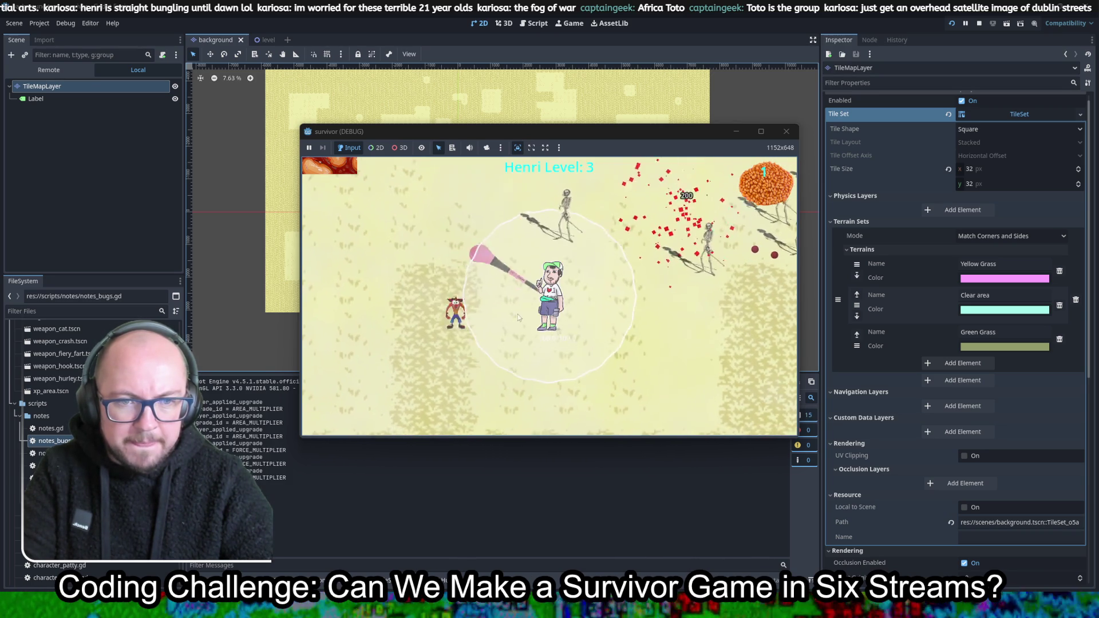
Move around a bit more, then maximize the survivor (DEBUG) game window
key("Up")
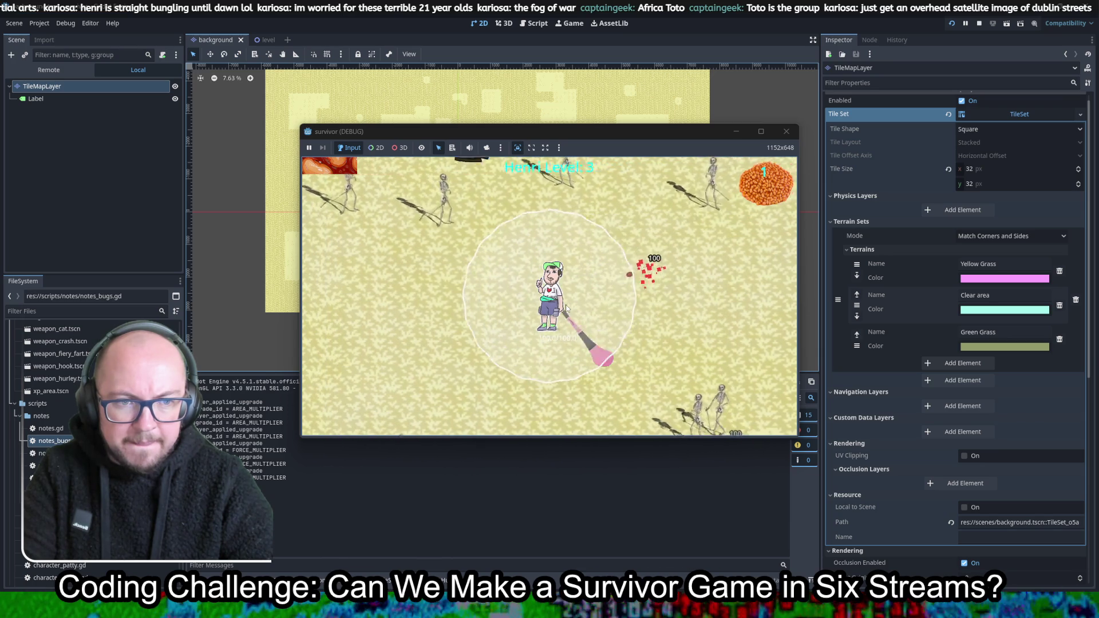
key("Left")
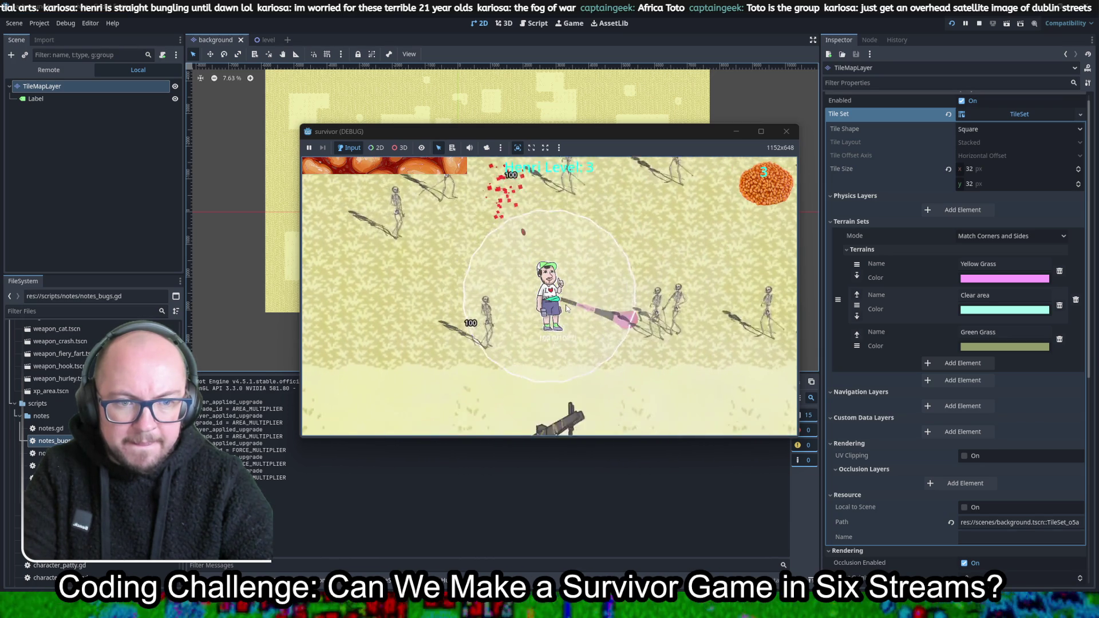
key("Down")
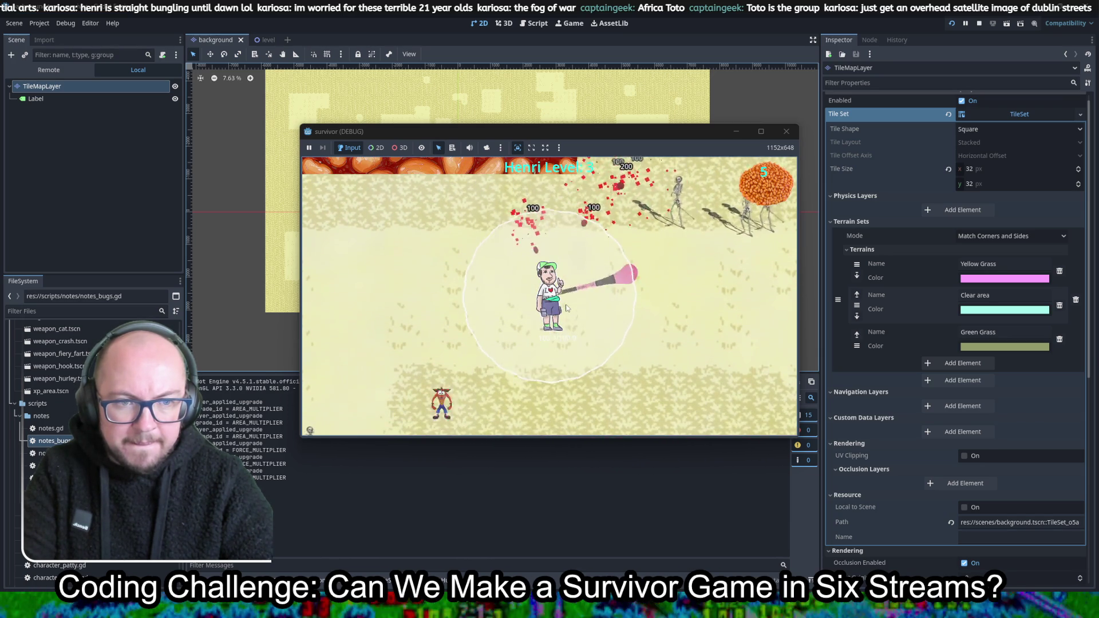
left_click(761, 134)
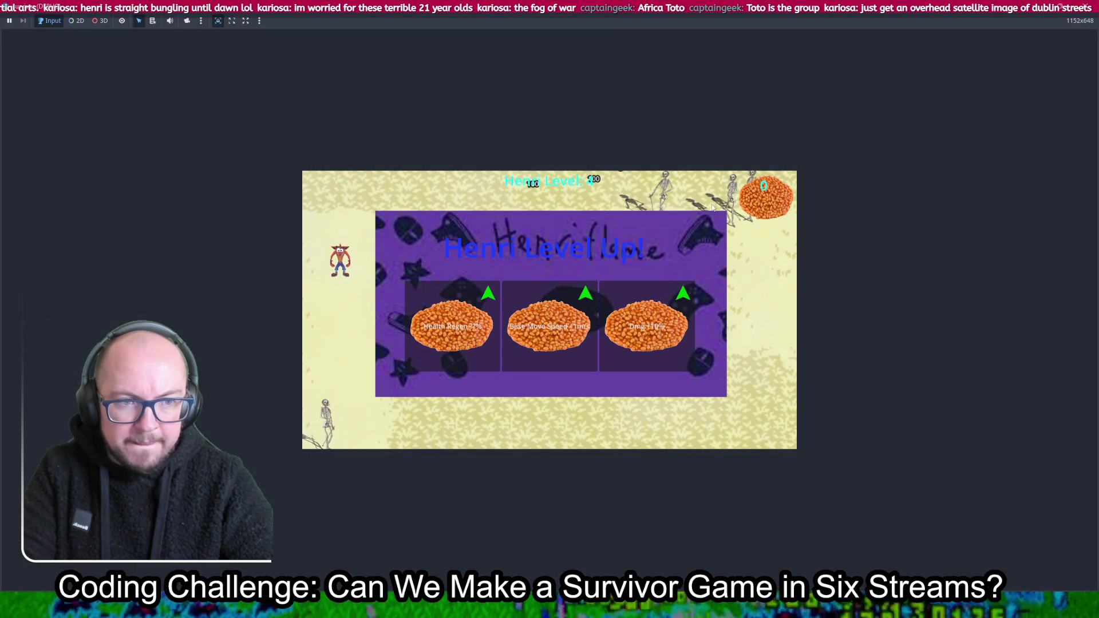
Stretch the game to the window keeping aspect, take Health Regen, and walk Henri among skeletons
left_click(246, 21)
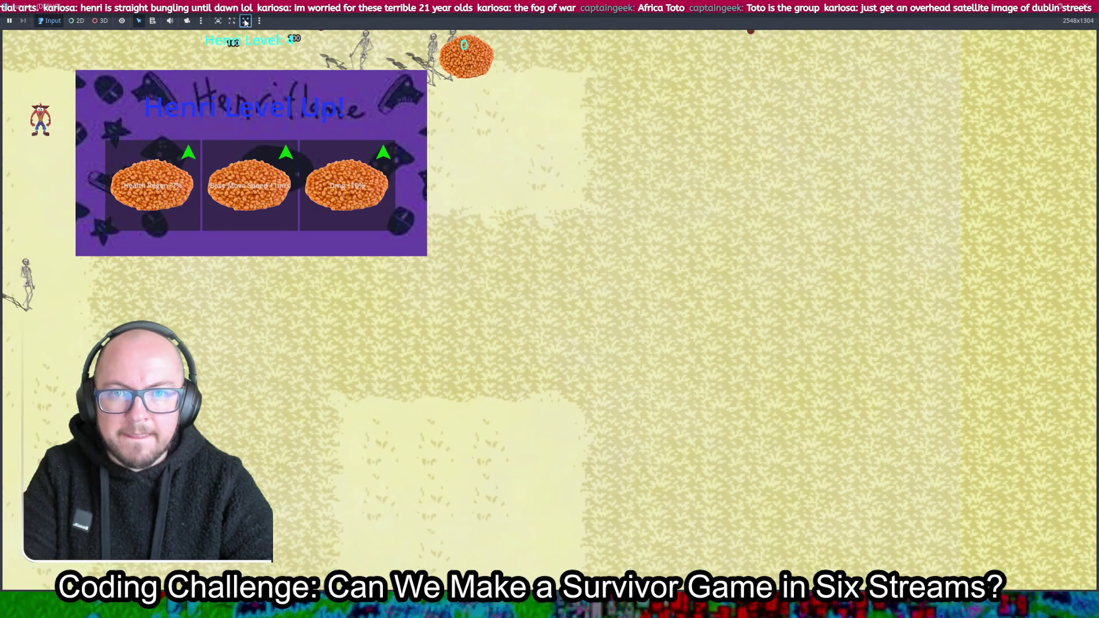
left_click(231, 21)
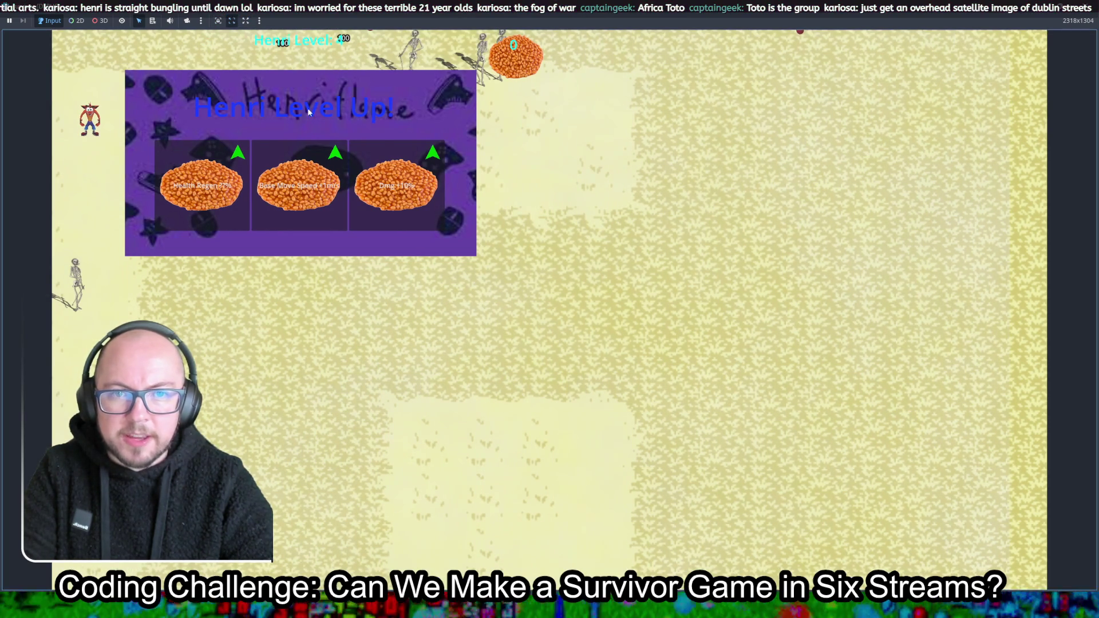
left_click(201, 186)
key("d")
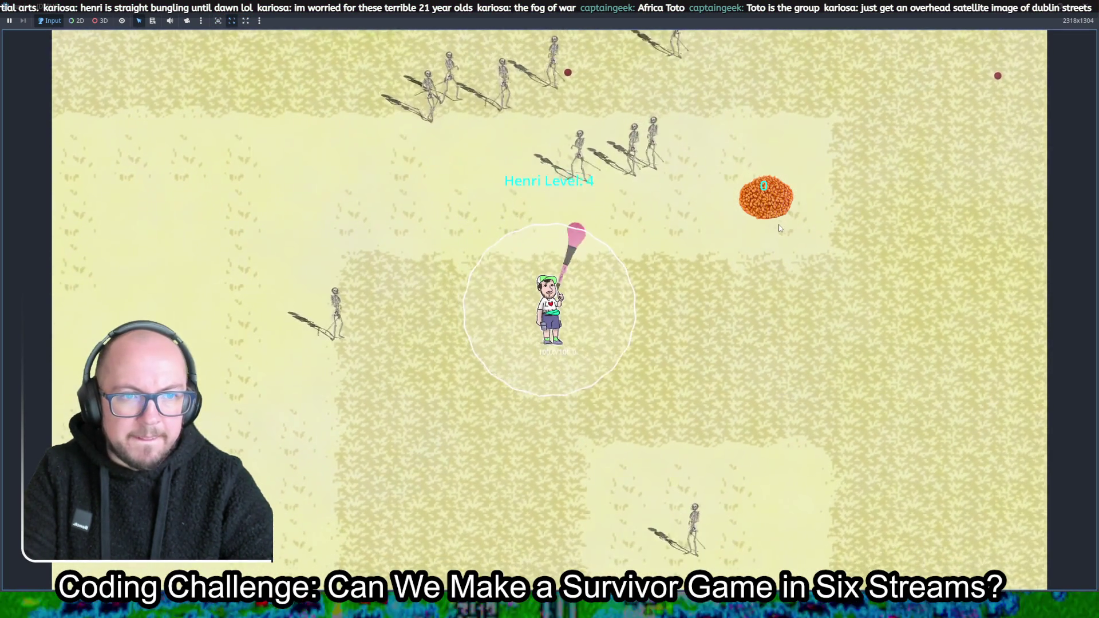
key("d")
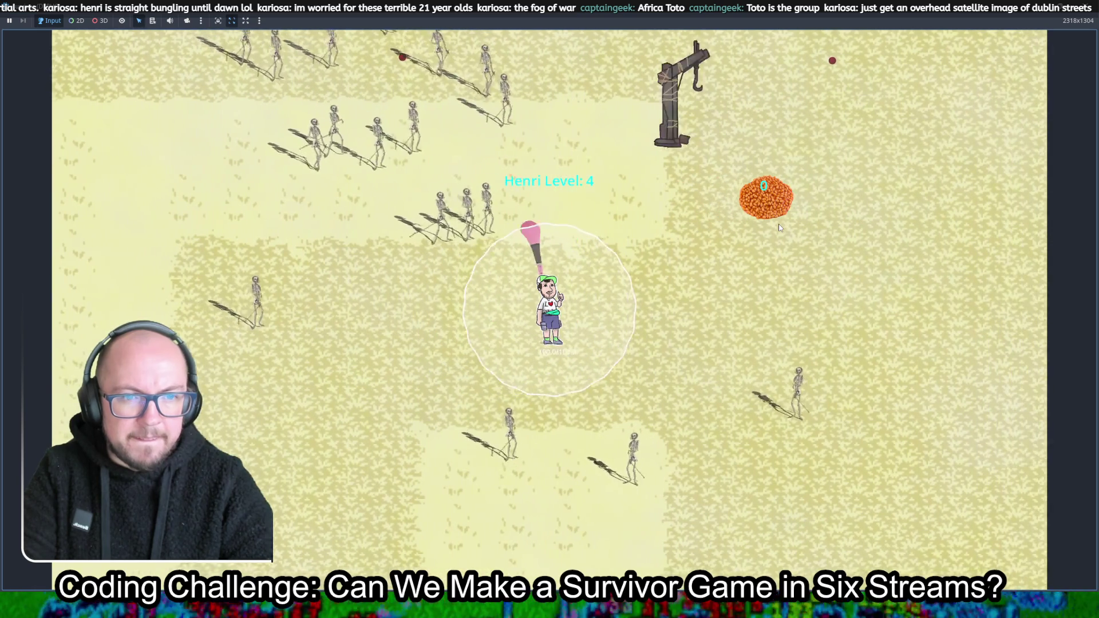
key("d")
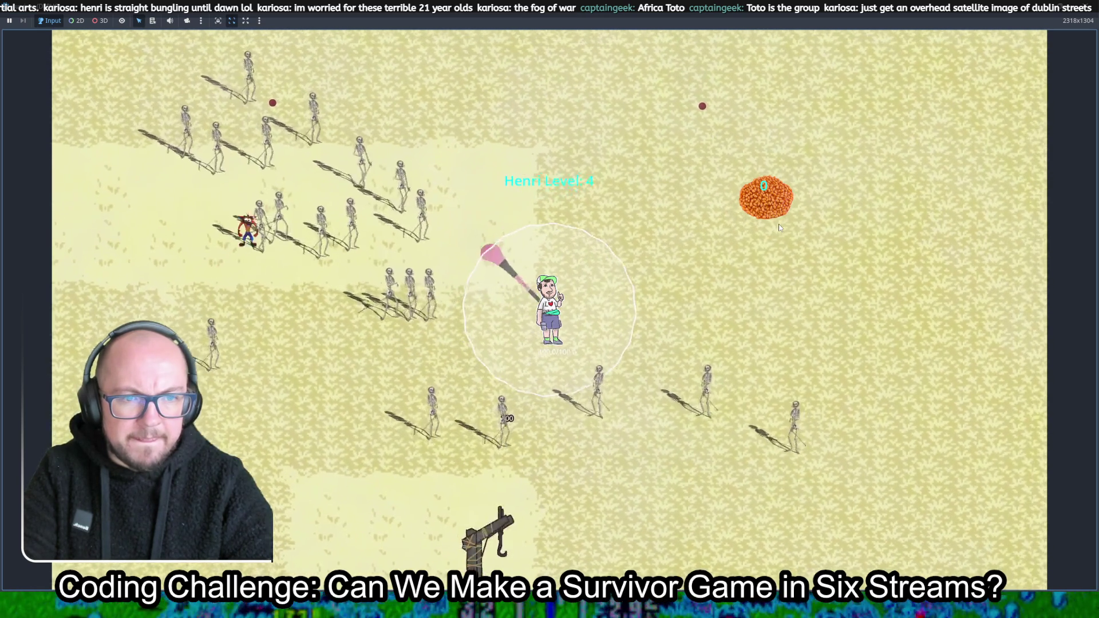
key("w")
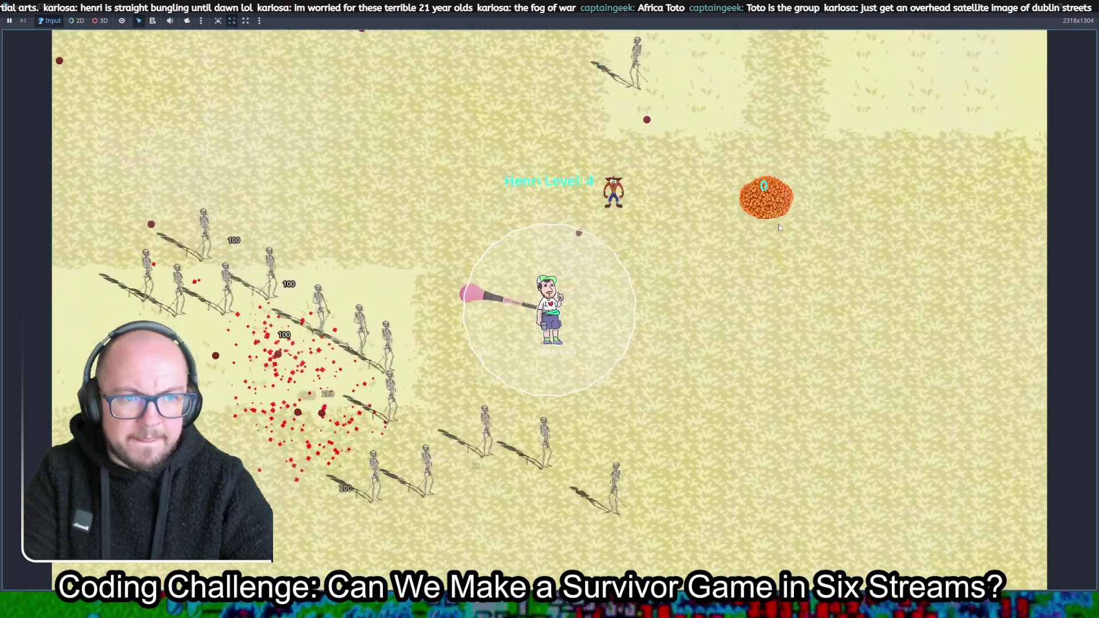
key("a")
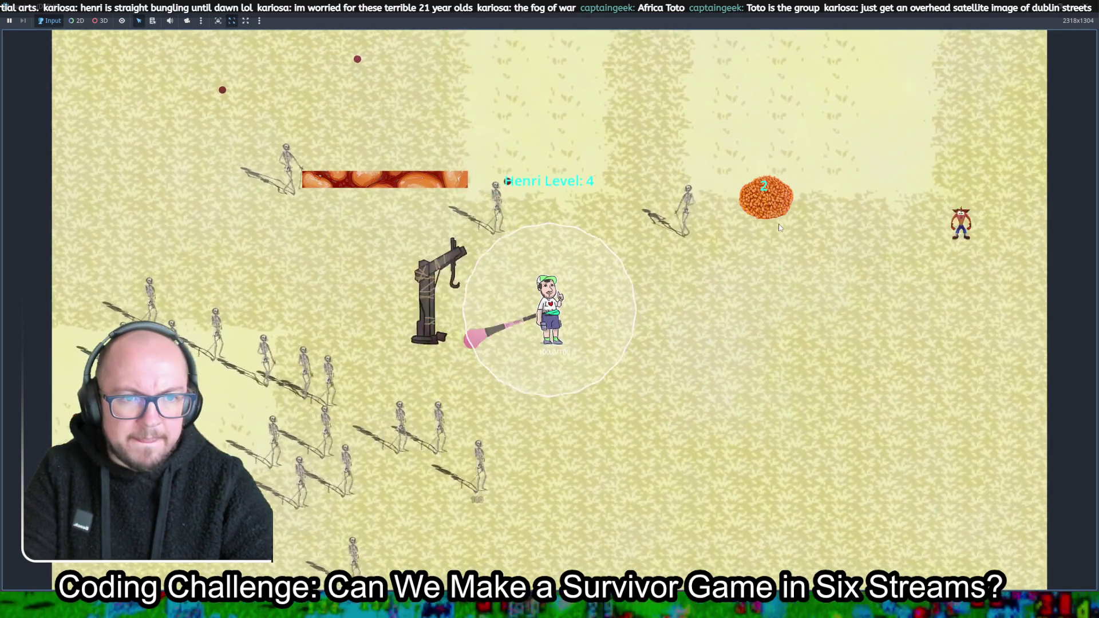
key("s")
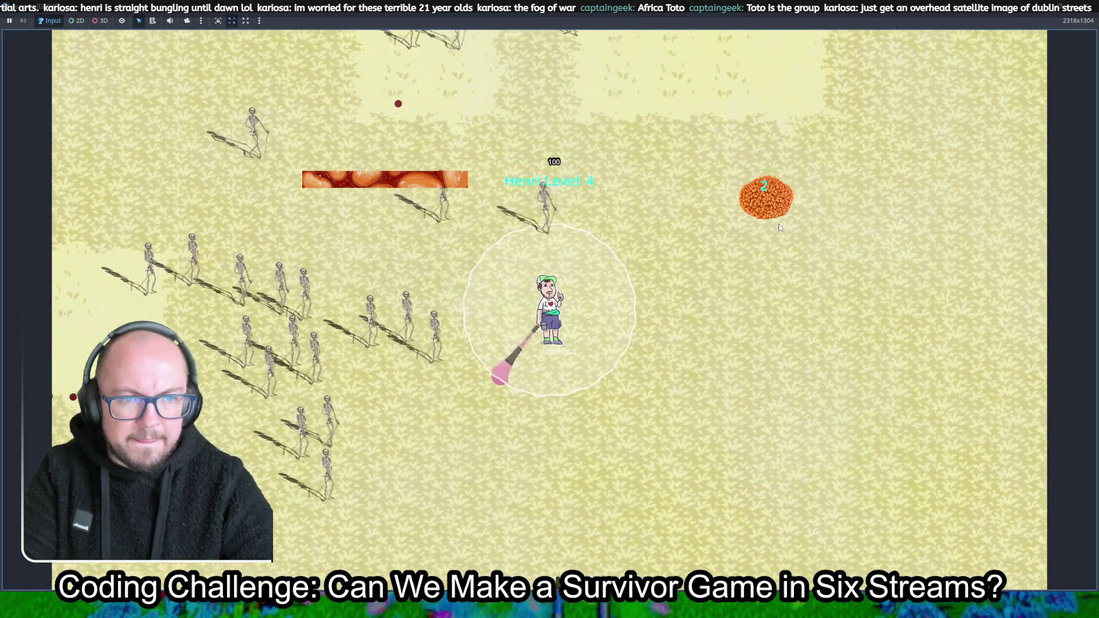
Collect experience until Henri reaches level 5, then pick an upgrade card
key("d")
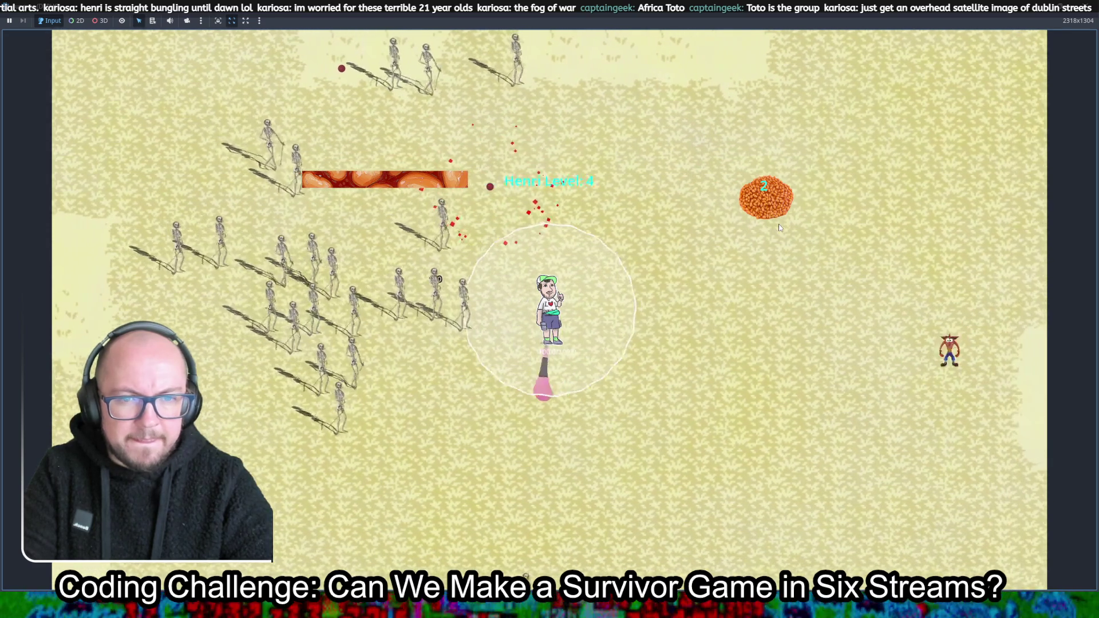
key("s")
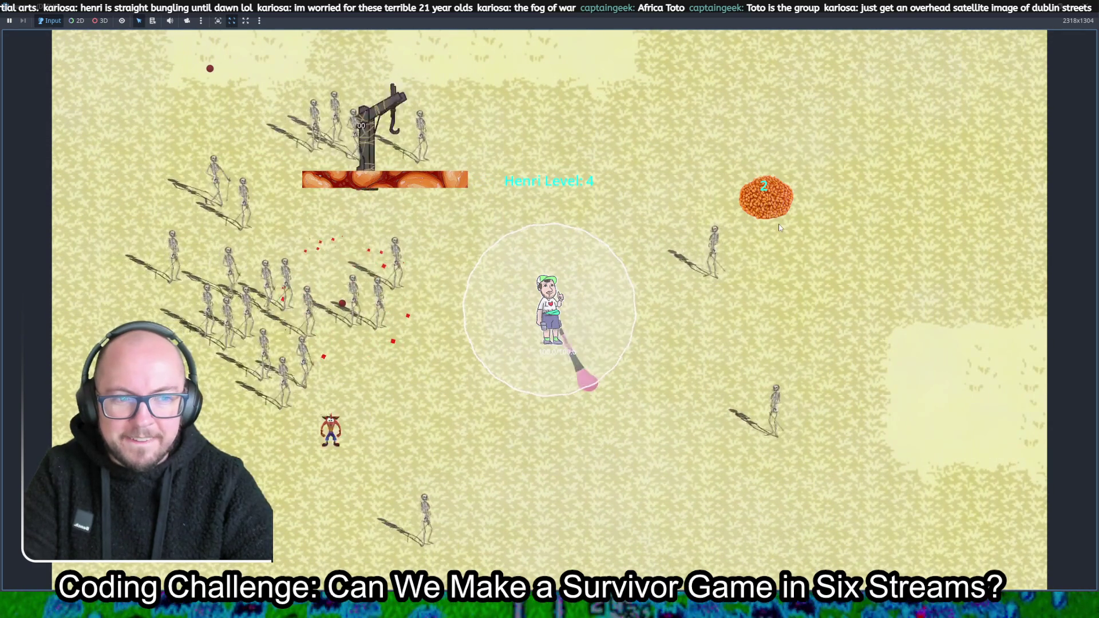
key("s")
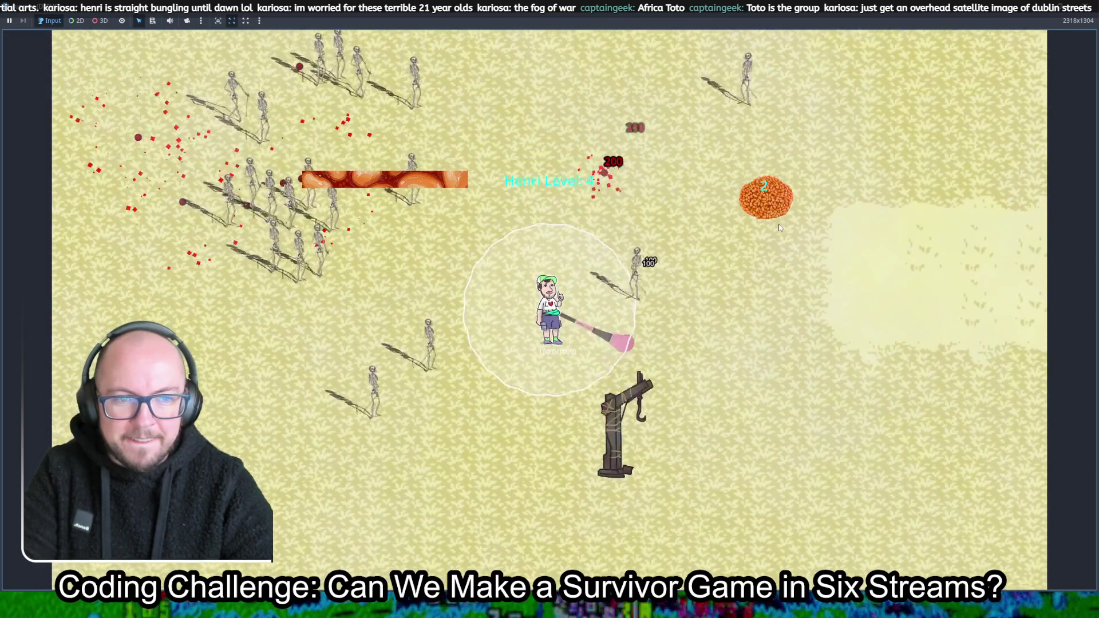
key("d")
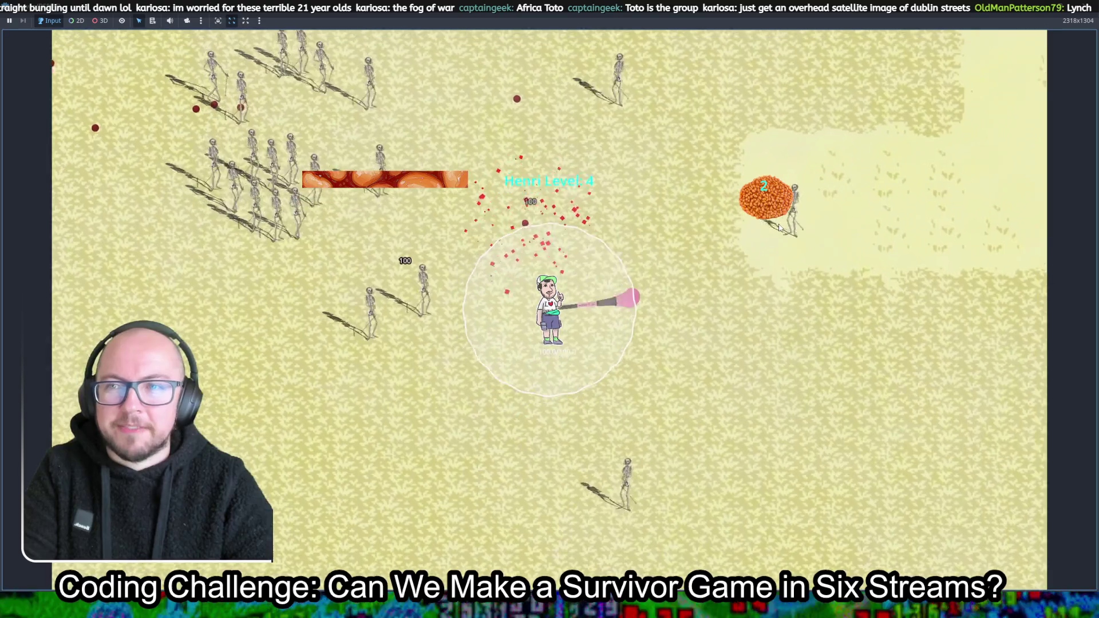
key("w")
key("d")
key("s")
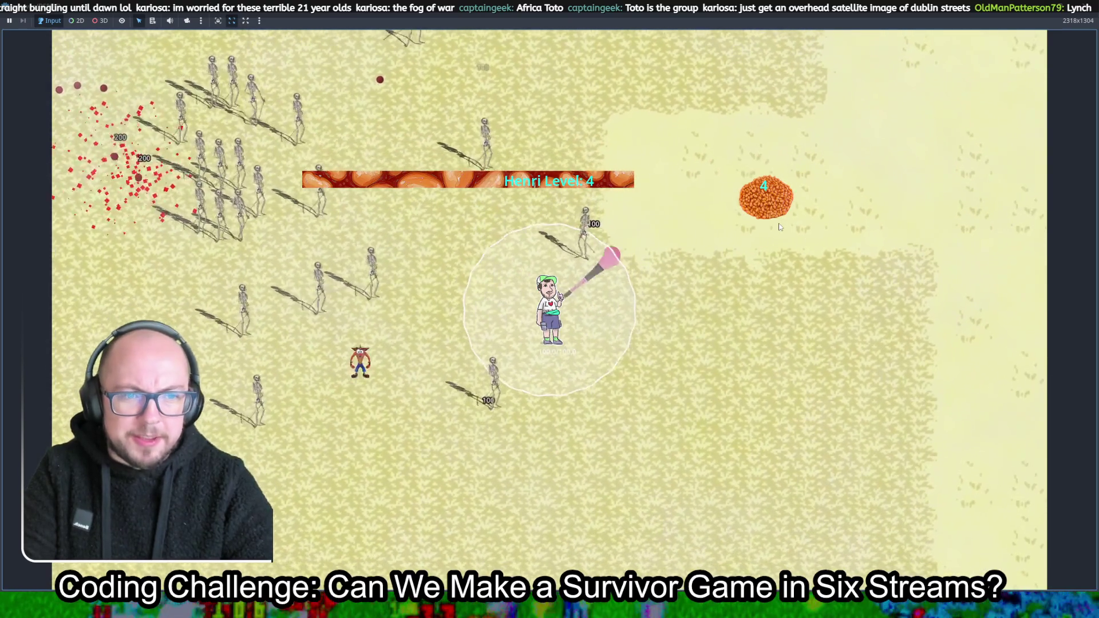
key("w")
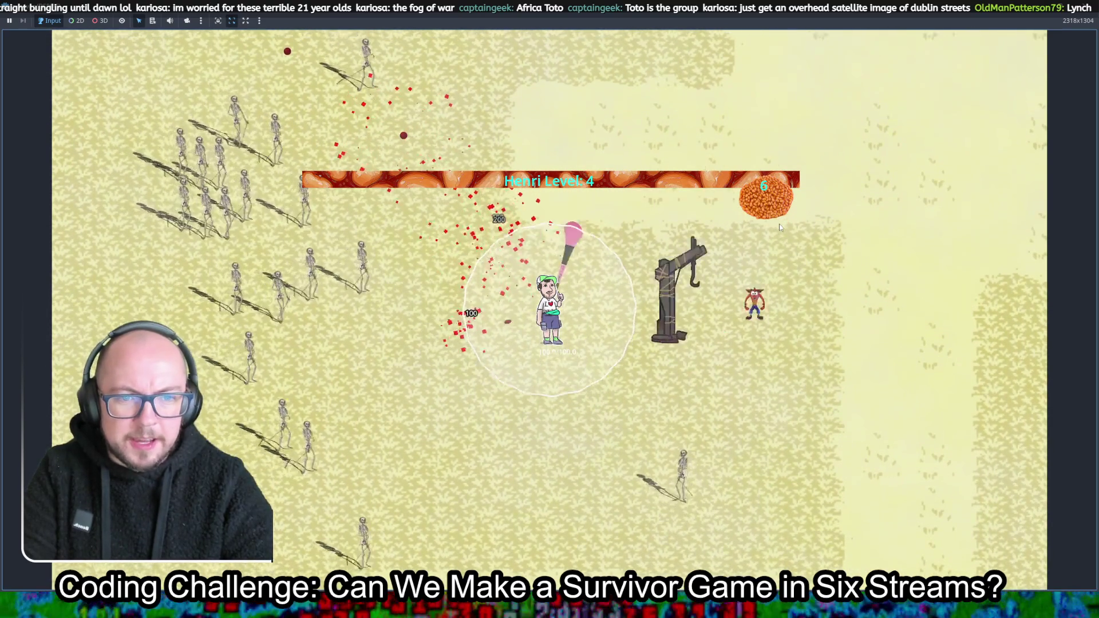
key("d")
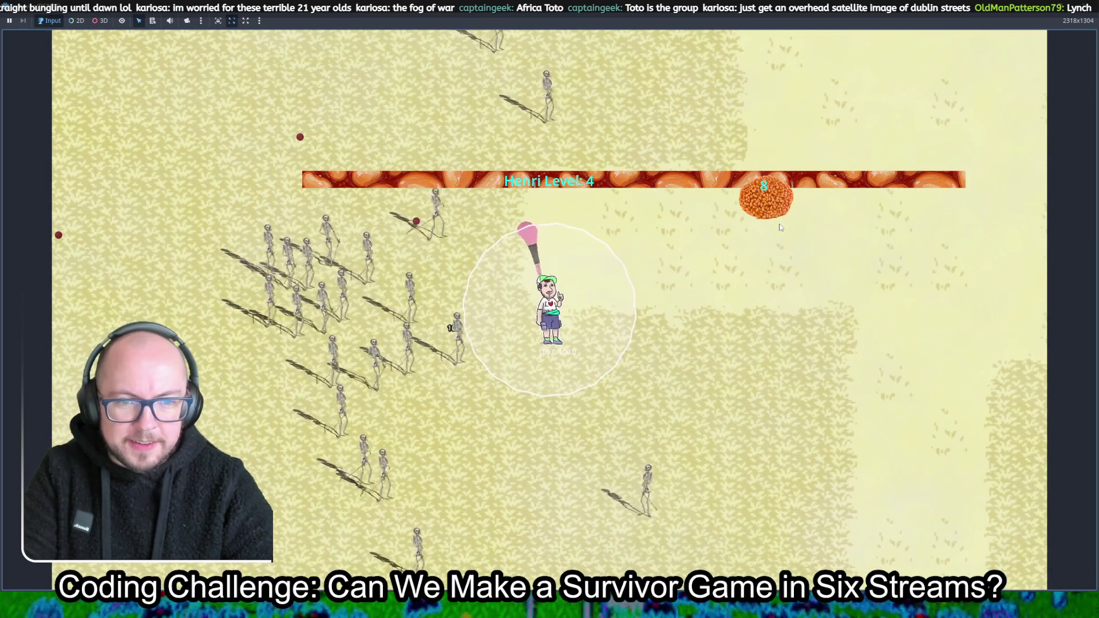
key("d")
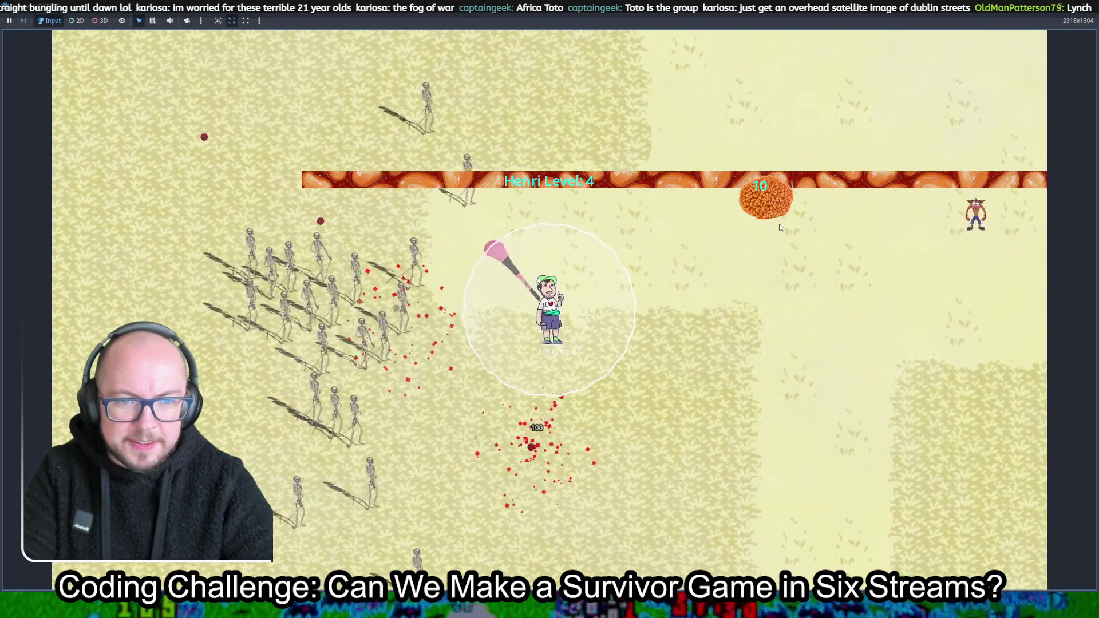
key("s")
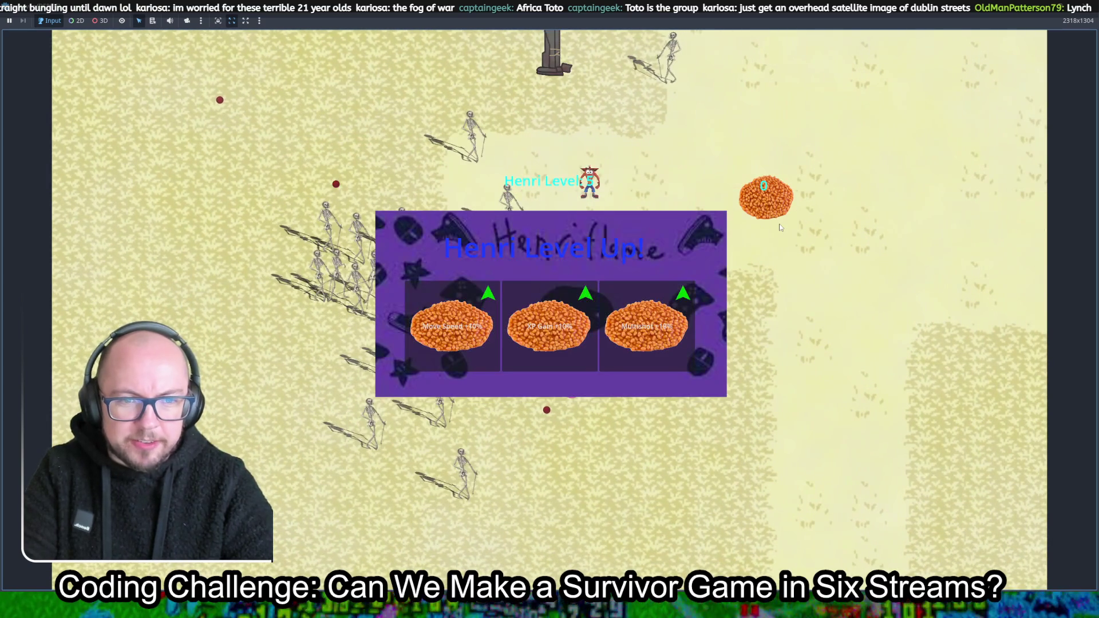
left_click(564, 280)
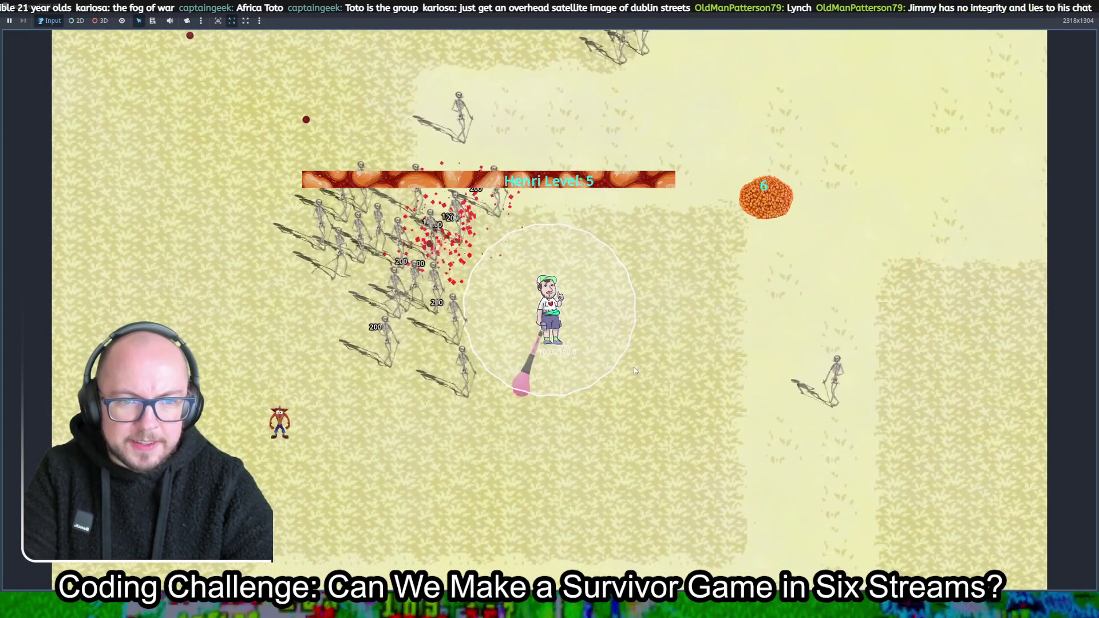
Walk Henri to level 6 and take the Area +10% upgrade
key("s")
key("d")
key("Down")
key("Left")
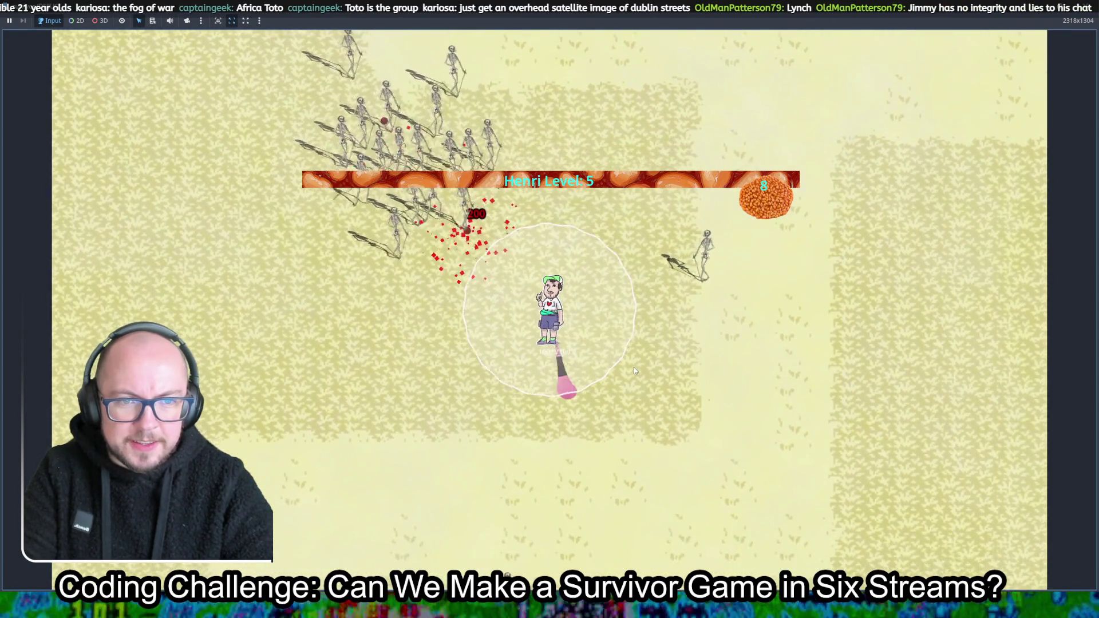
key("Left")
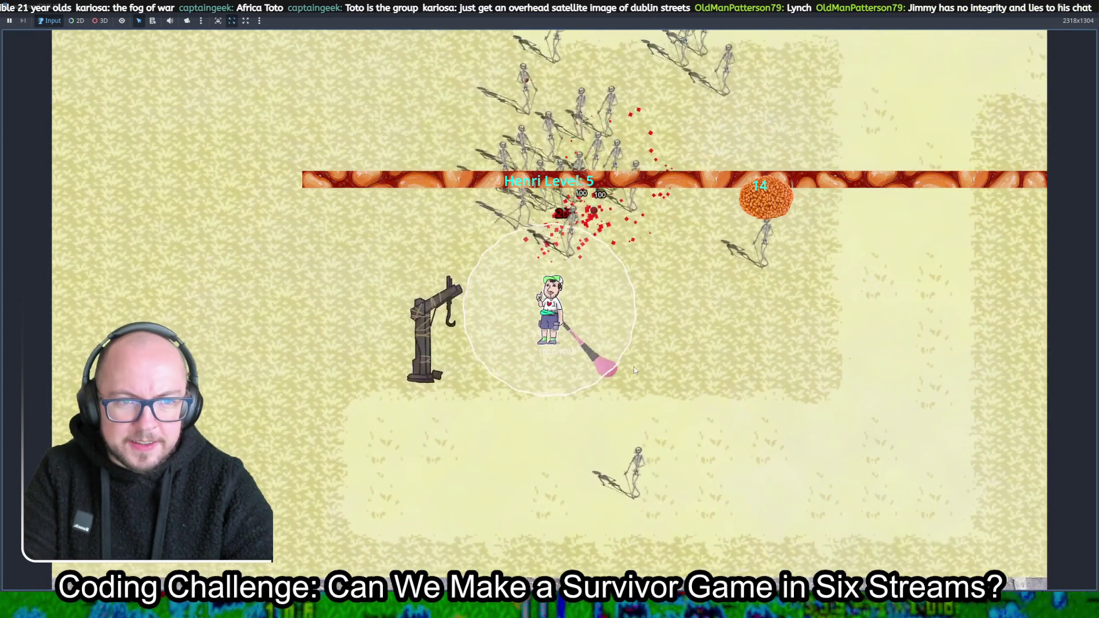
key("Down")
key("Right")
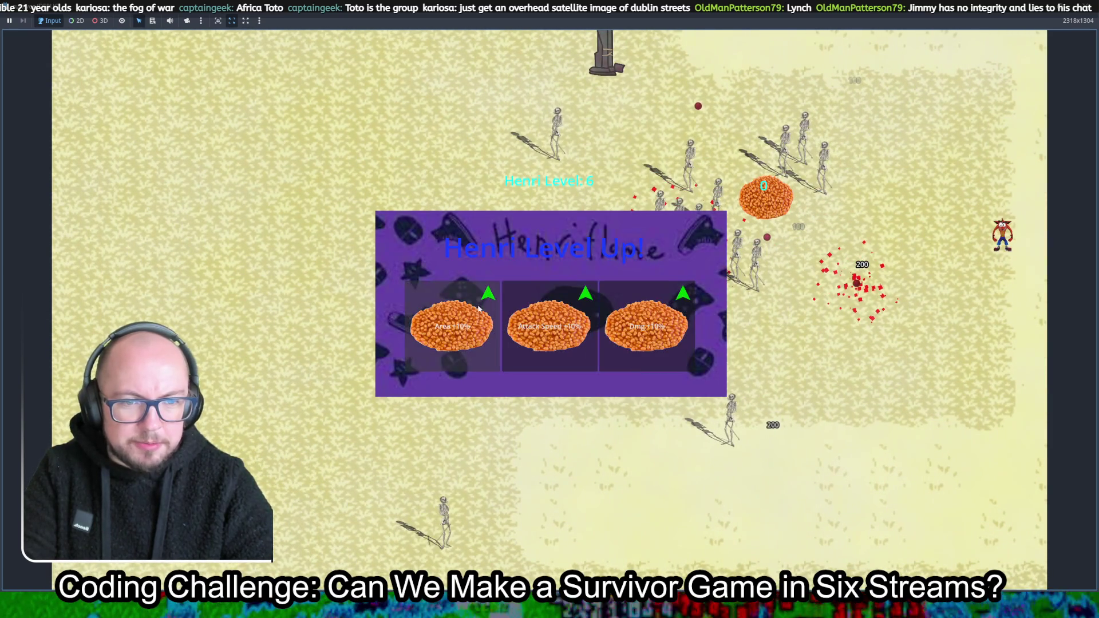
left_click(479, 308)
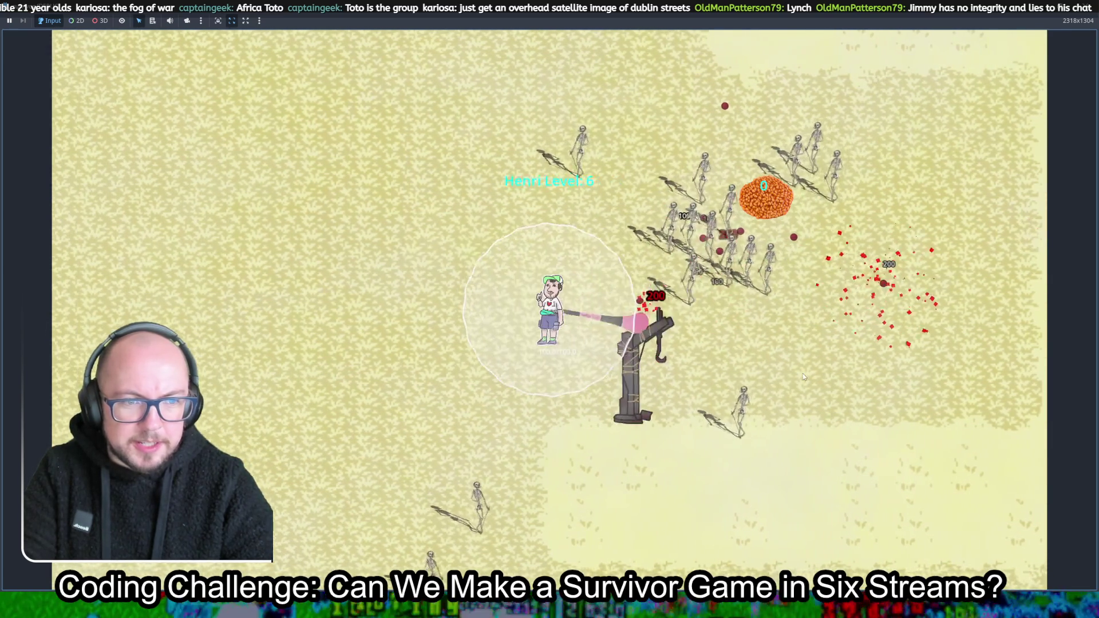
Gather more experience orbs around the gallows and choose the Attack Speed upgrade
key("Right")
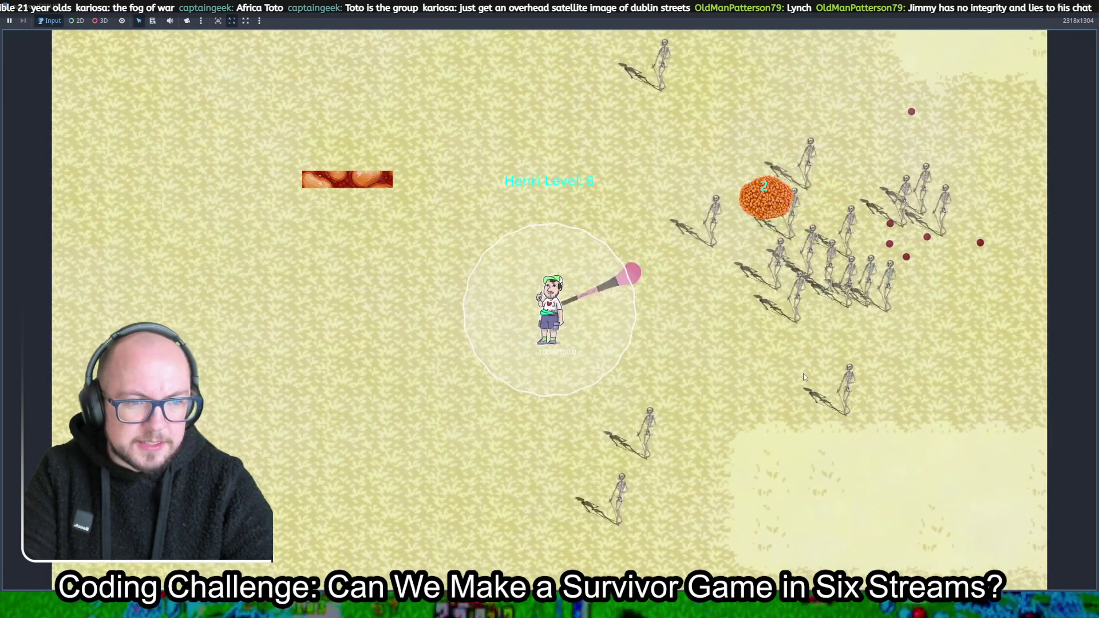
key("Left")
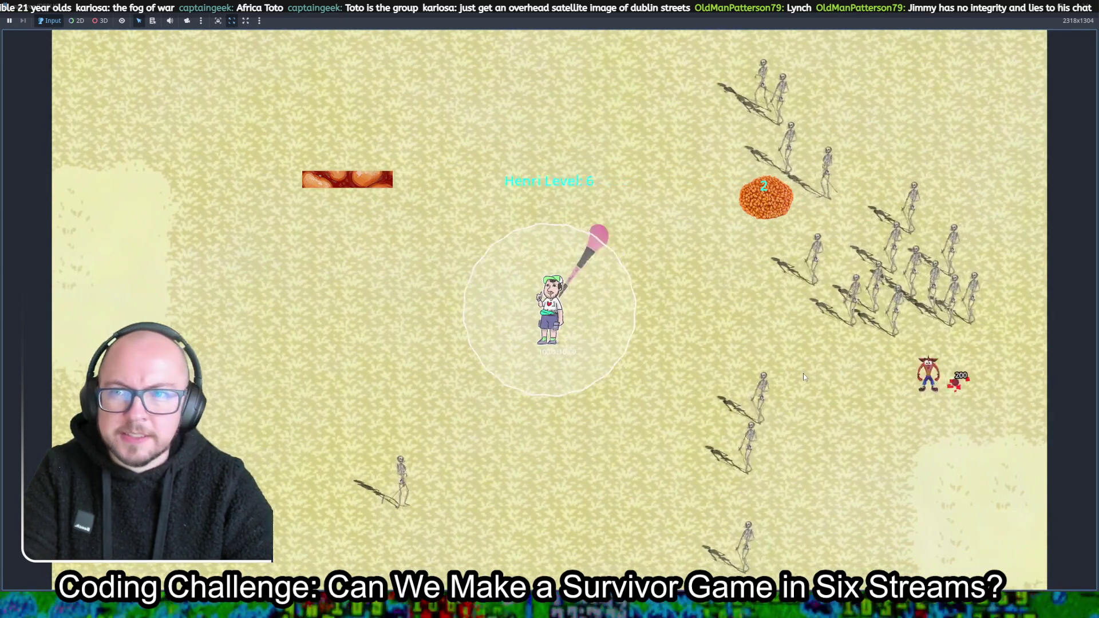
key("Left")
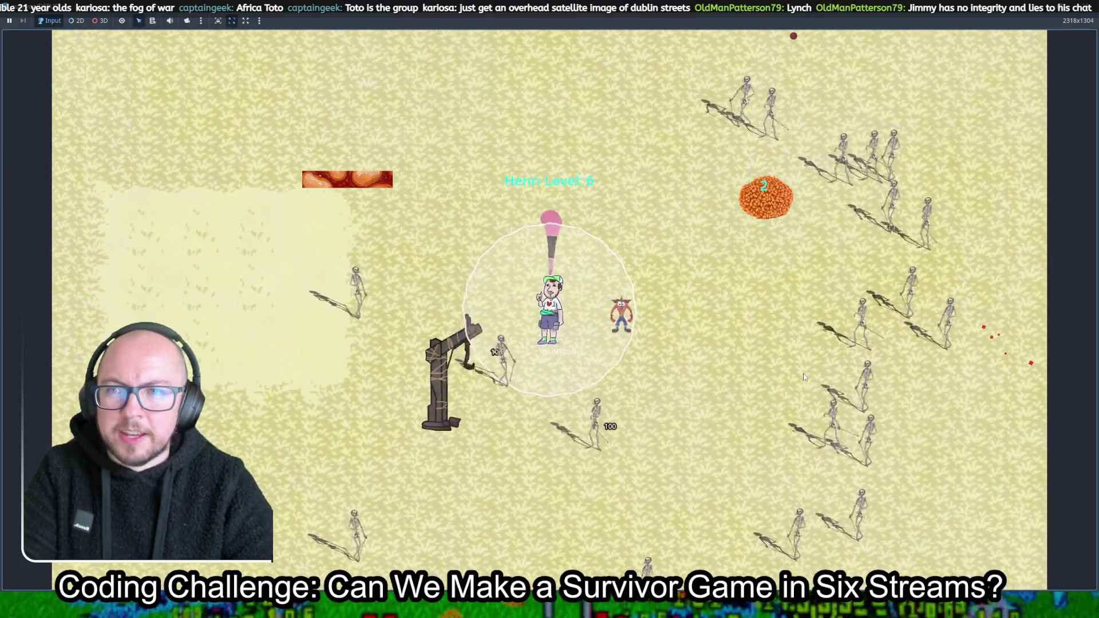
key("Down")
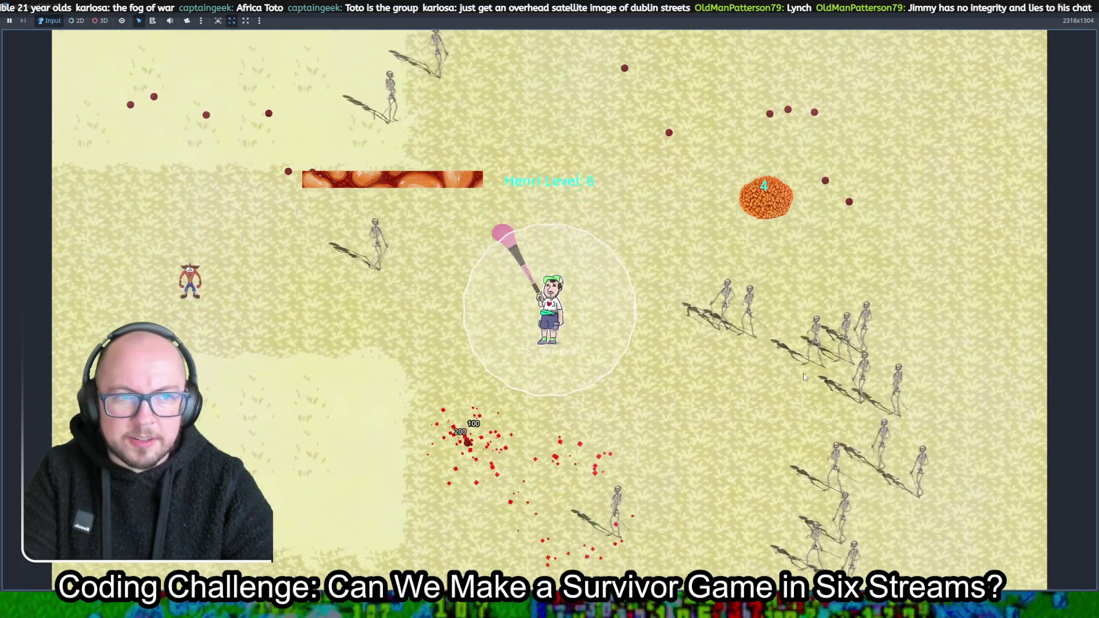
key("Up")
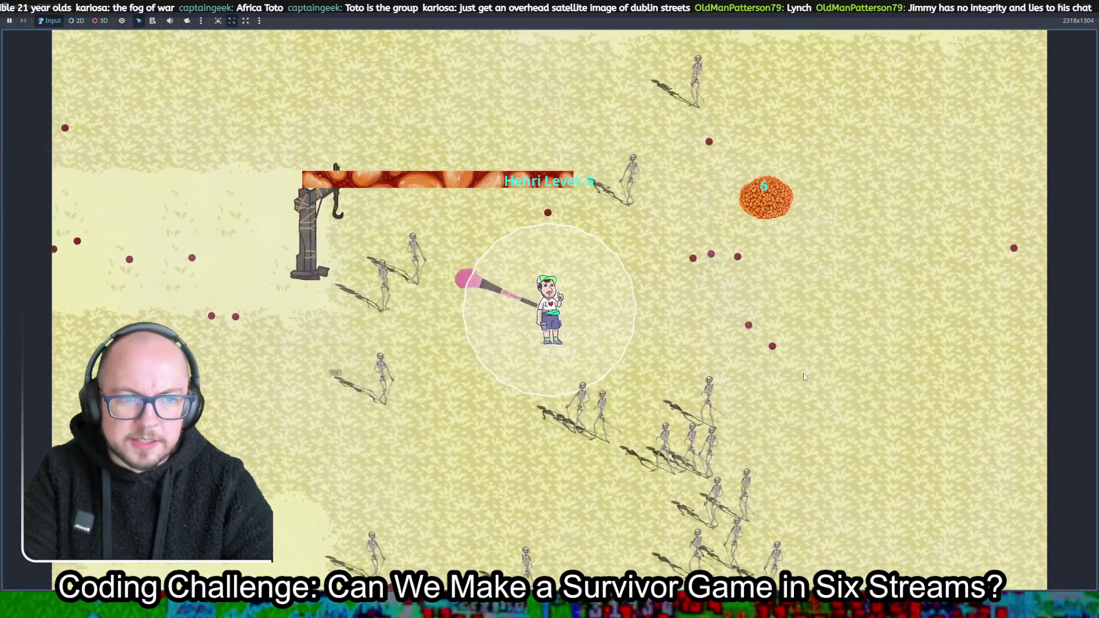
key("Up")
key("Right")
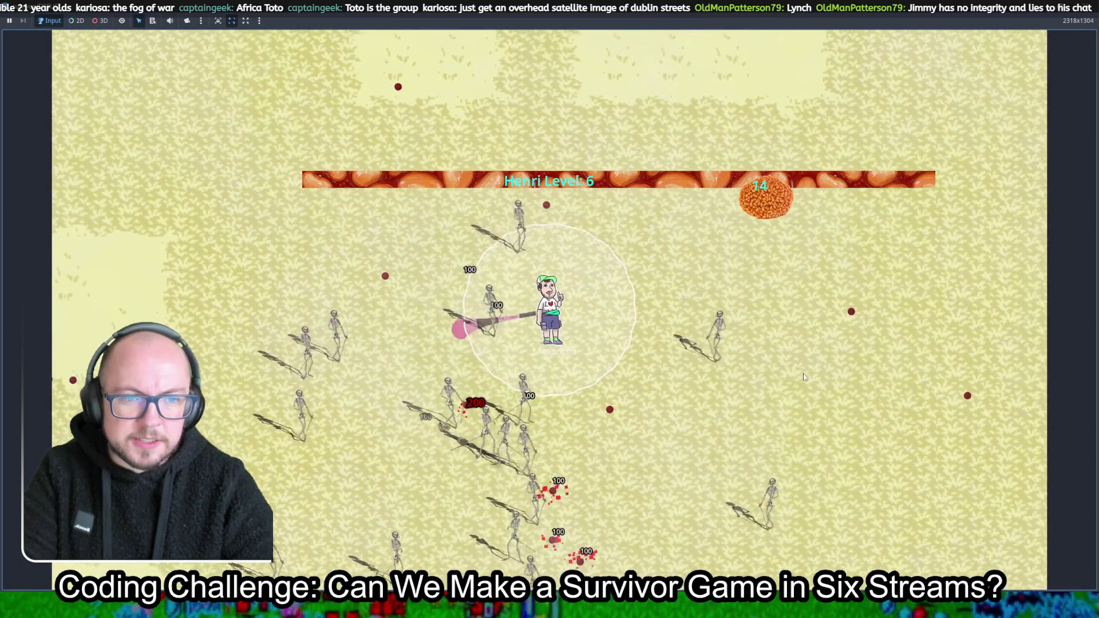
key("Right")
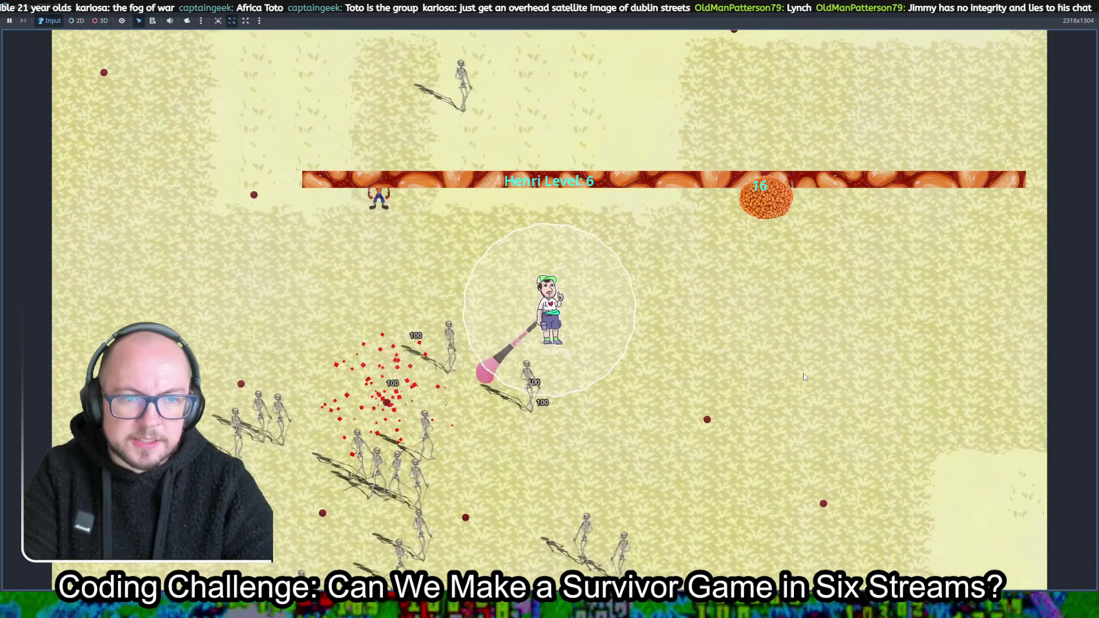
key("Down")
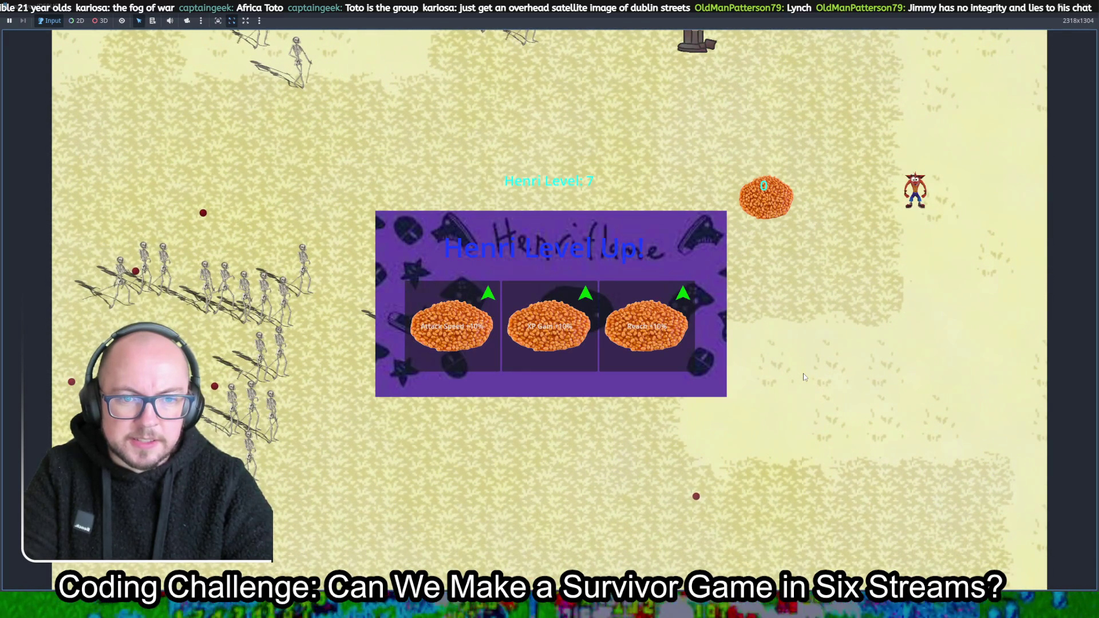
left_click(455, 349)
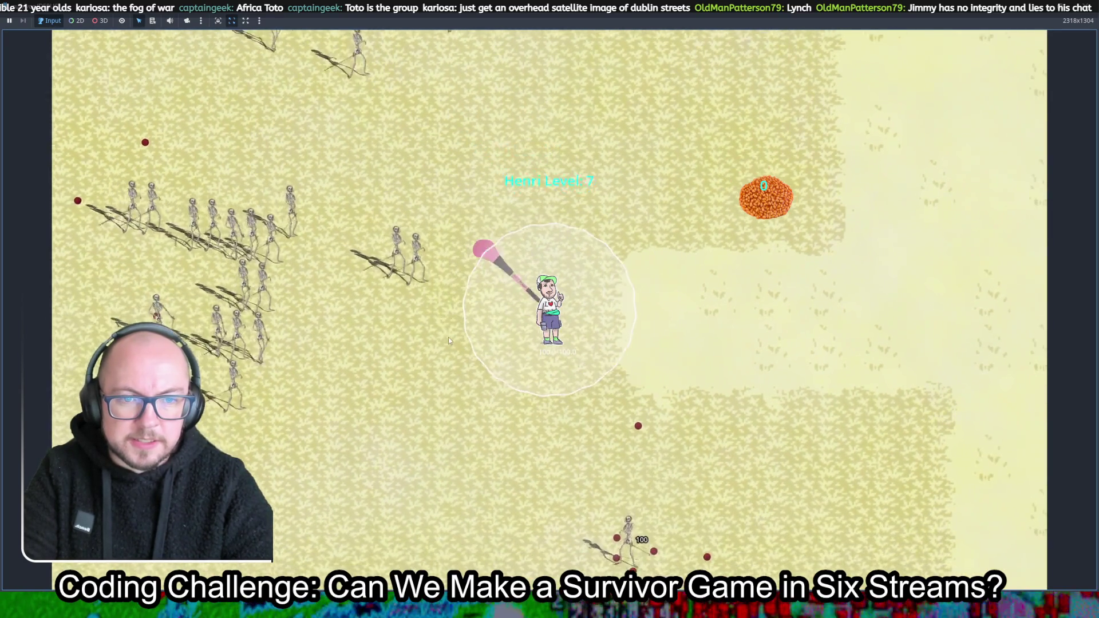
Keep dodging the skeleton horde around the arena while levelling toward level 8
key("Down")
key("Right")
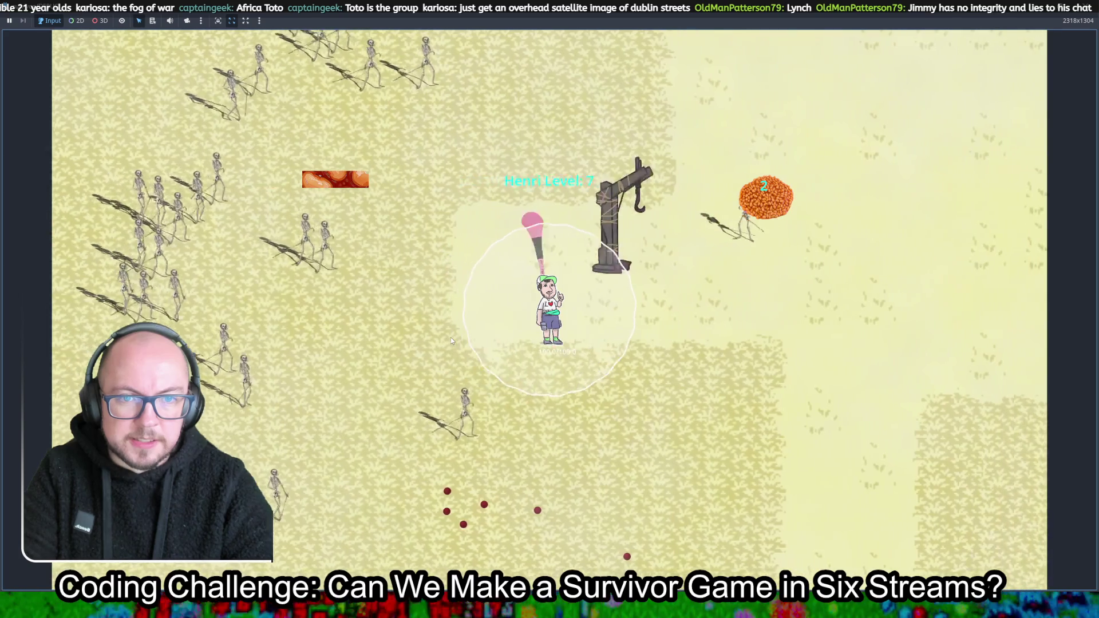
key("Down")
key("Right")
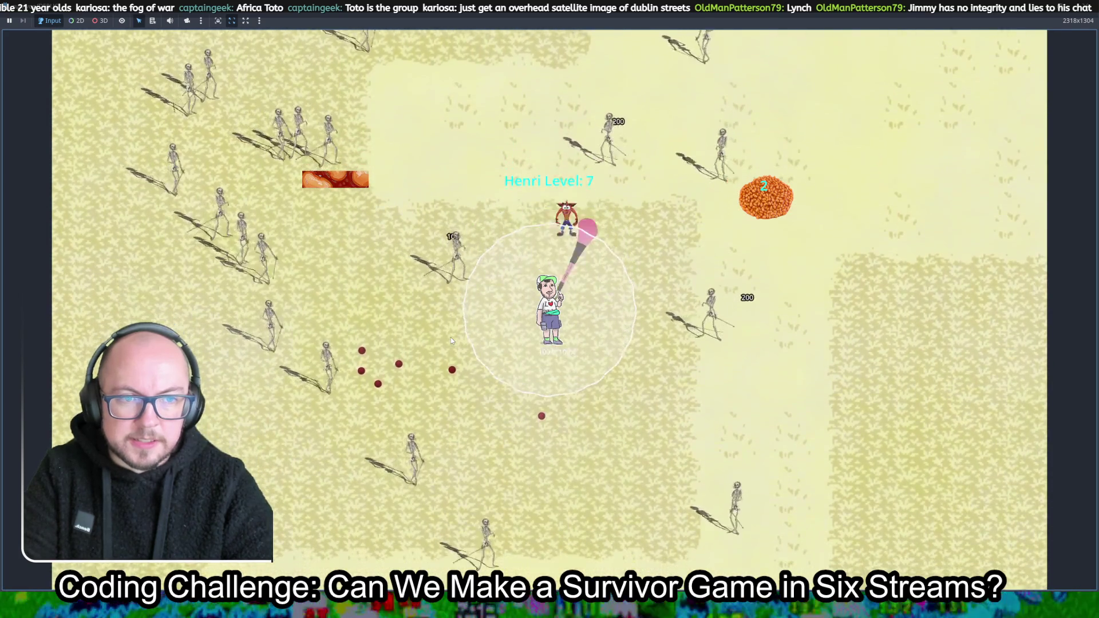
key("Down")
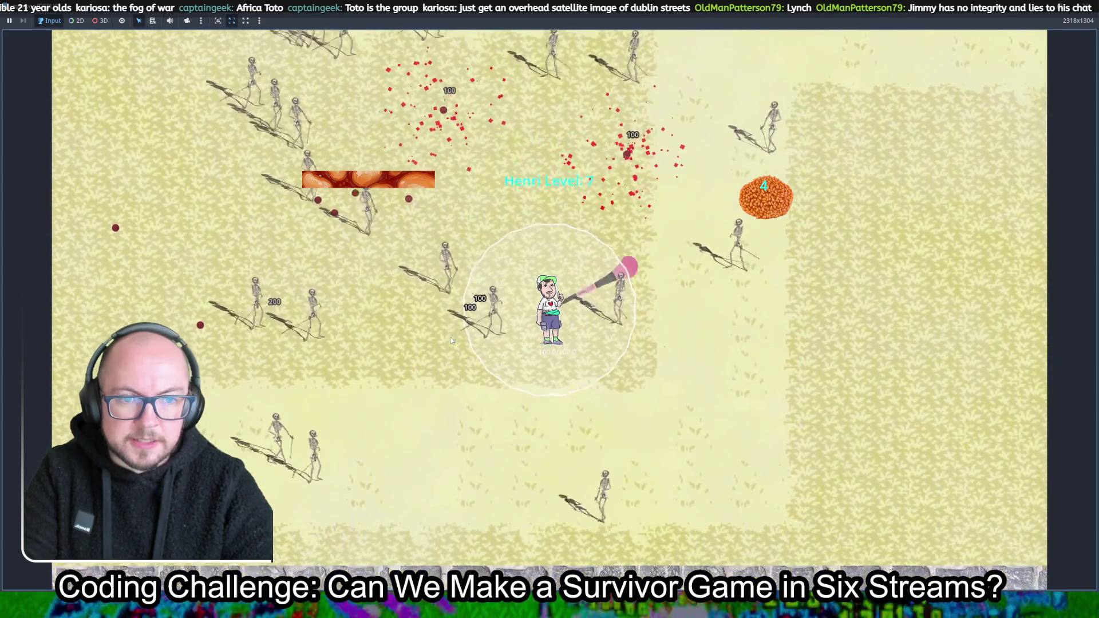
key("Down")
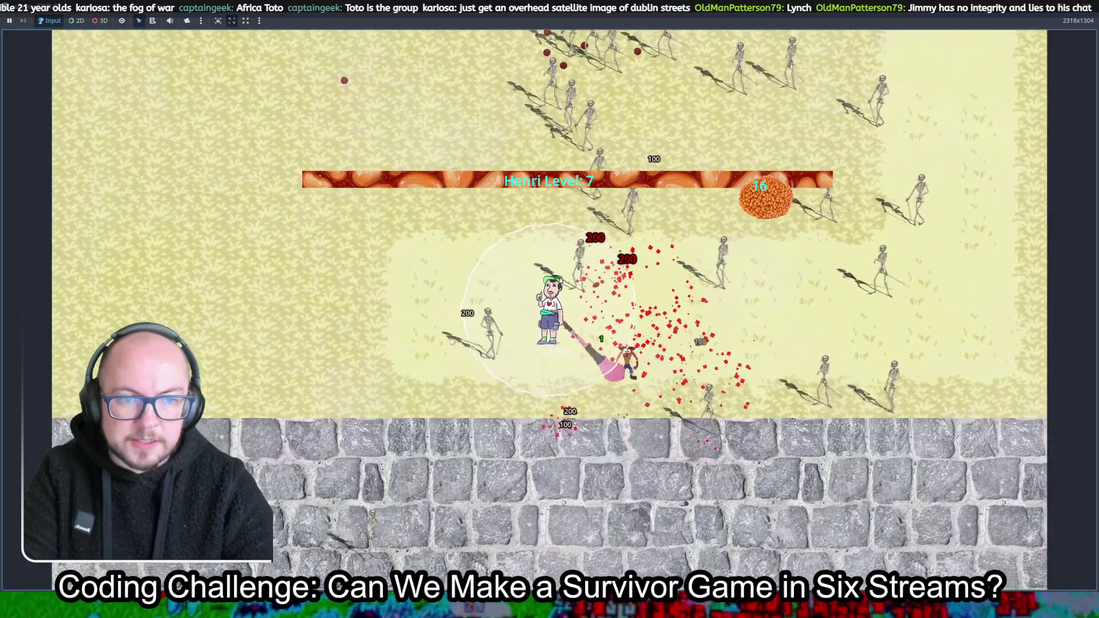
key("Up")
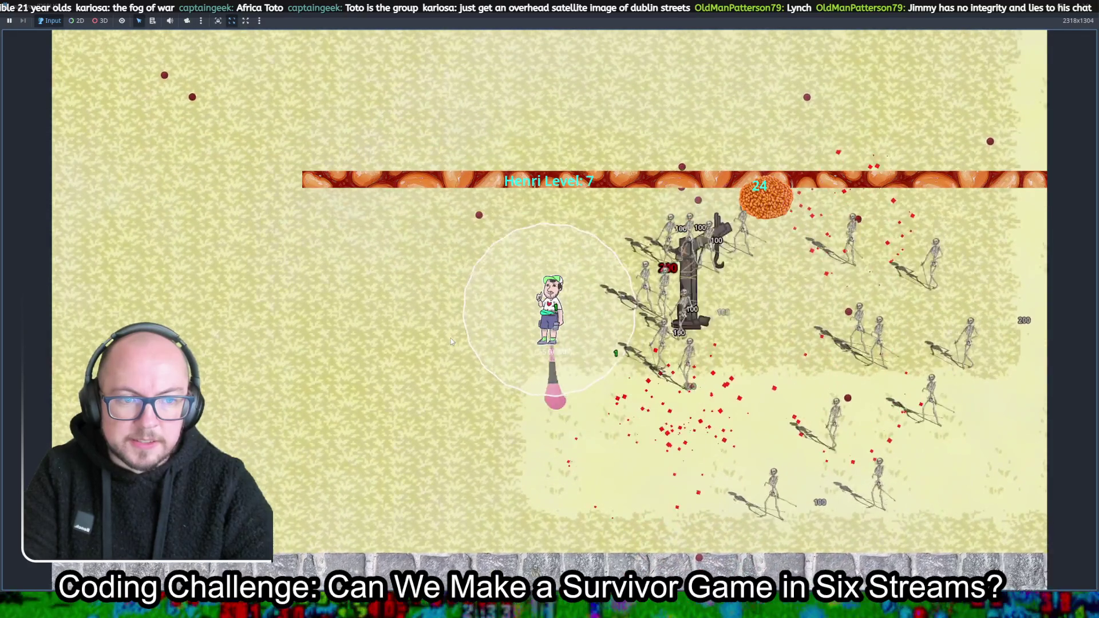
key("Left")
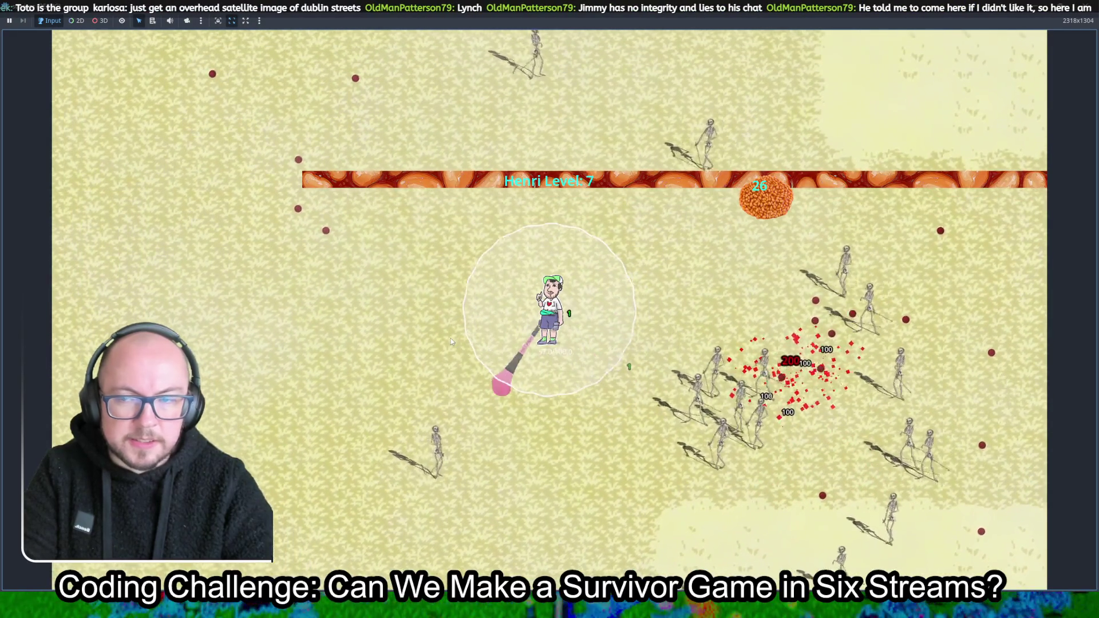
key("Left")
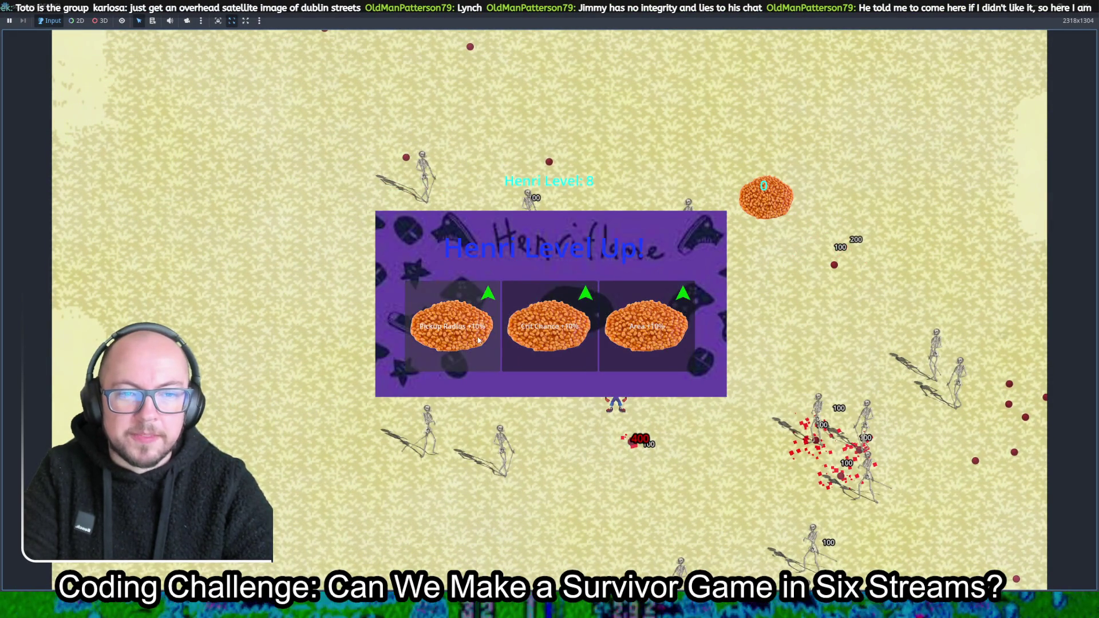
Take the Pickup Radius upgrade and steer Henri around the arena collecting XP
left_click(451, 342)
key("Down")
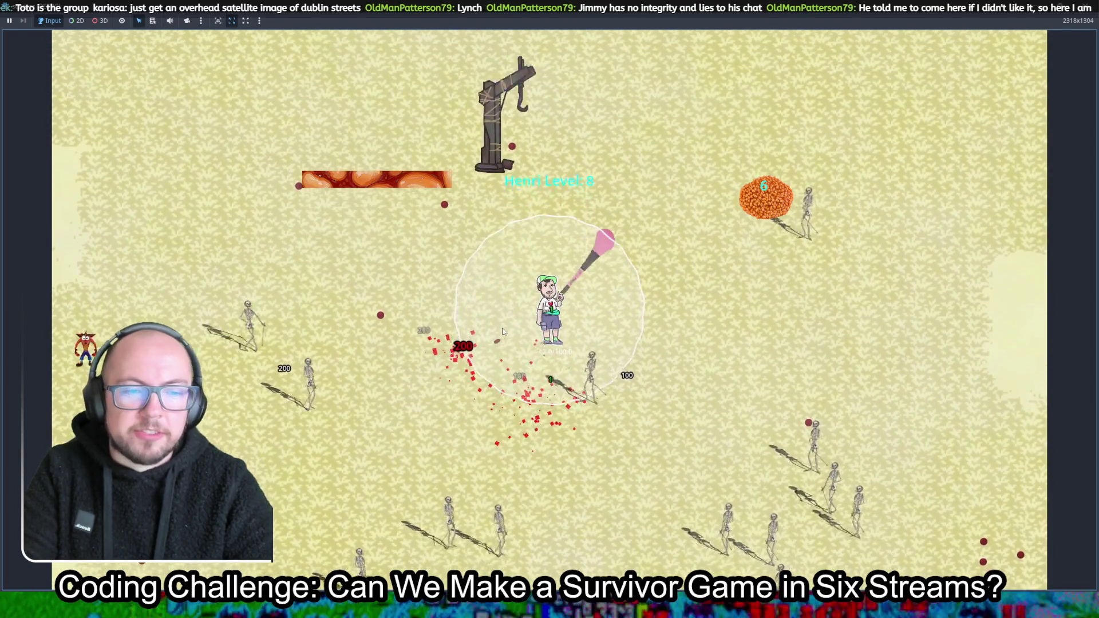
key("Left")
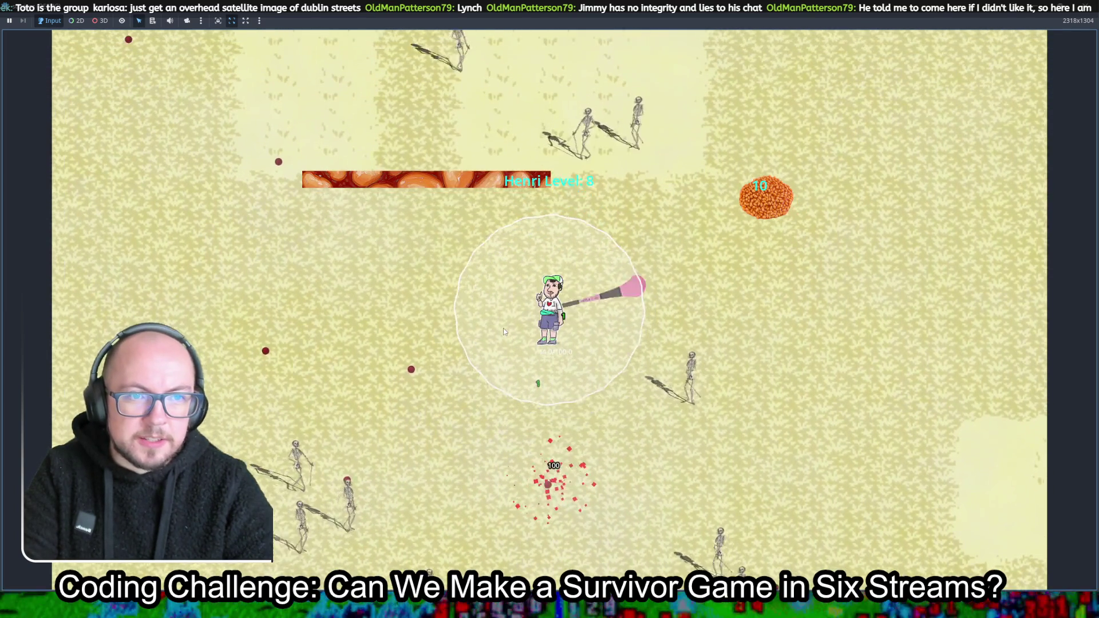
key("Down")
key("Left")
key("Down")
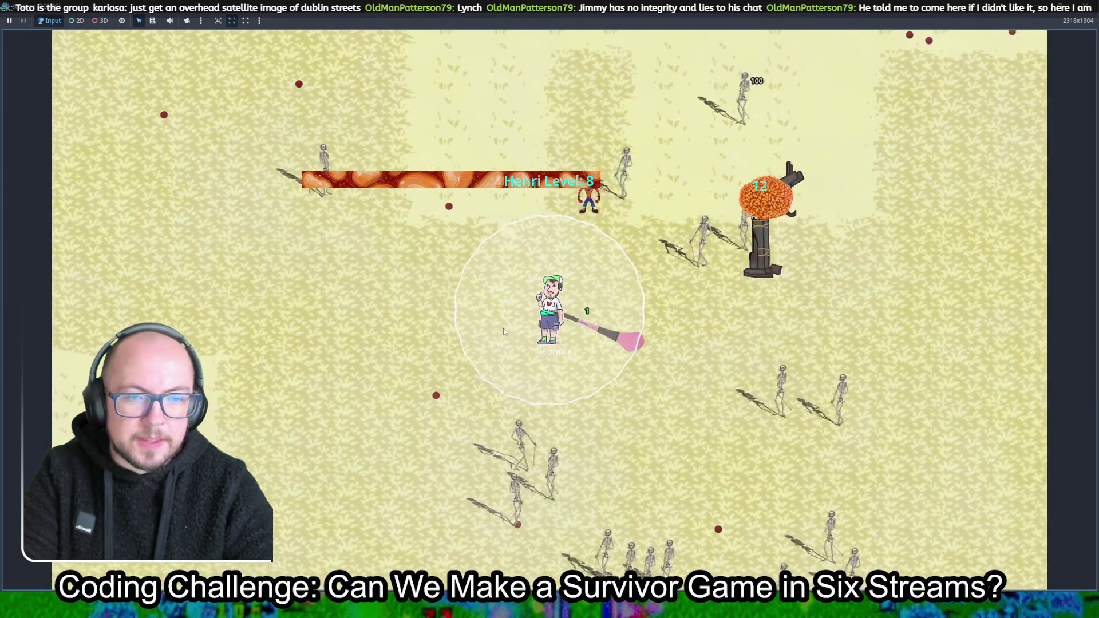
key("Right")
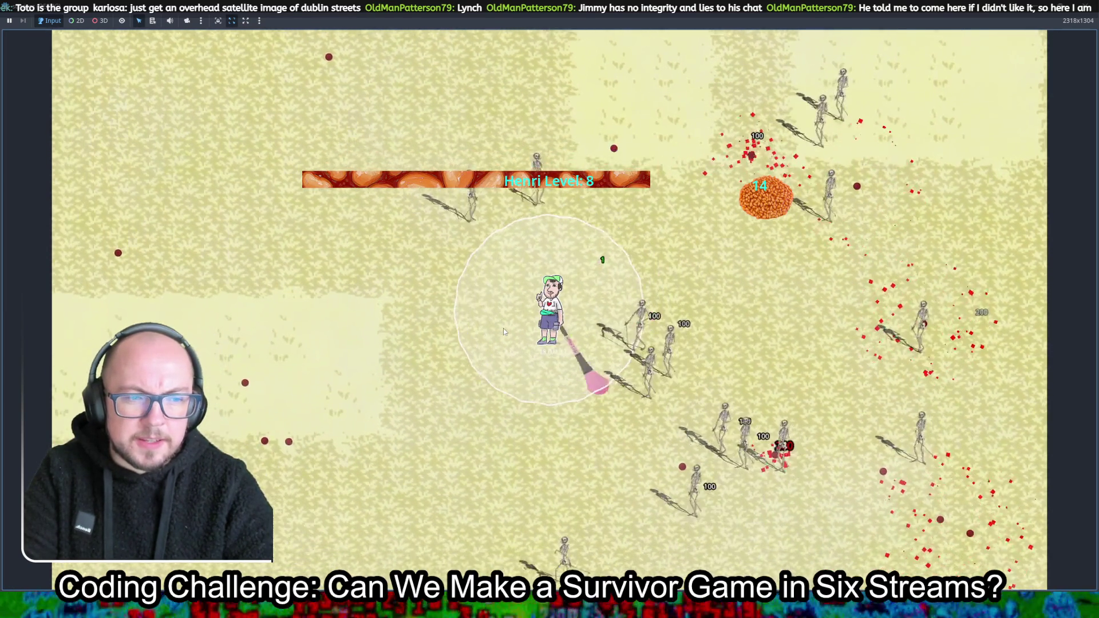
key("Left")
key("Down")
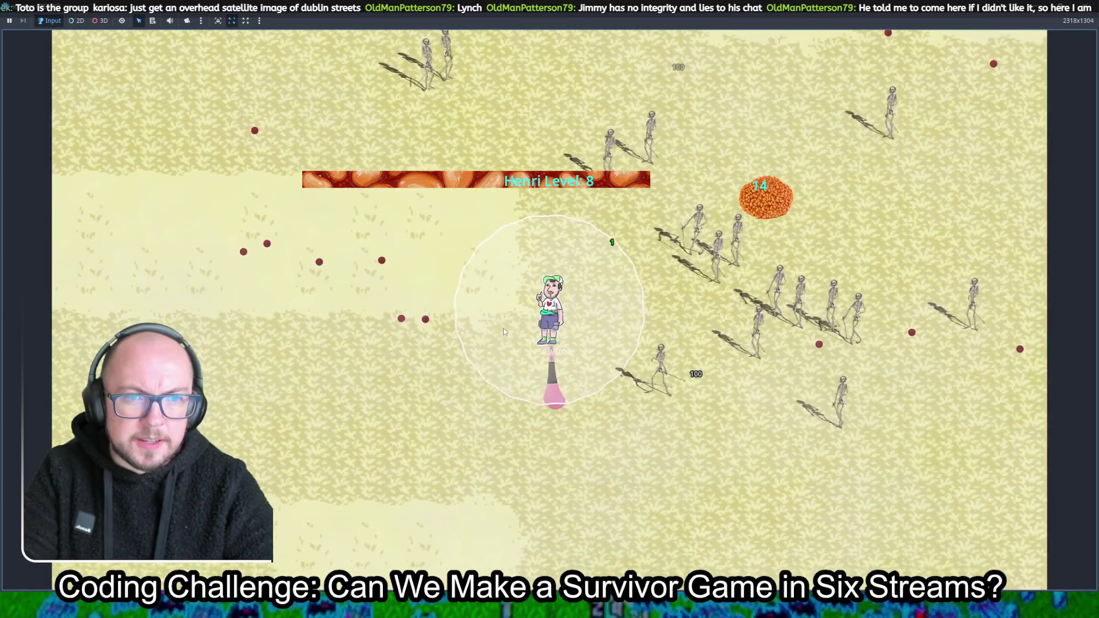
key("Down")
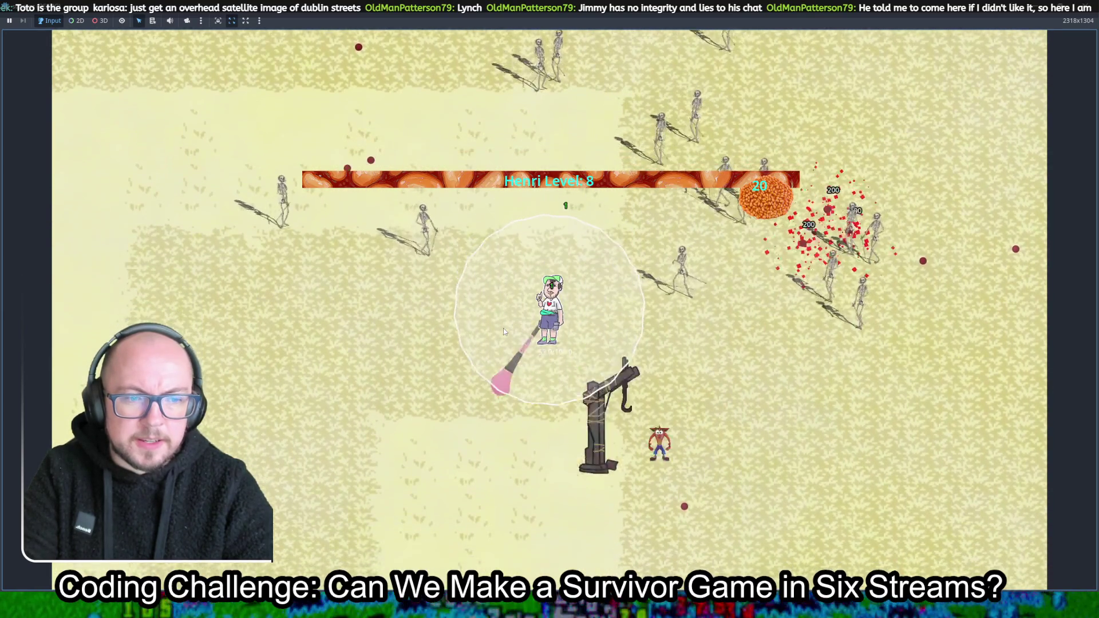
key("Right")
key("Up")
key("Down")
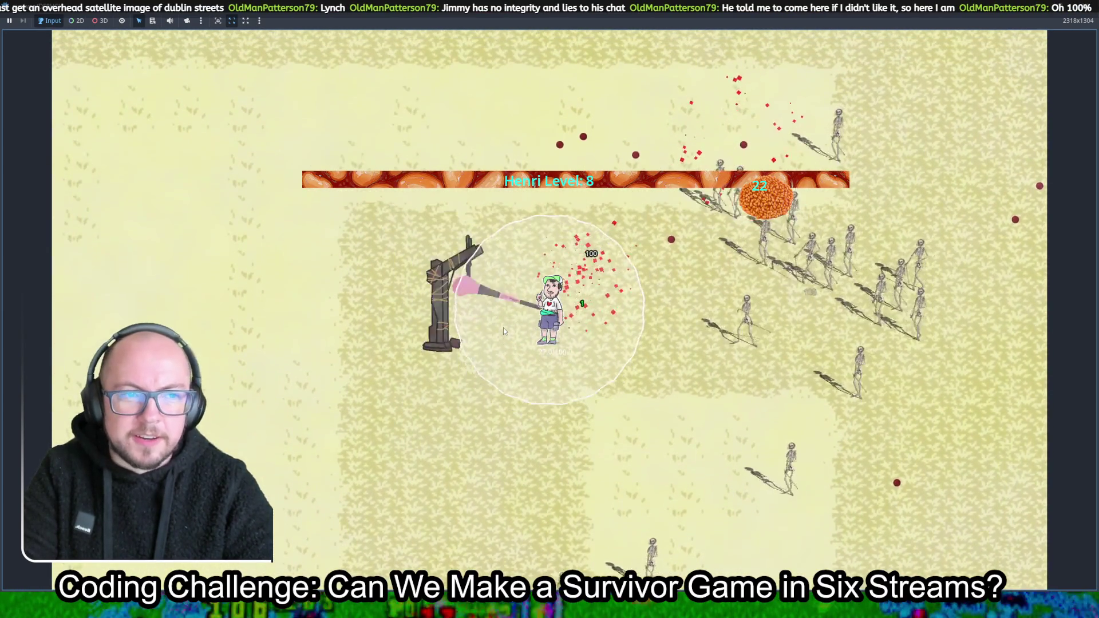
Keep Henri circling clear of the skeletons until level 9, then switch to the browser
key("Left")
key("Up")
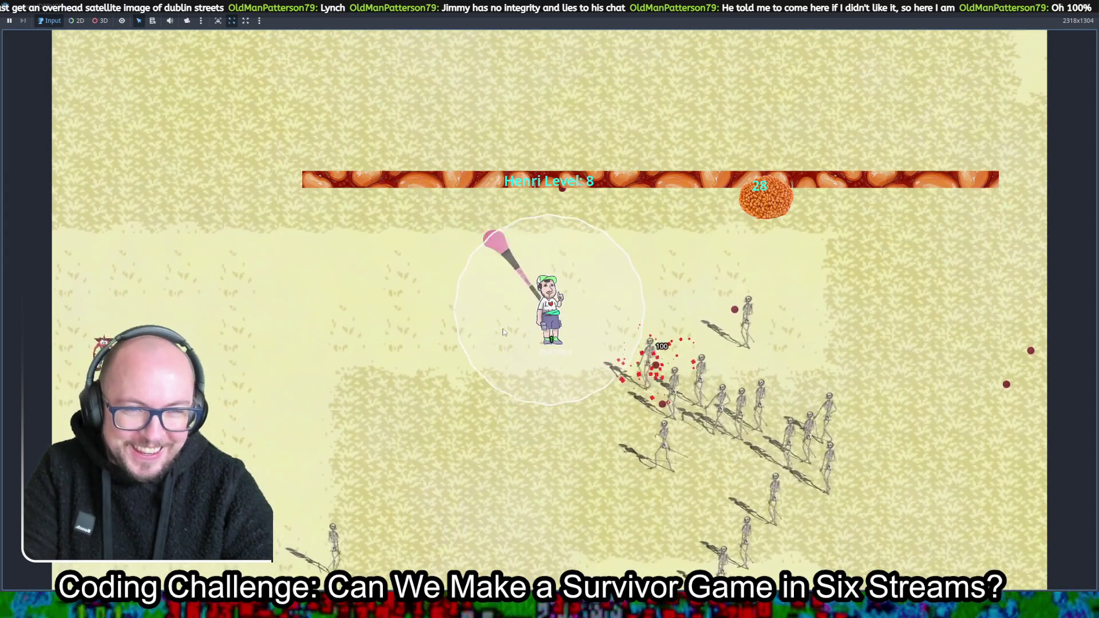
key("Up")
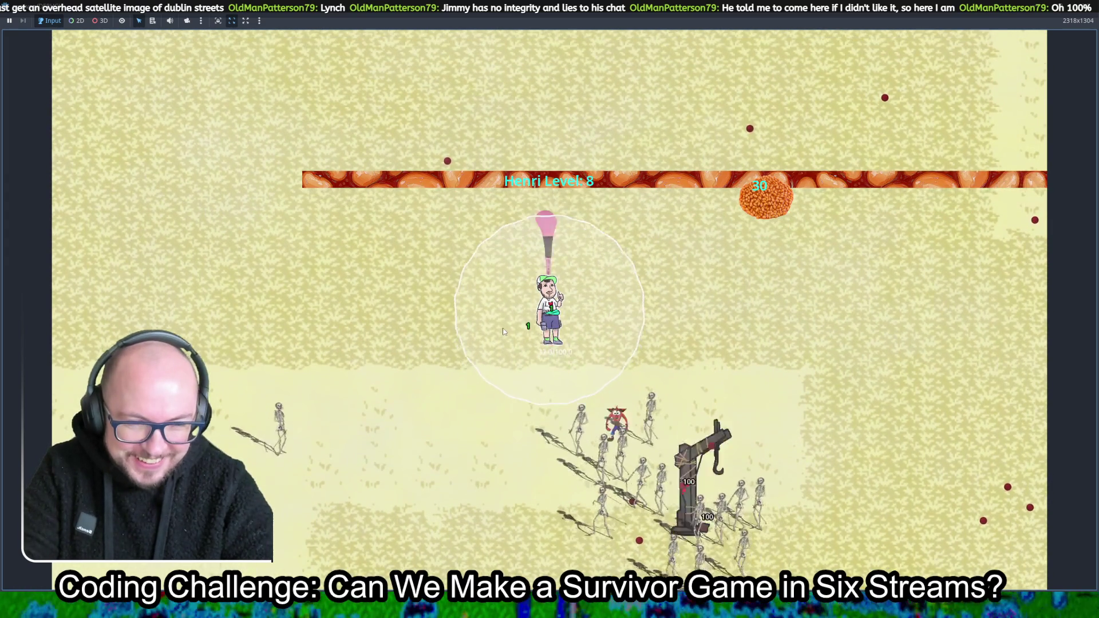
key("Right")
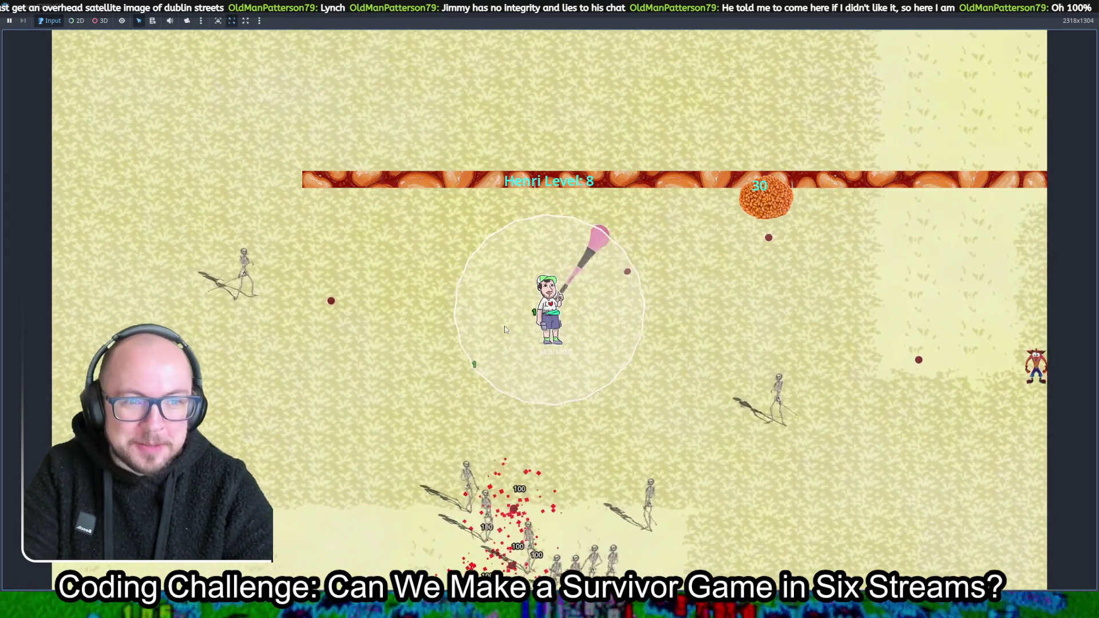
key("Up")
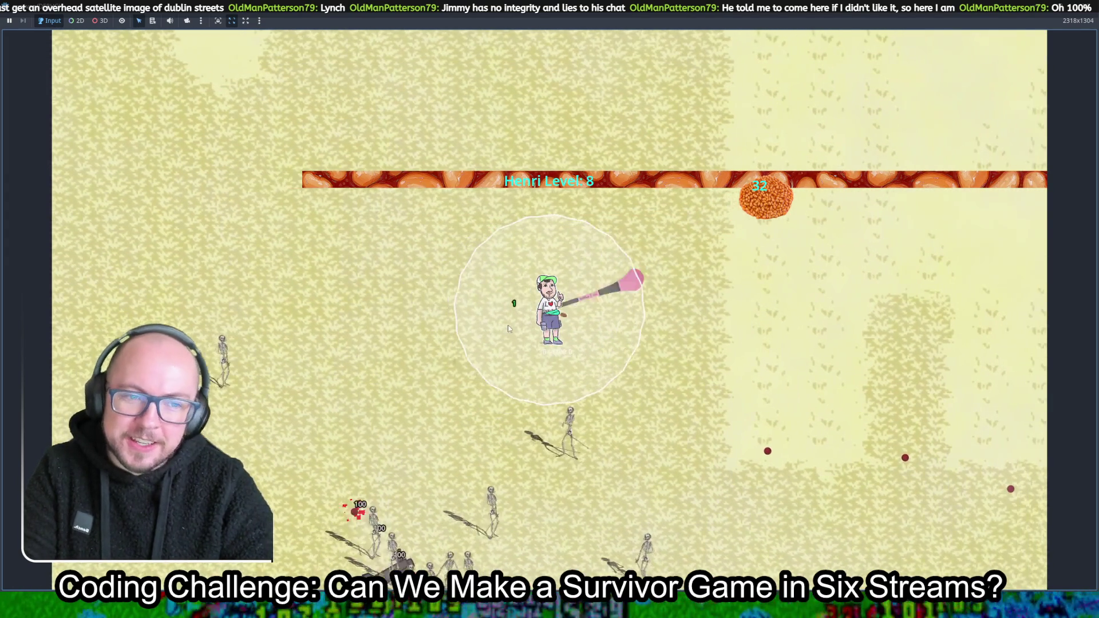
key("Right")
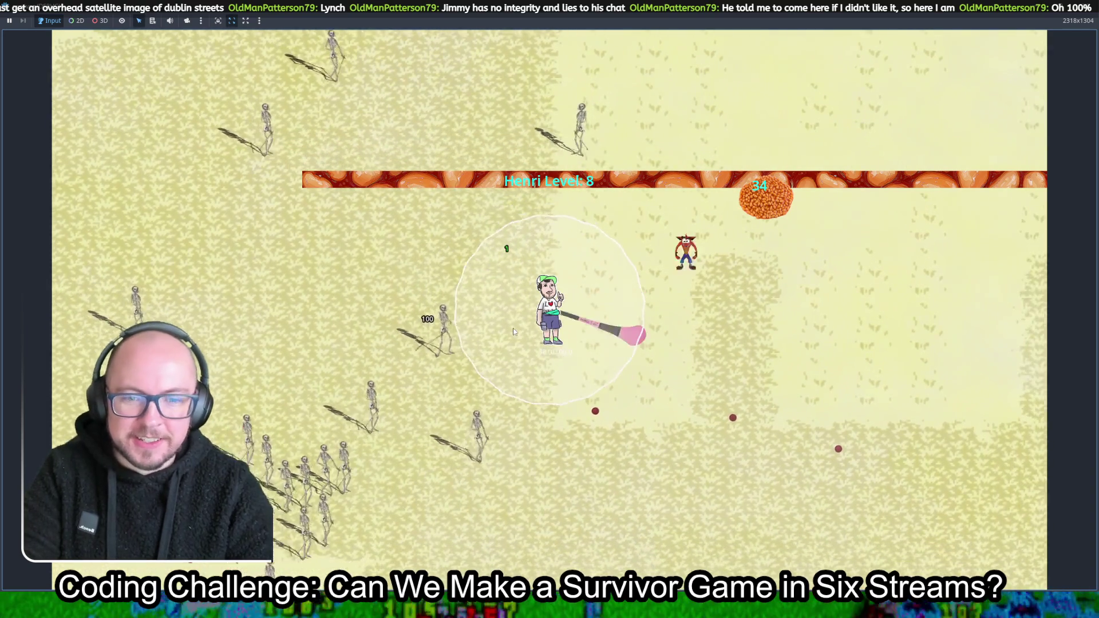
key("Down")
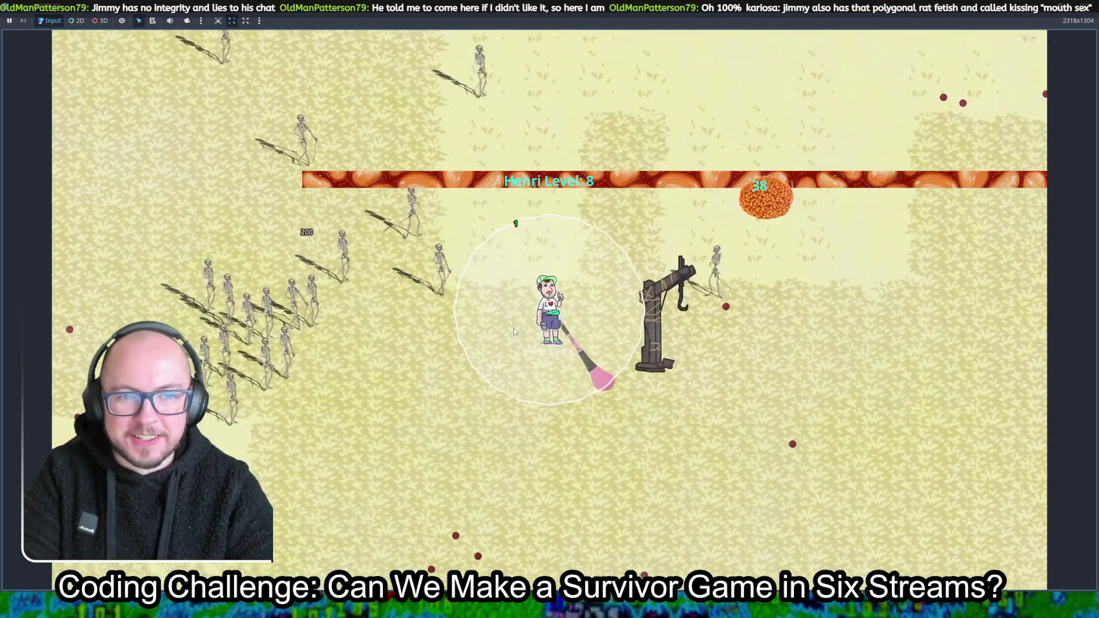
key("Down")
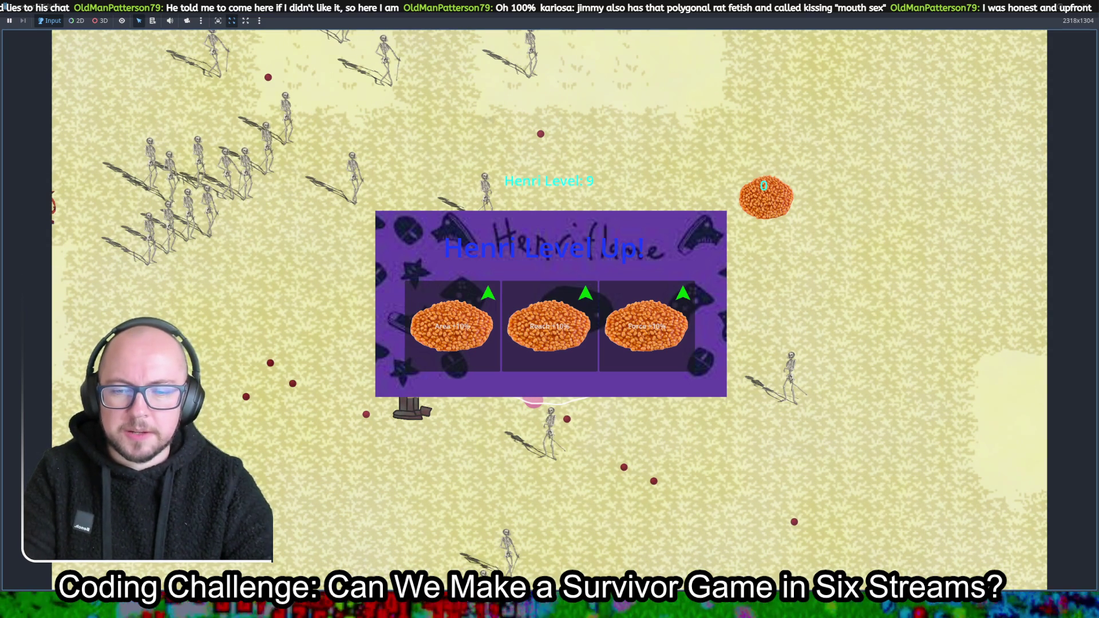
key("alt+Tab")
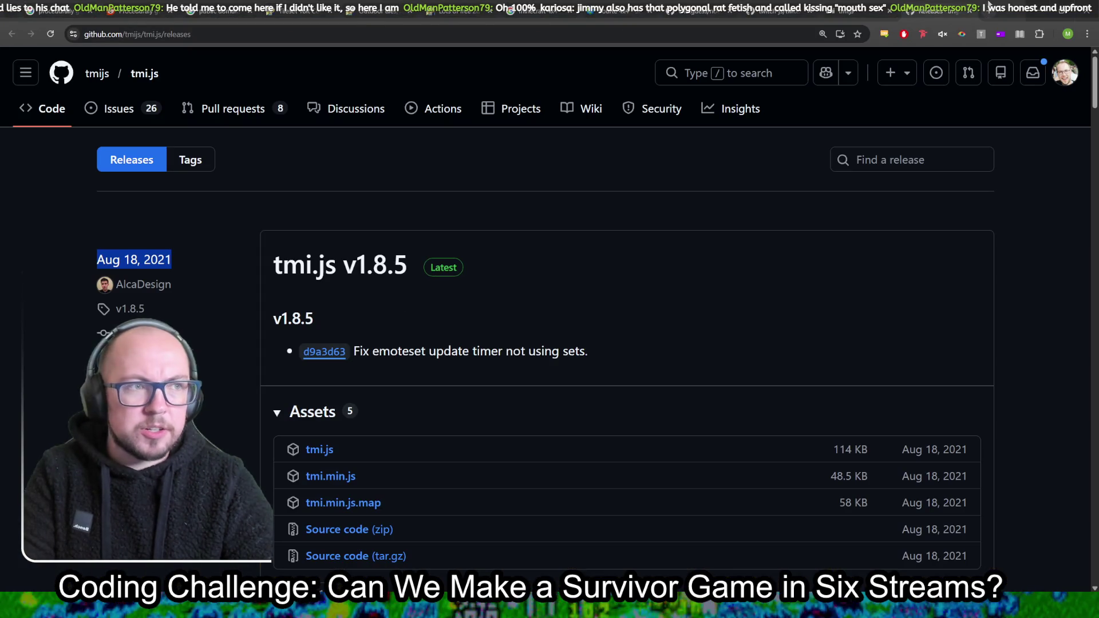
Open translate.google.com in a new tab and enter the word 'Polygonal'
left_click(989, 6)
type("translate.google.com")
key("Return")
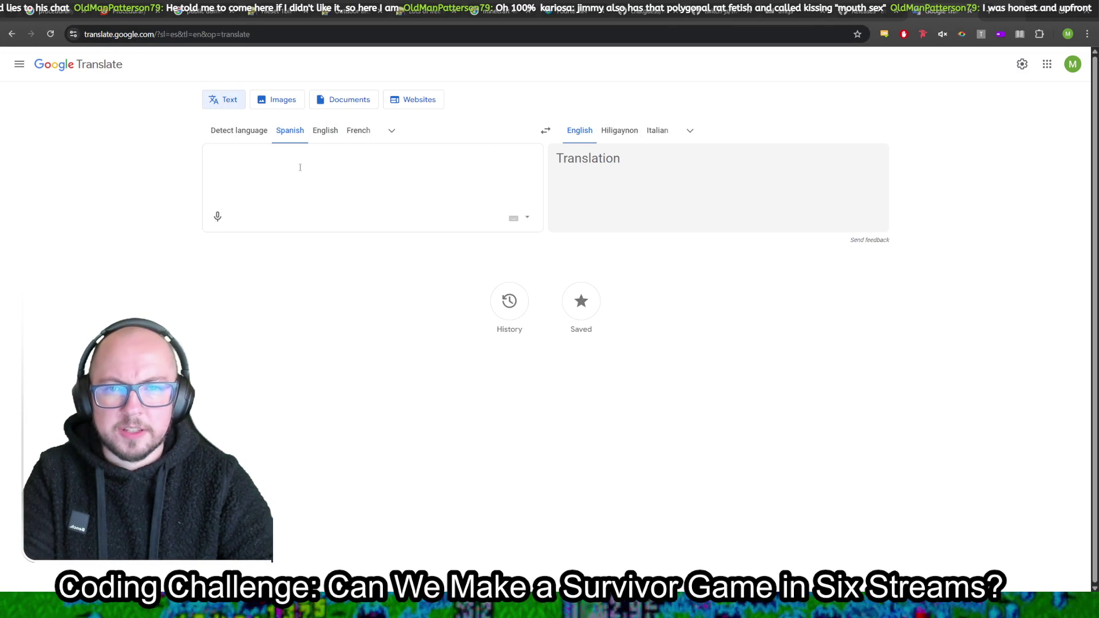
type("Polu")
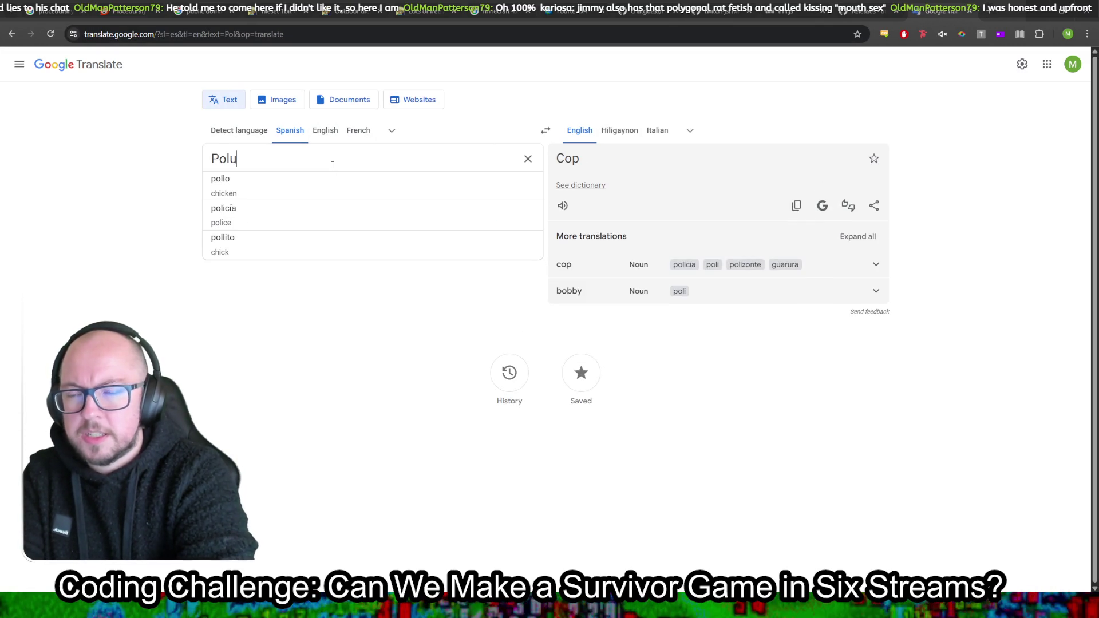
key("BackSpace")
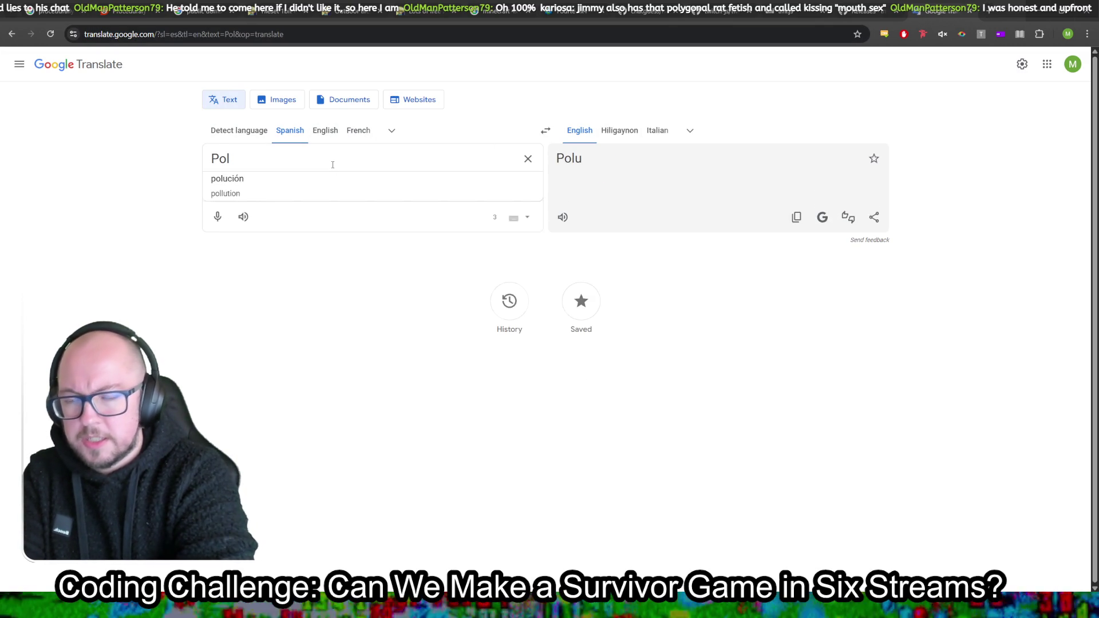
key("BackSpace")
type("ygonal")
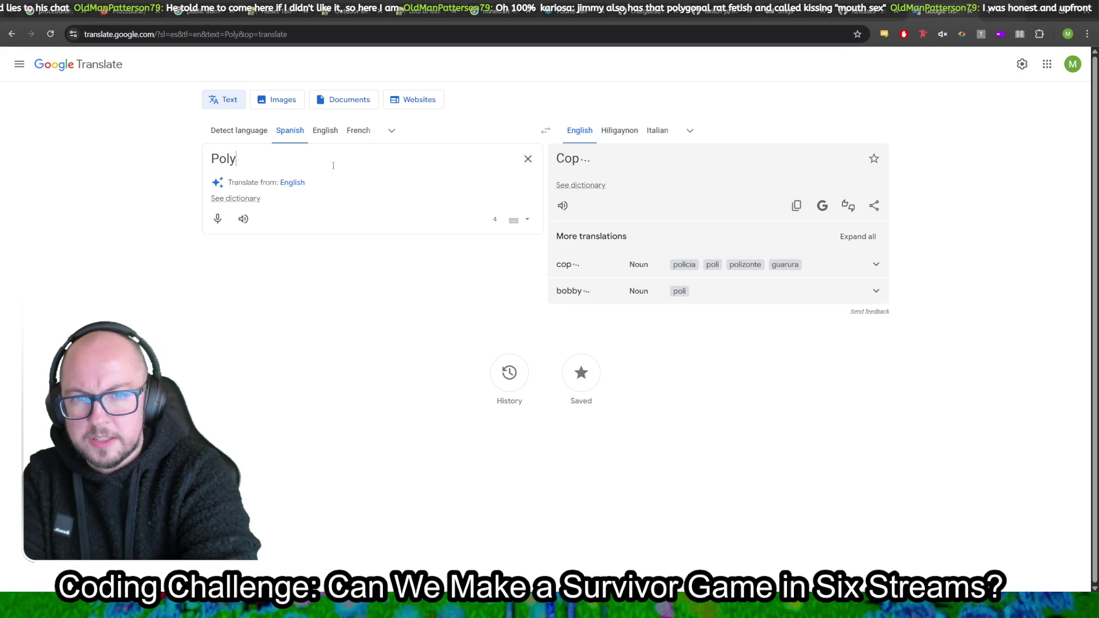
Translate into Spanish, play Polygonal's pronunciation twice, and try the English Dvorak on-screen keyboard
left_click(325, 130)
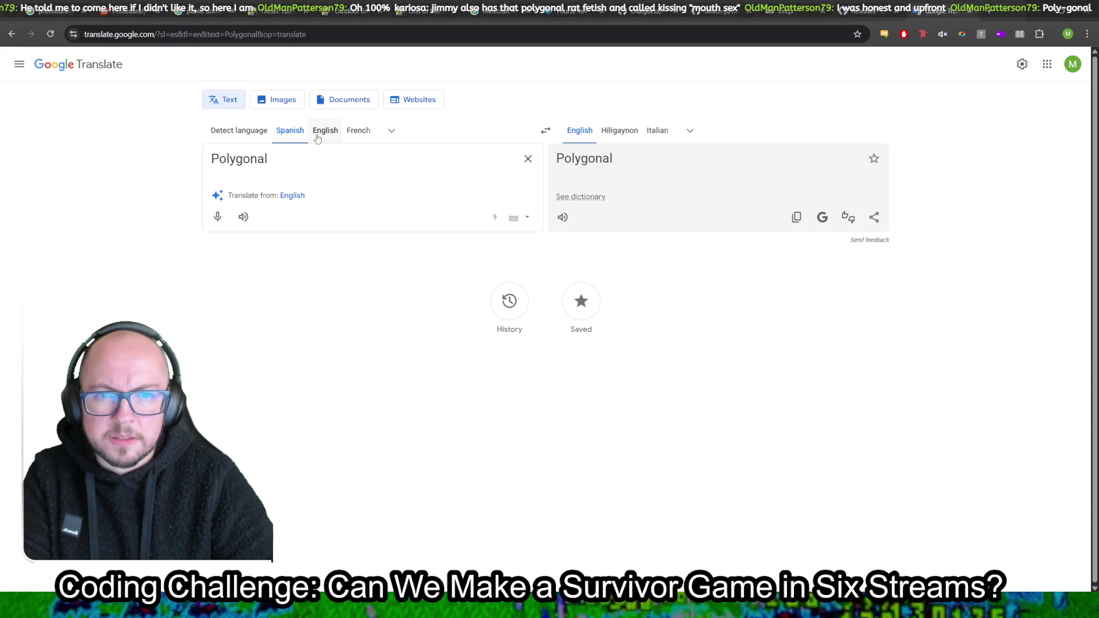
left_click(247, 218)
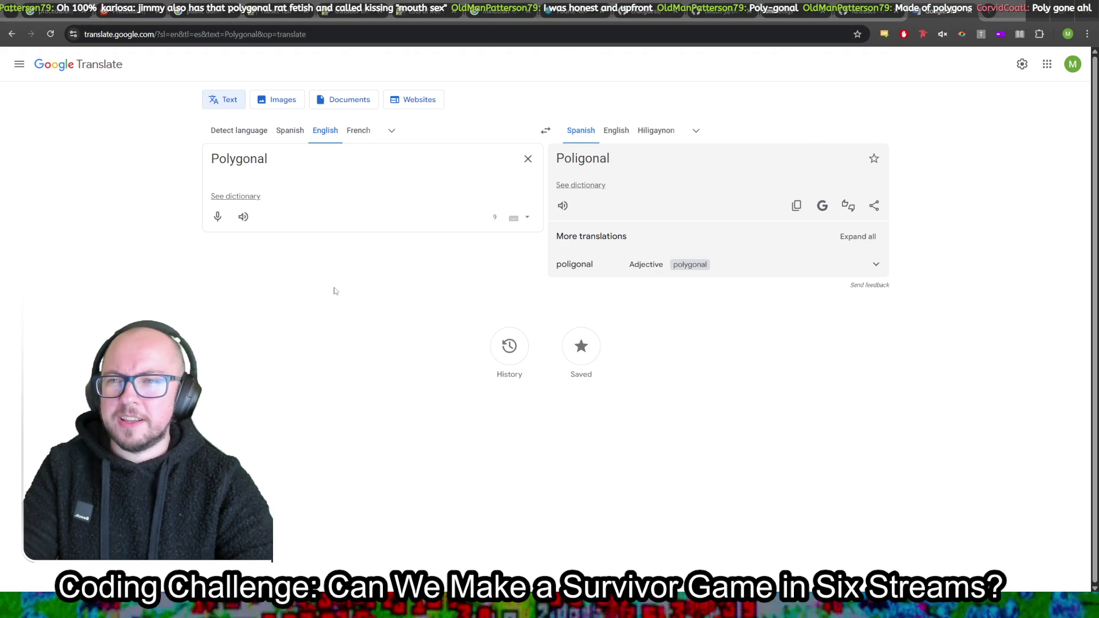
key("ctrl+shift+s")
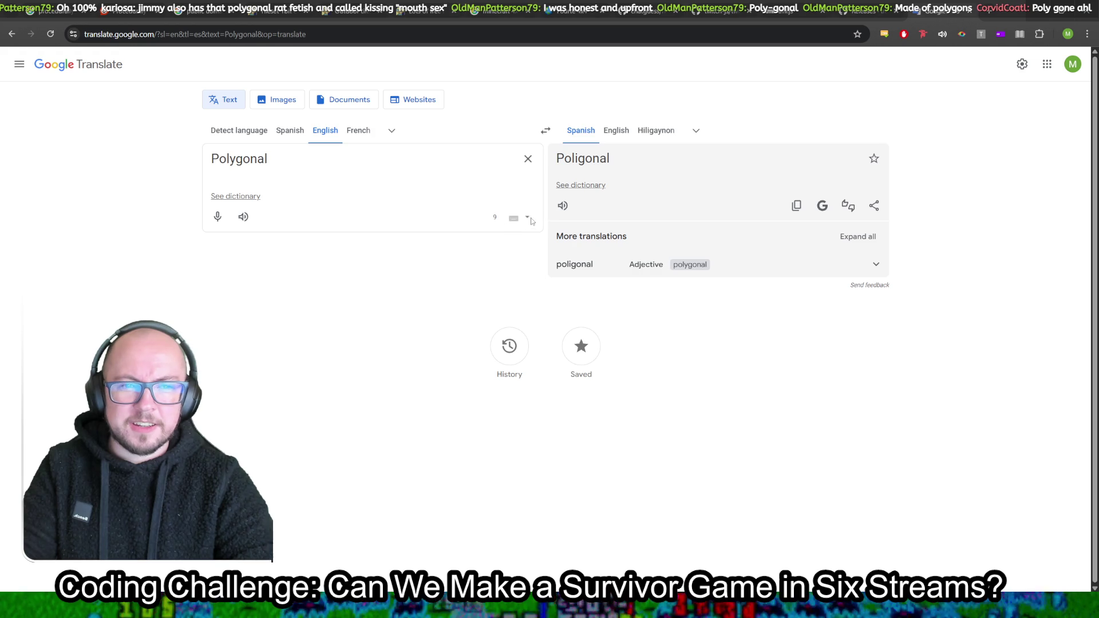
left_click(527, 218)
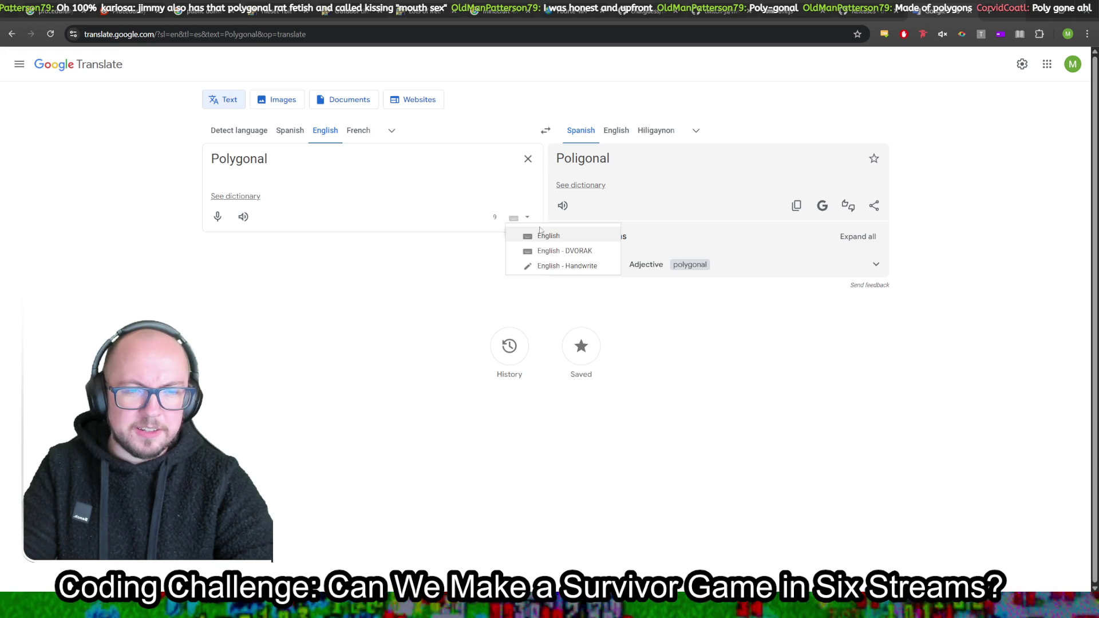
left_click(545, 251)
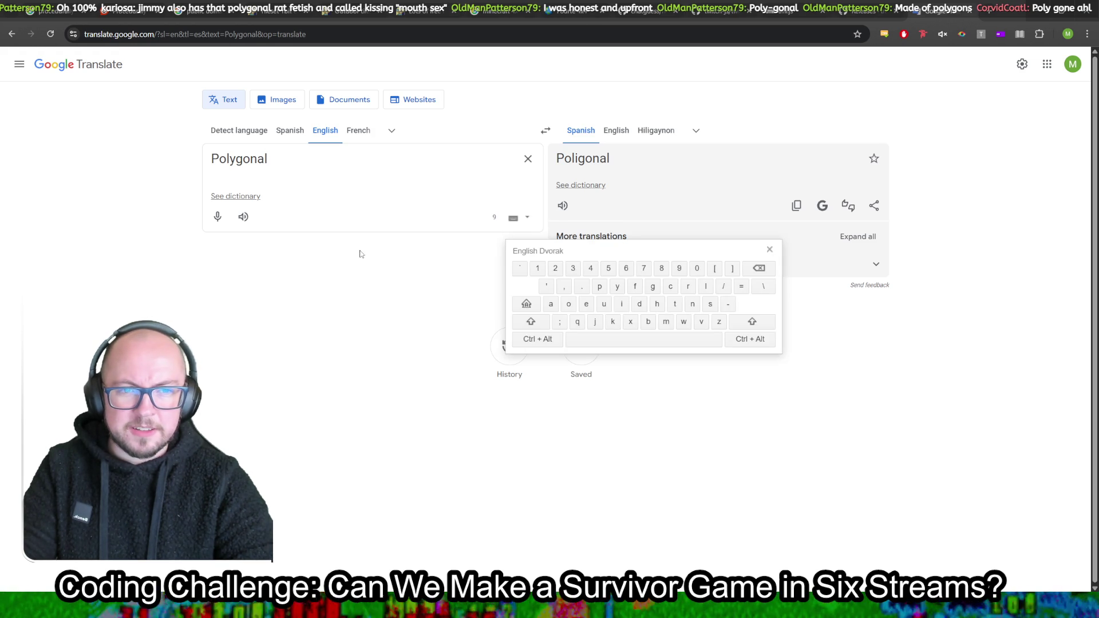
left_click(514, 218)
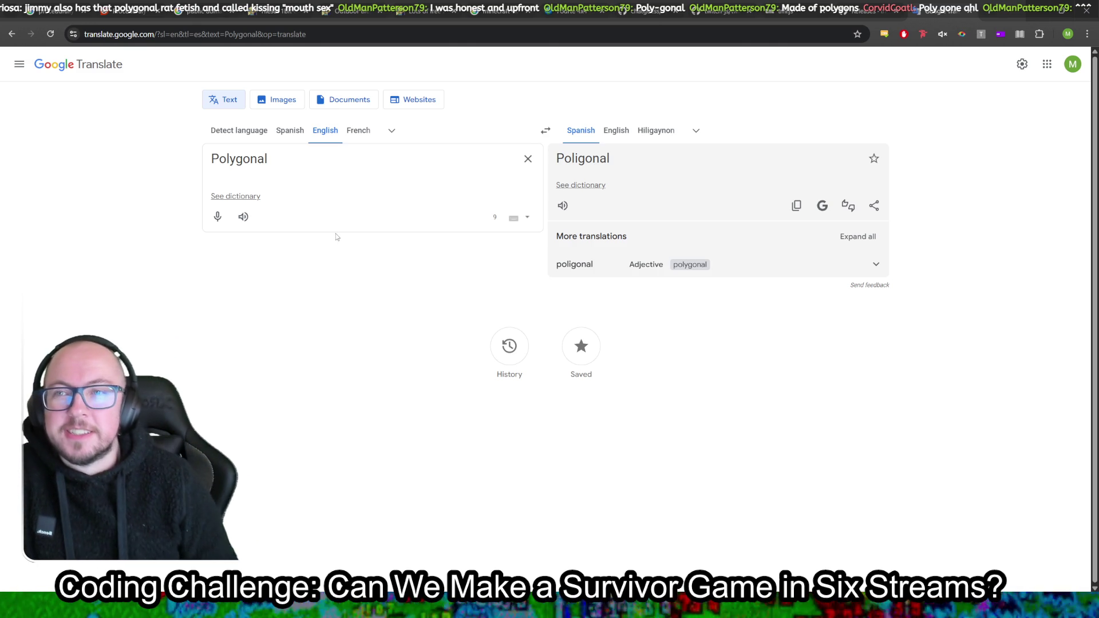
Replay the Polygonal and Polygonad pronunciations, then return through the game window to Godot
left_click(243, 217)
type("d")
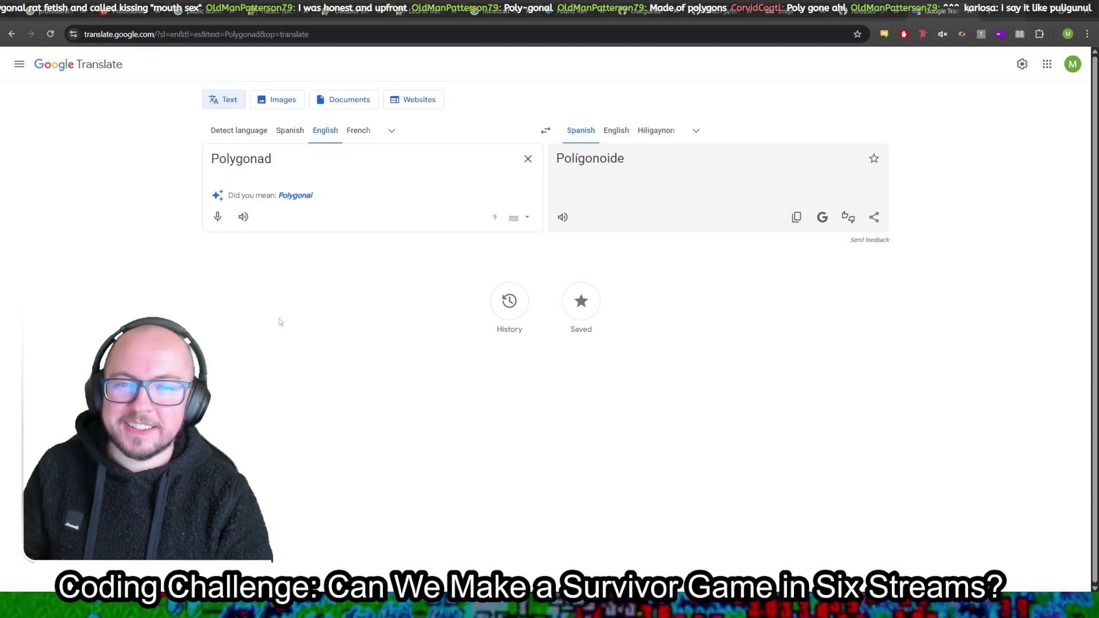
left_click(242, 217)
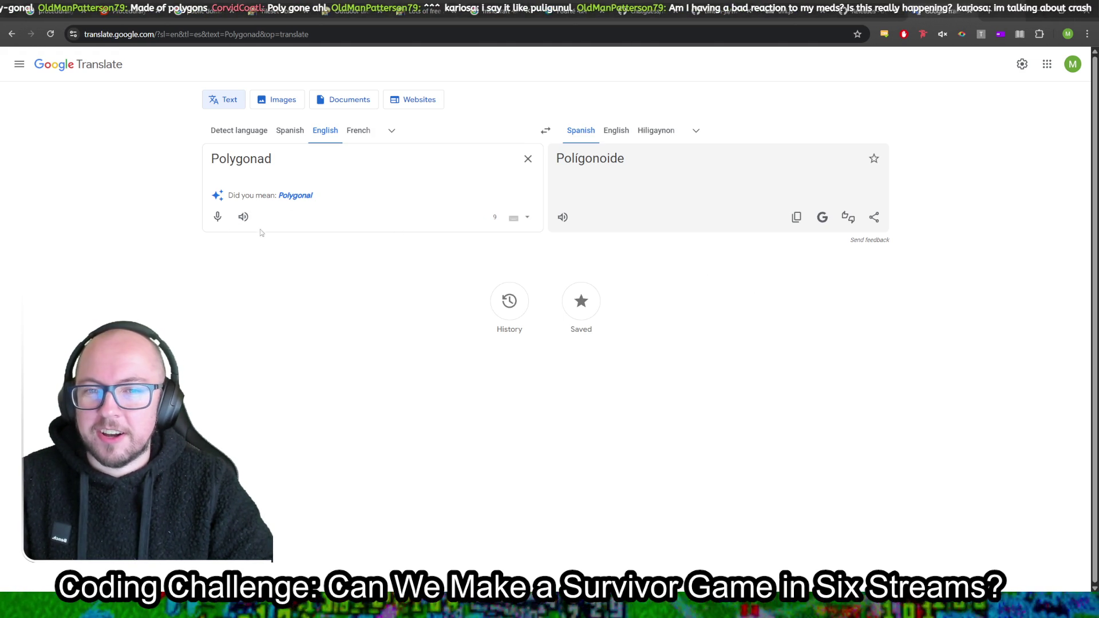
left_click(243, 218)
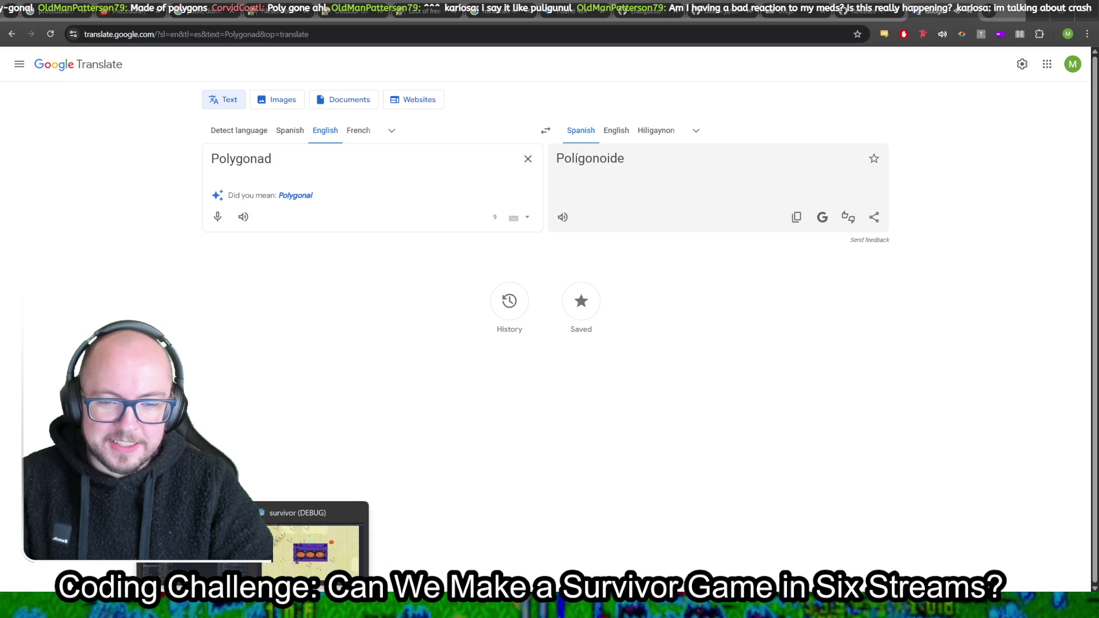
left_click(318, 523)
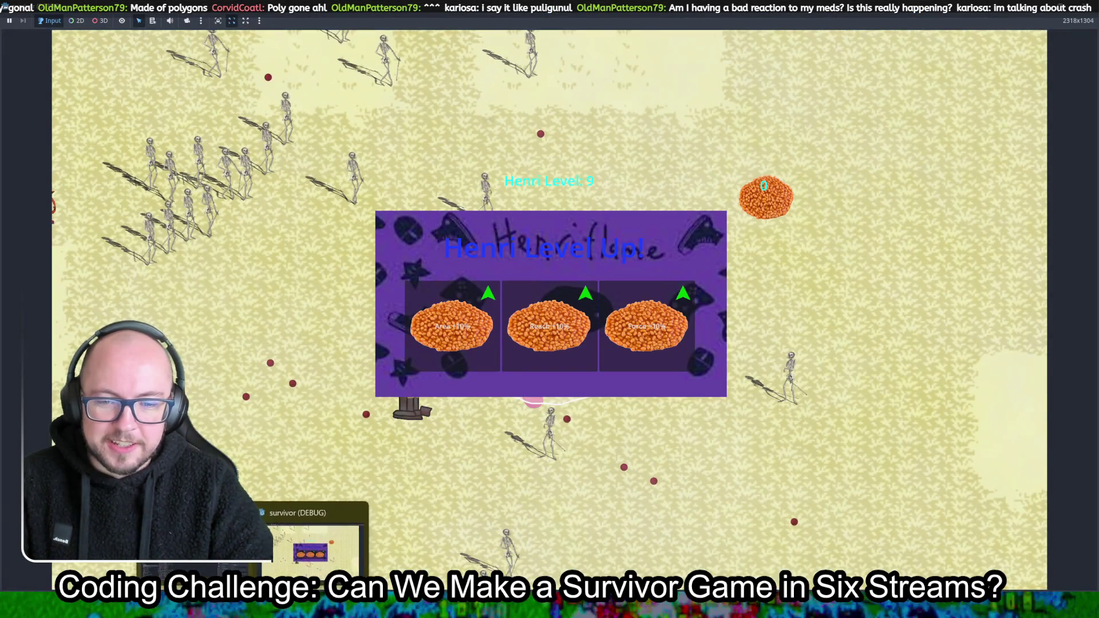
left_click(317, 526)
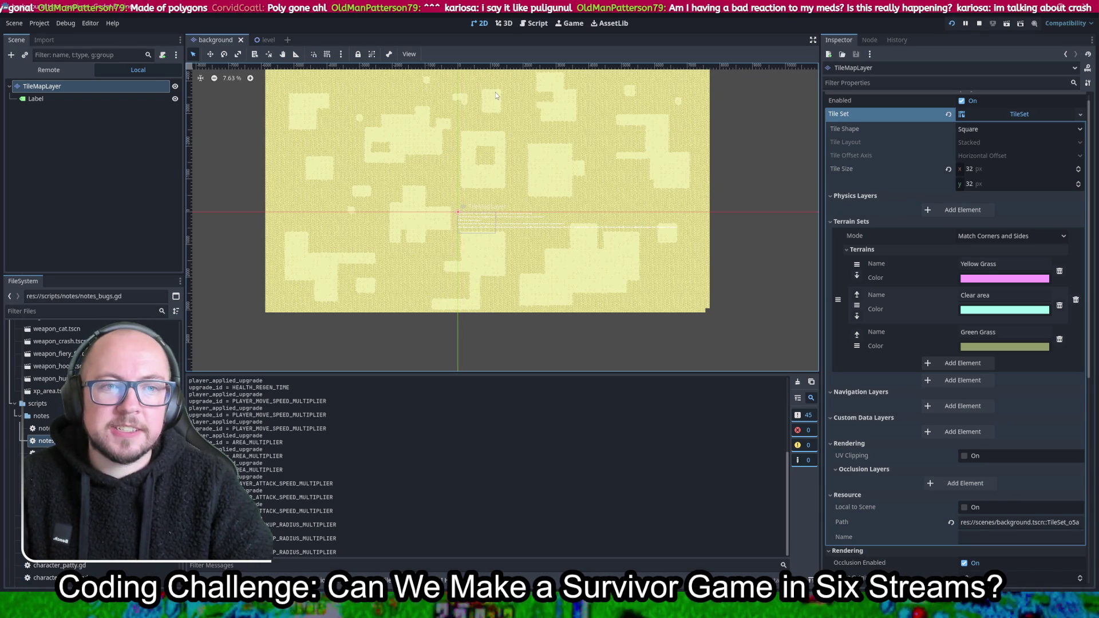
Add '#Character - Pokemon trainer - collects enemy types, then can use them to fight' to notes.gd and save
left_click(536, 24)
left_click(229, 145)
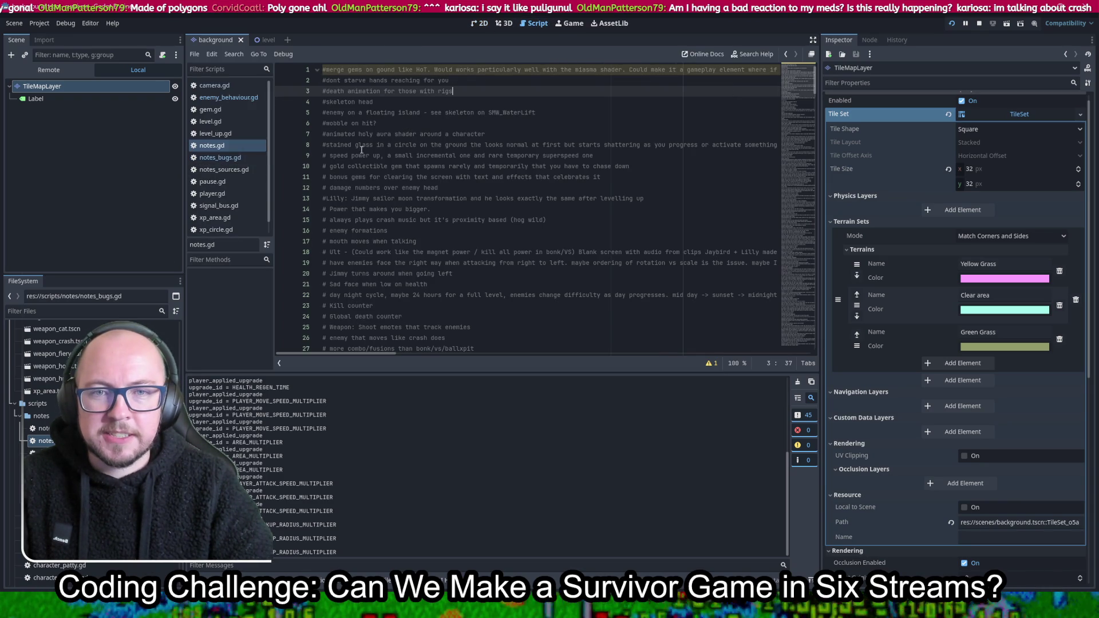
scroll(521, 193, "down", 7)
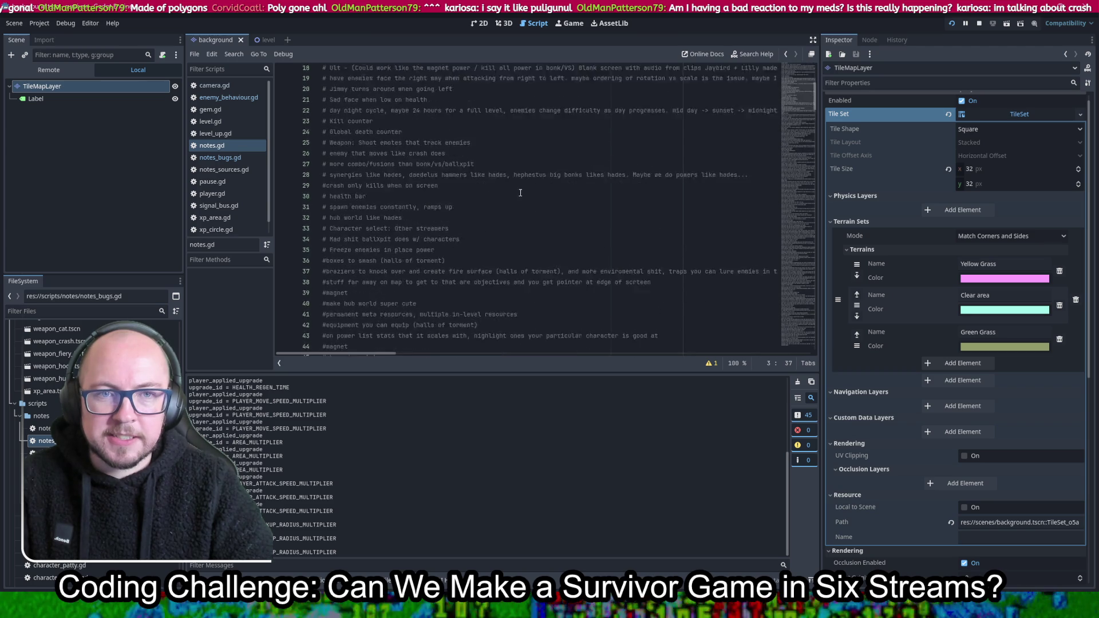
scroll(521, 189, "up", 7)
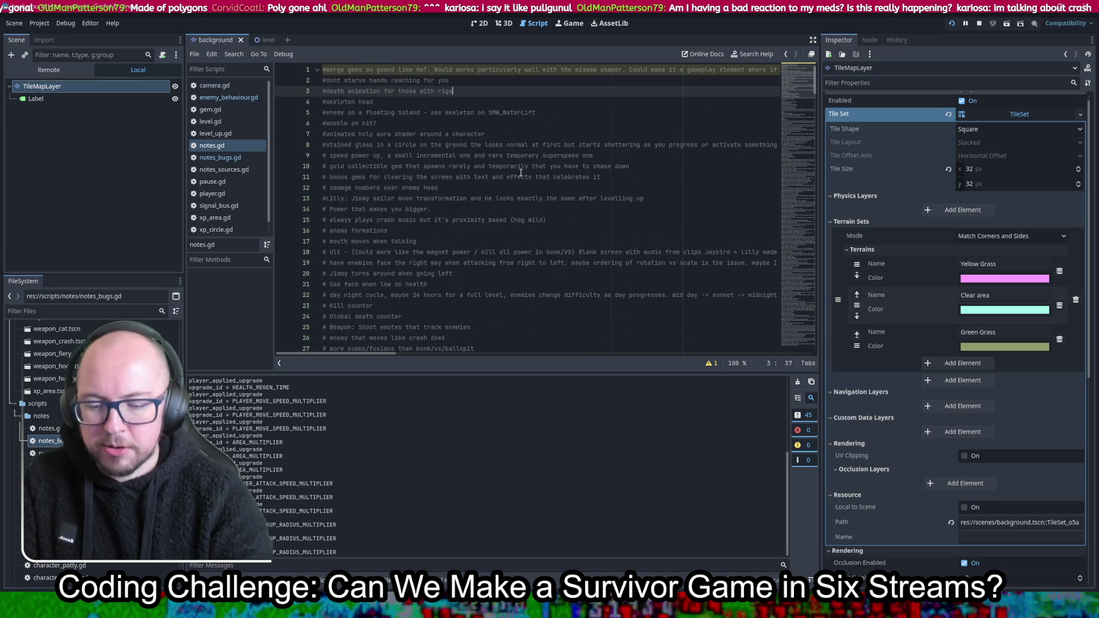
key("Return")
type("#")
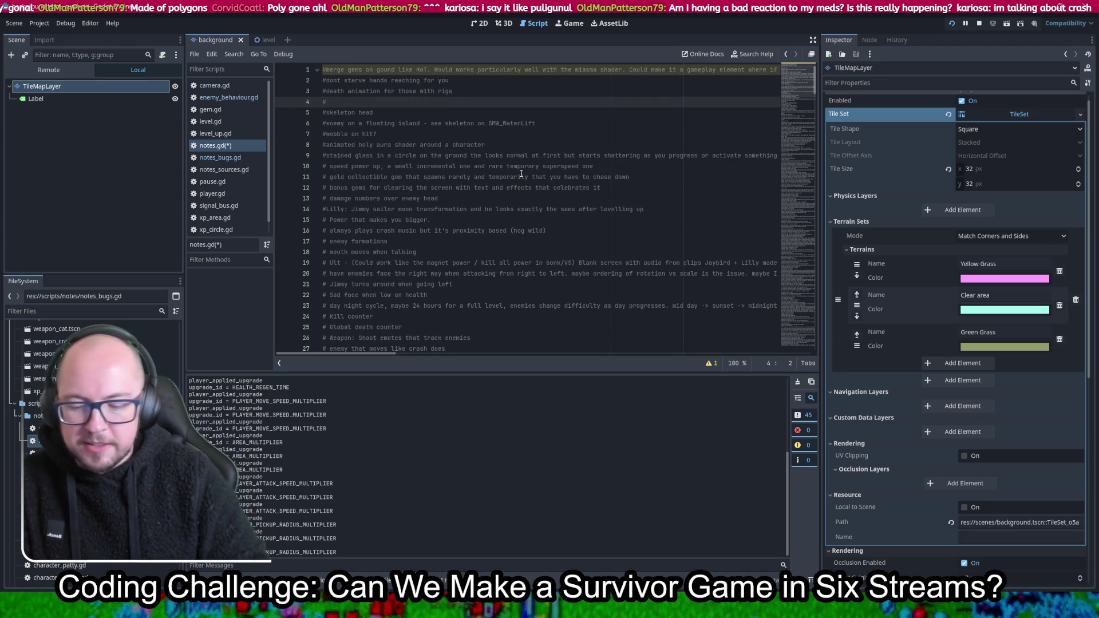
type("Character ")
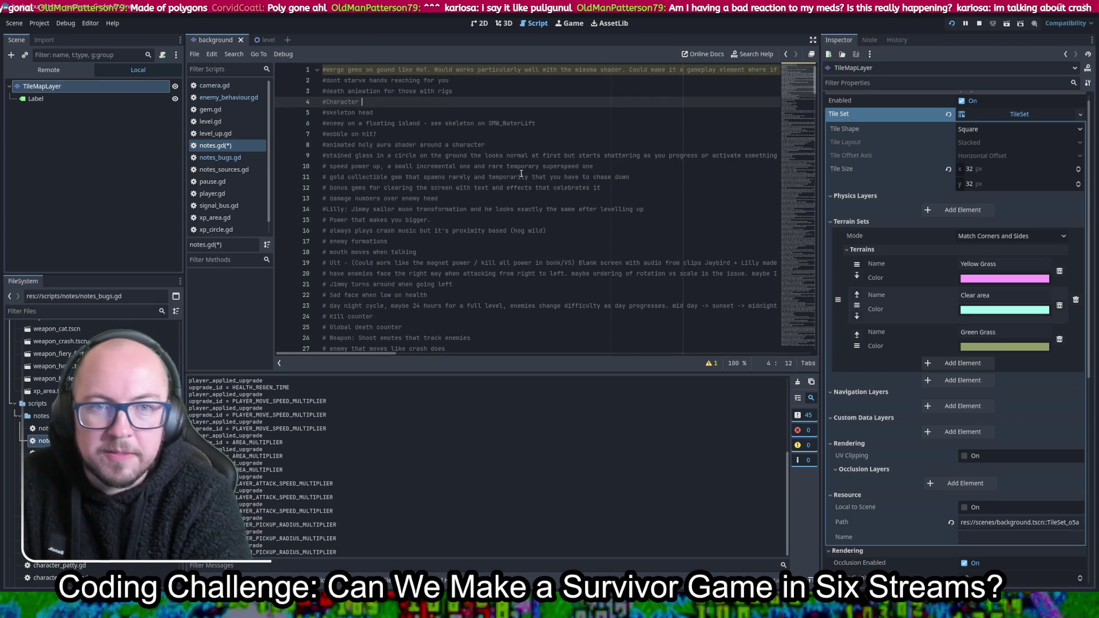
type("- Pokemon trainer - collects enemy types, ")
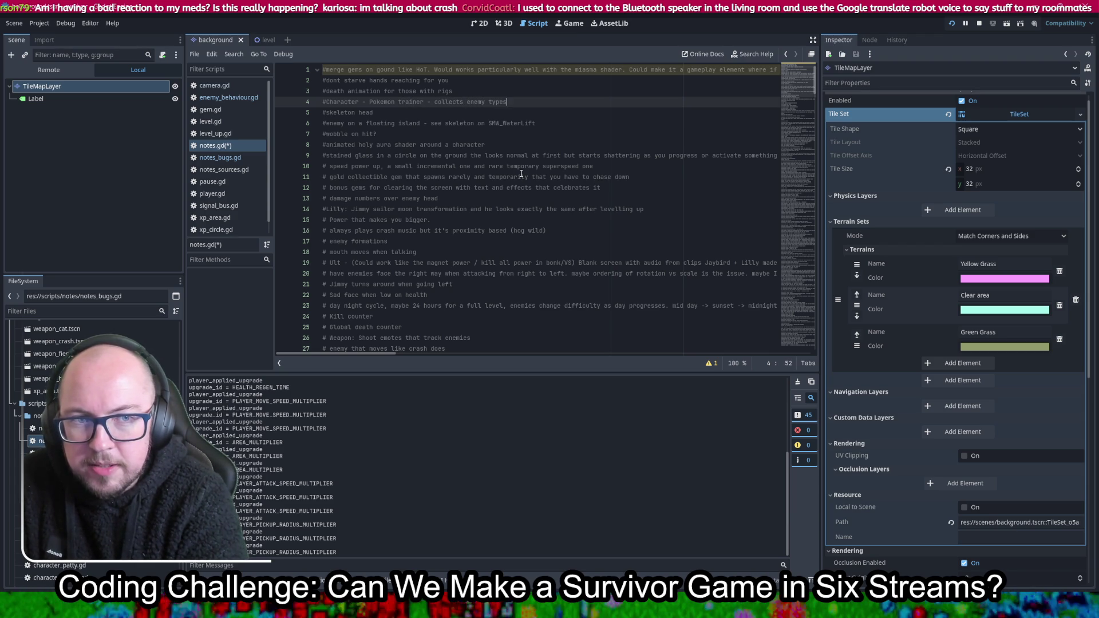
type("then can use them ")
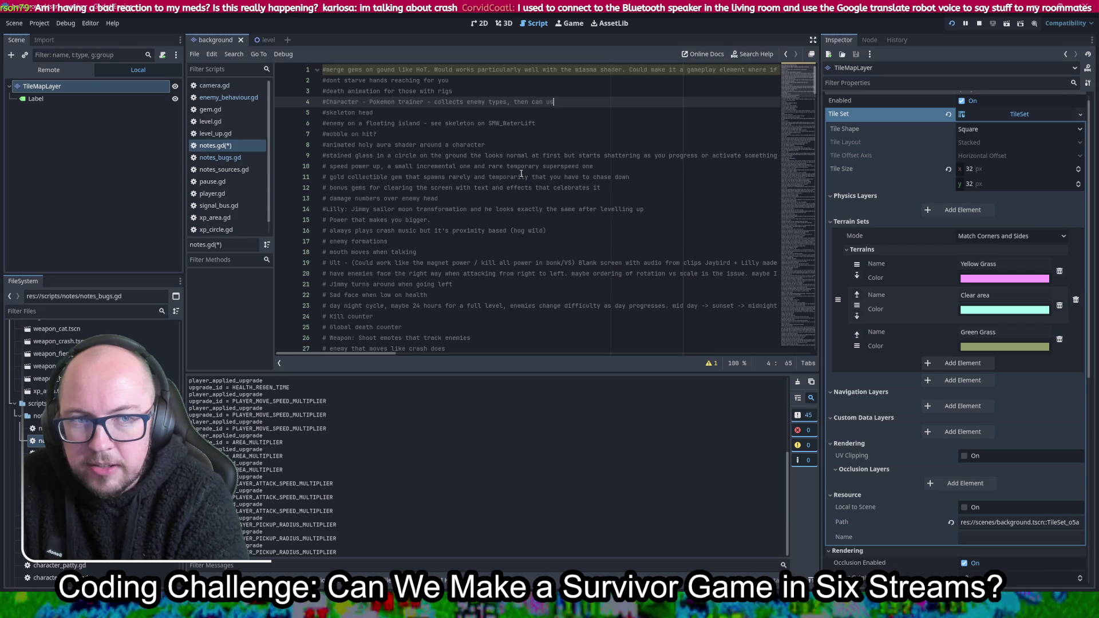
type("to ")
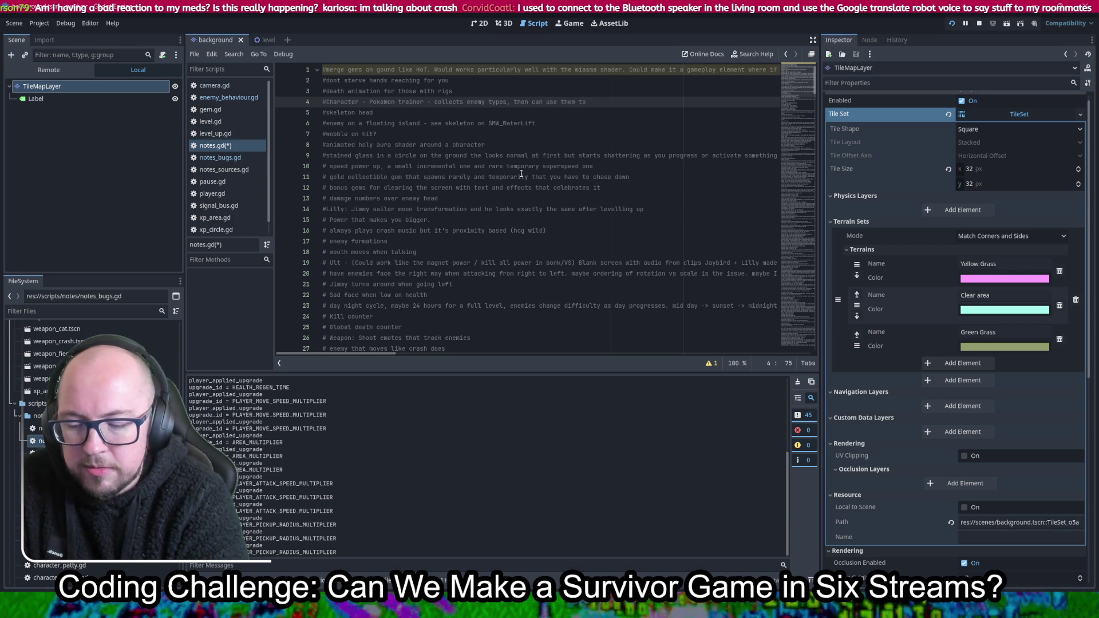
type("fight")
key("ctrl+s")
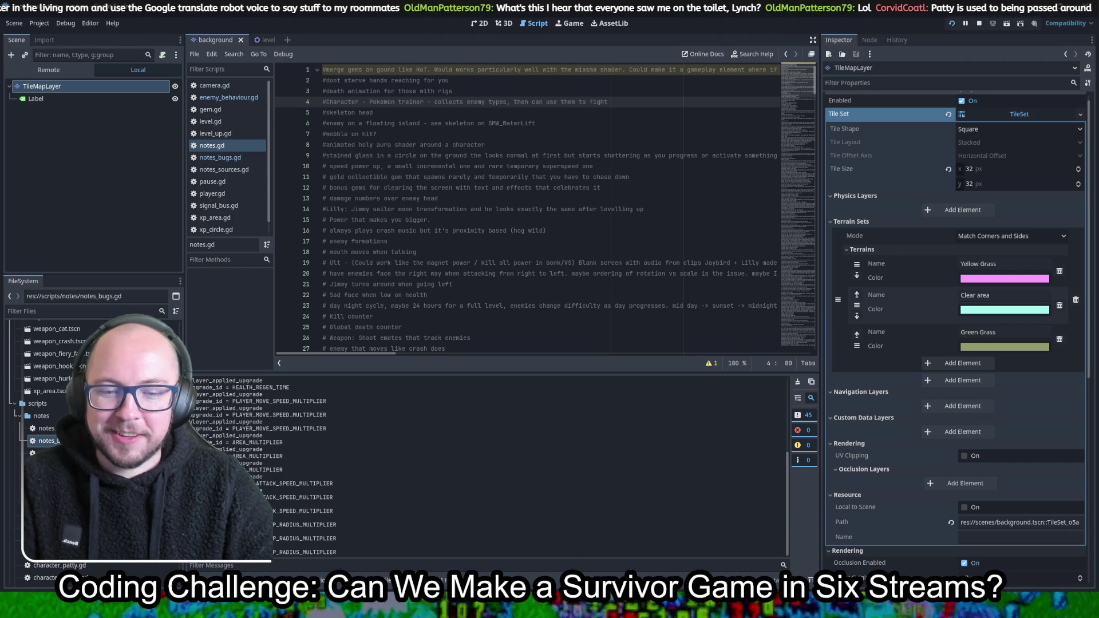
key("alt+Tab")
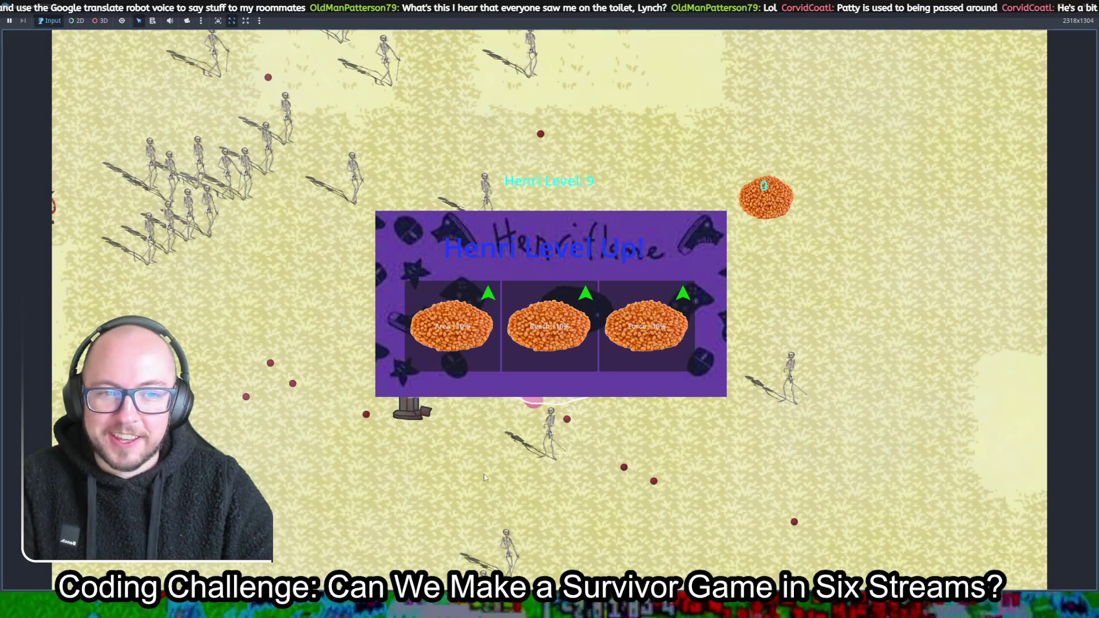
Take the Area +10% upgrade and move Henri around the map with WASD
left_click(452, 326)
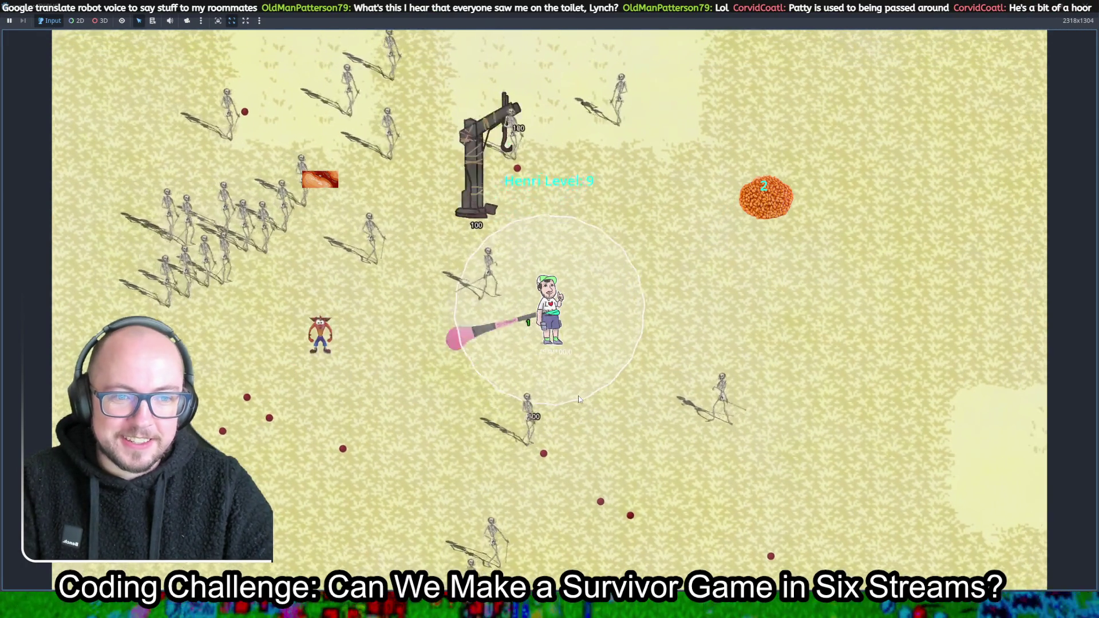
key("w")
key("d")
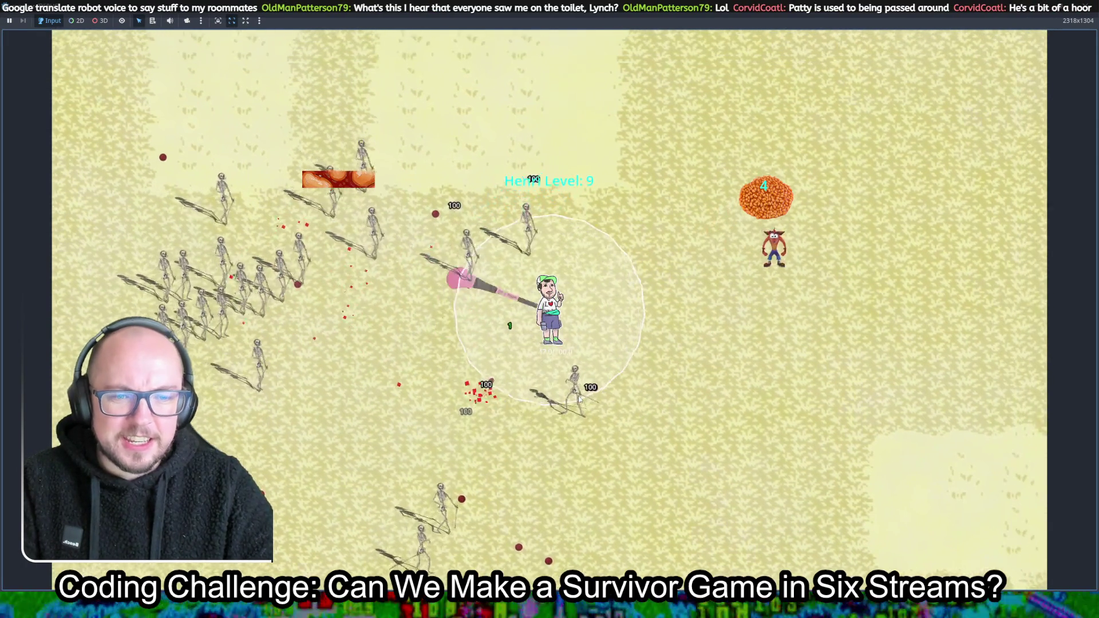
key("a")
key("w")
key("s")
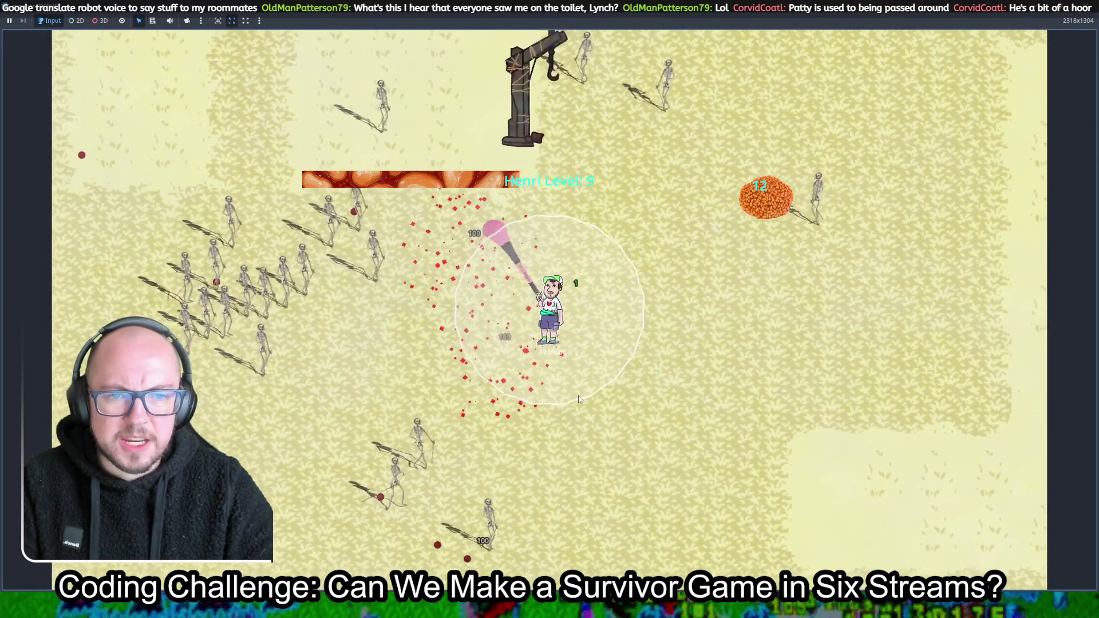
key("s")
key("w")
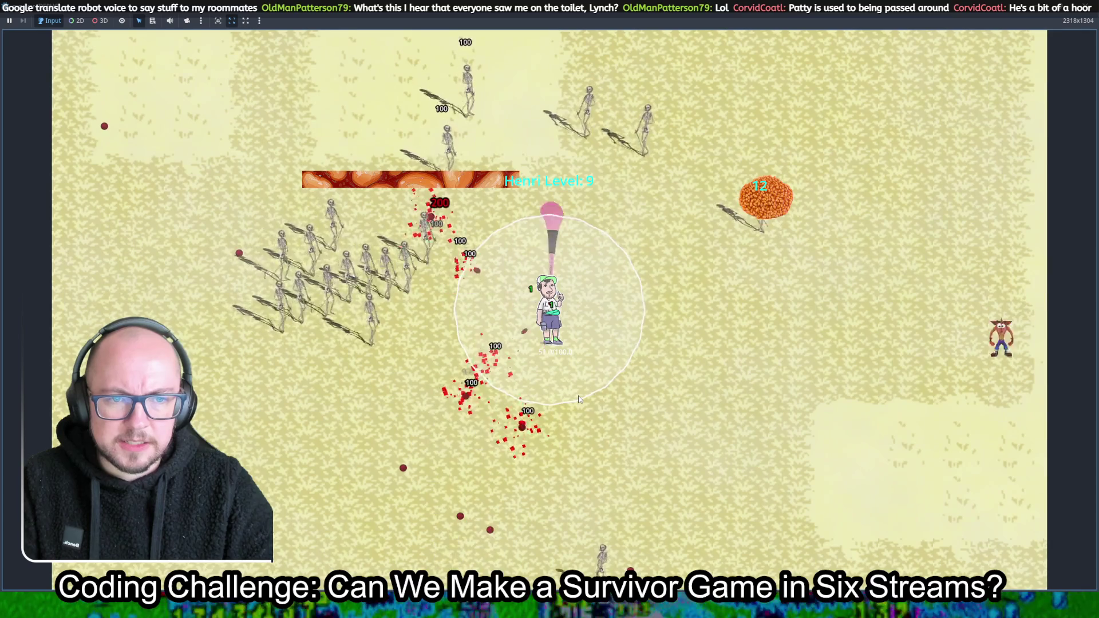
Pause the game to show player stats and go back to the script editor
key("Escape")
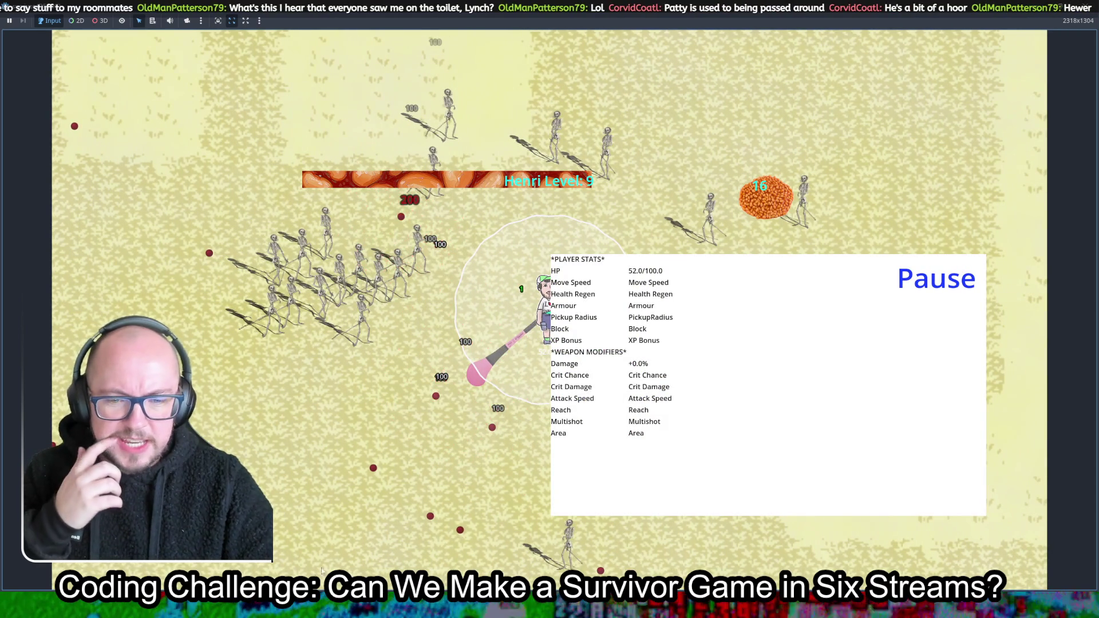
mouse_move(319, 607)
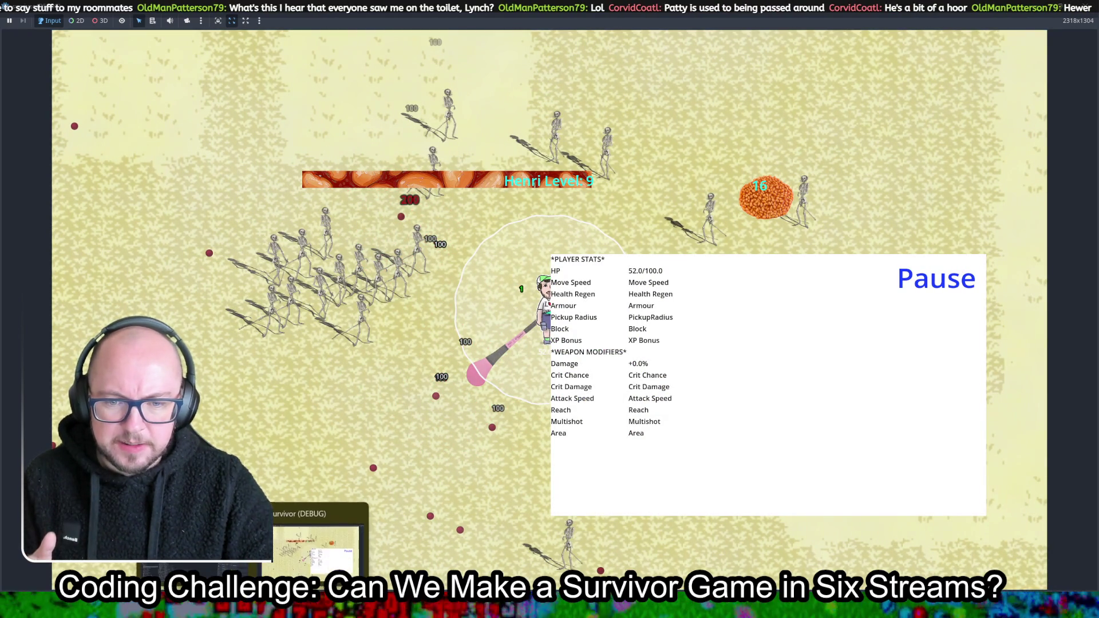
left_click(223, 538)
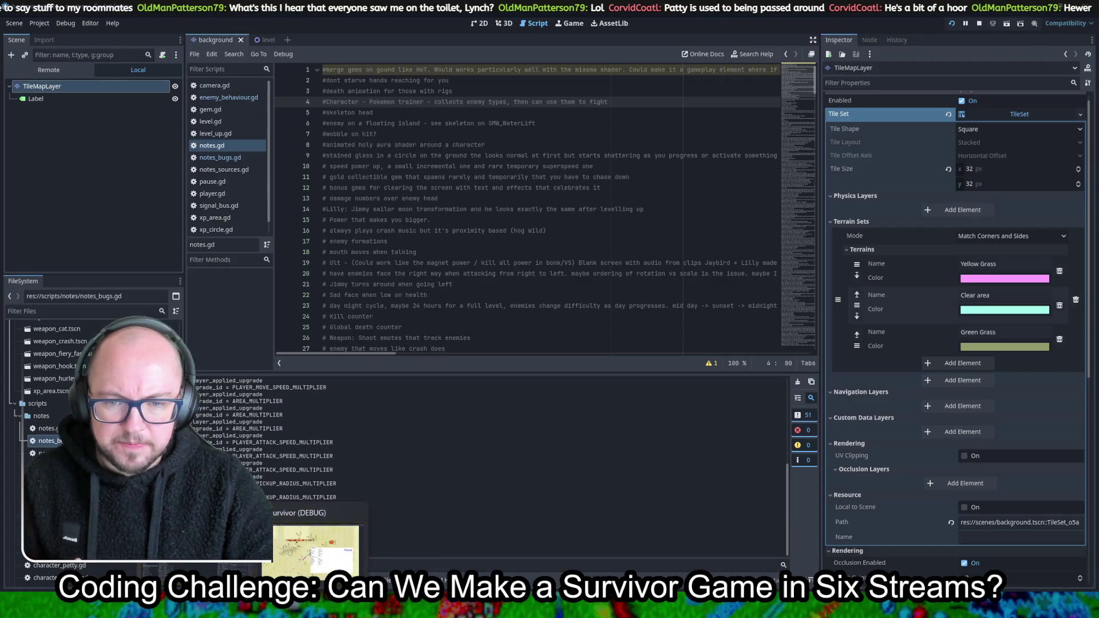
Add a line-4 note in notes_bugs.gd that respawned characters regain full health, then save
left_click(222, 159)
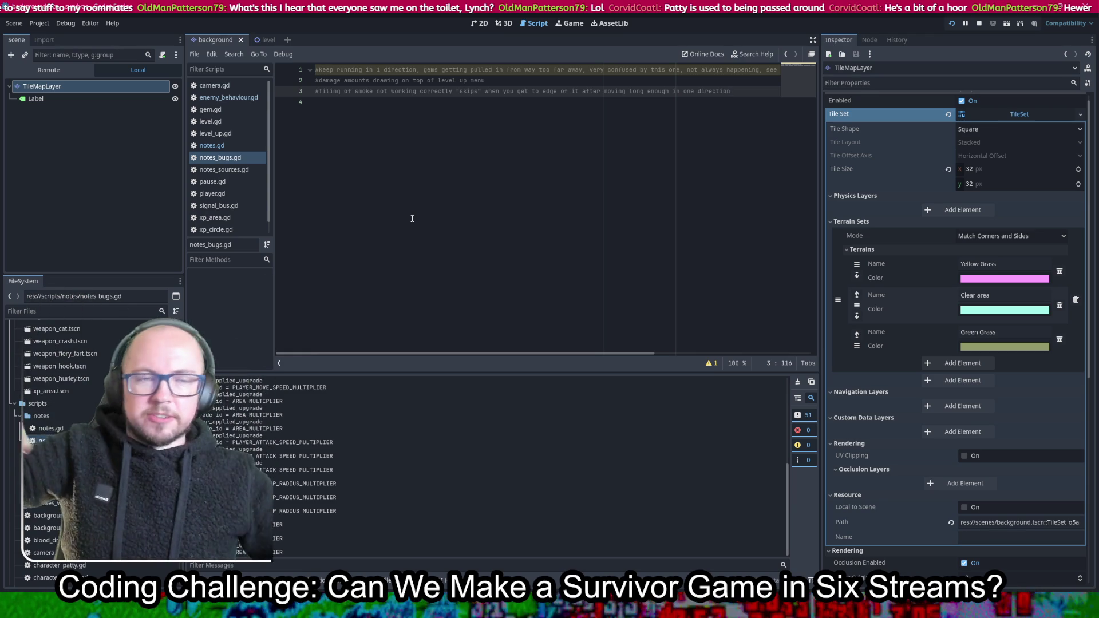
key("Return")
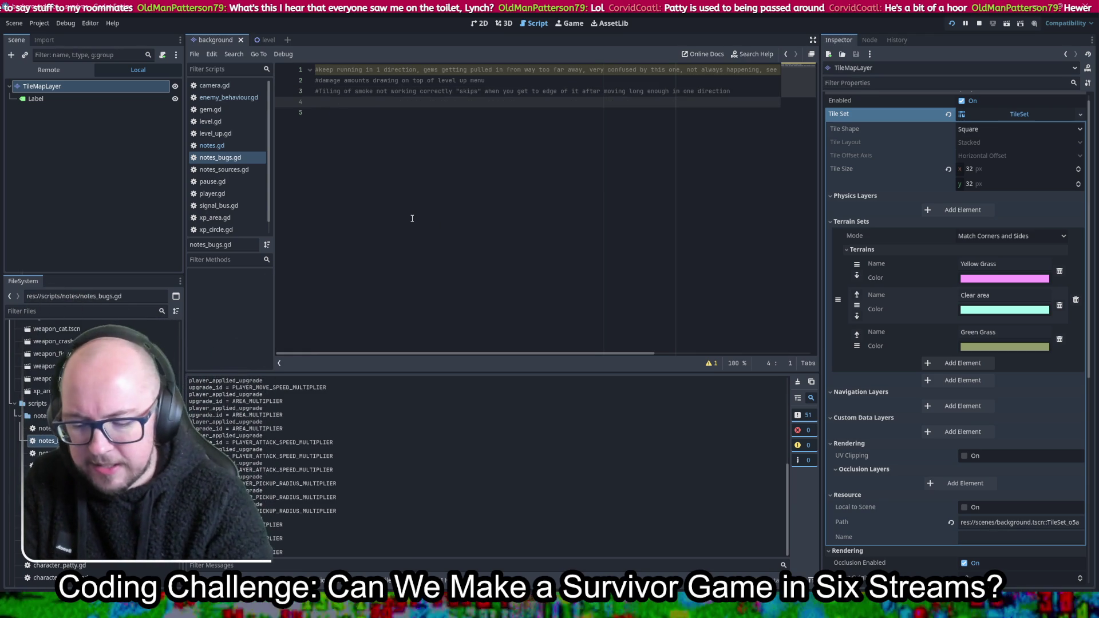
type("#when c")
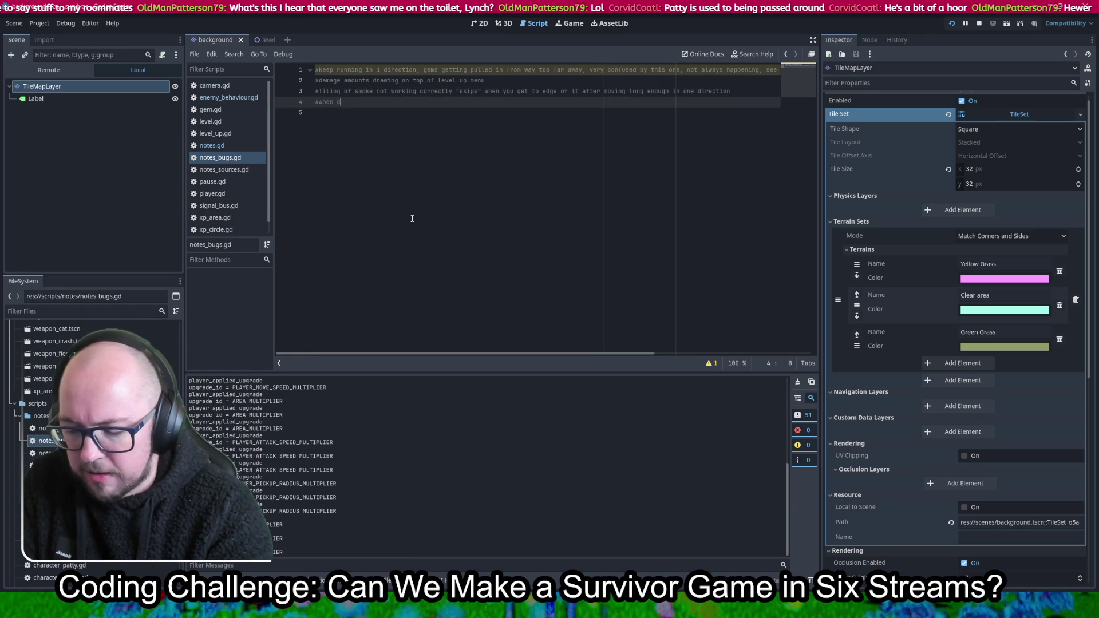
type("haracter")
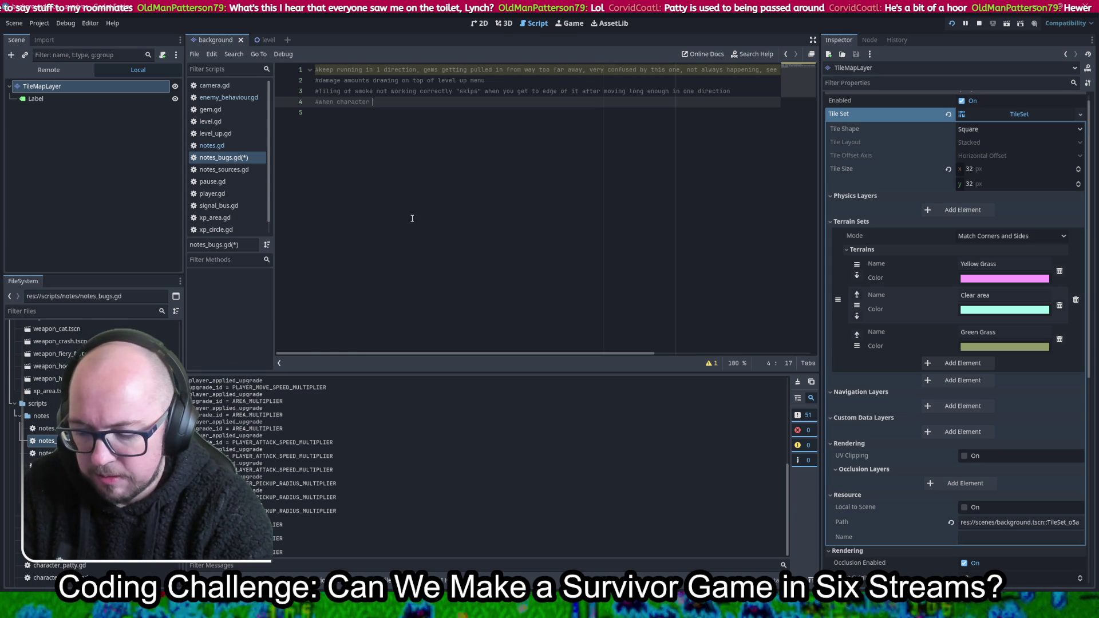
type("pawns from being too far off the scr")
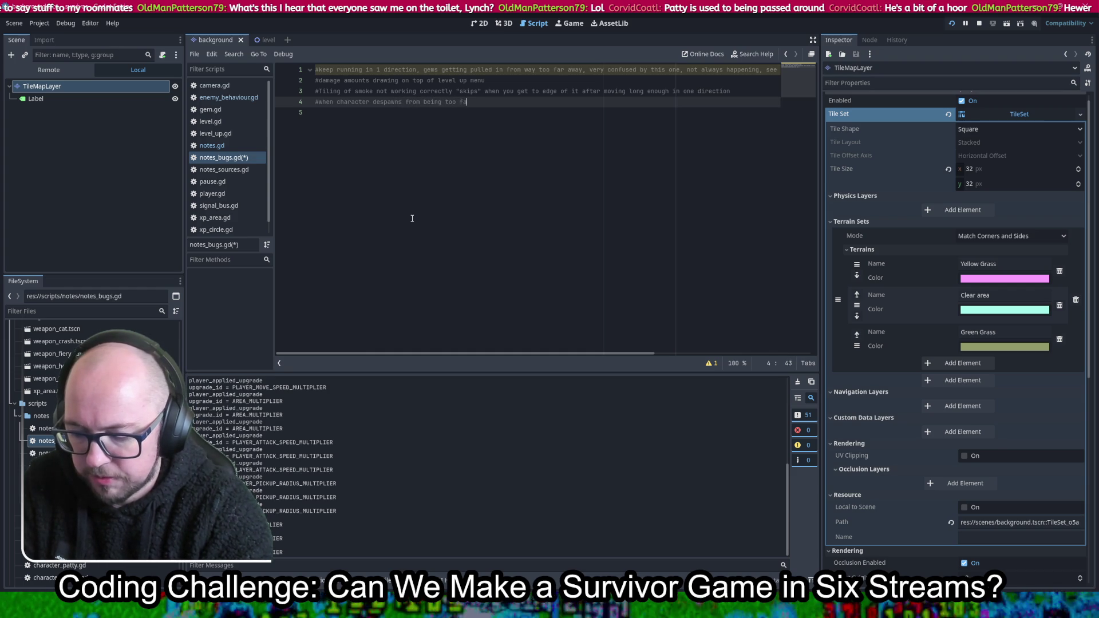
type("ee")
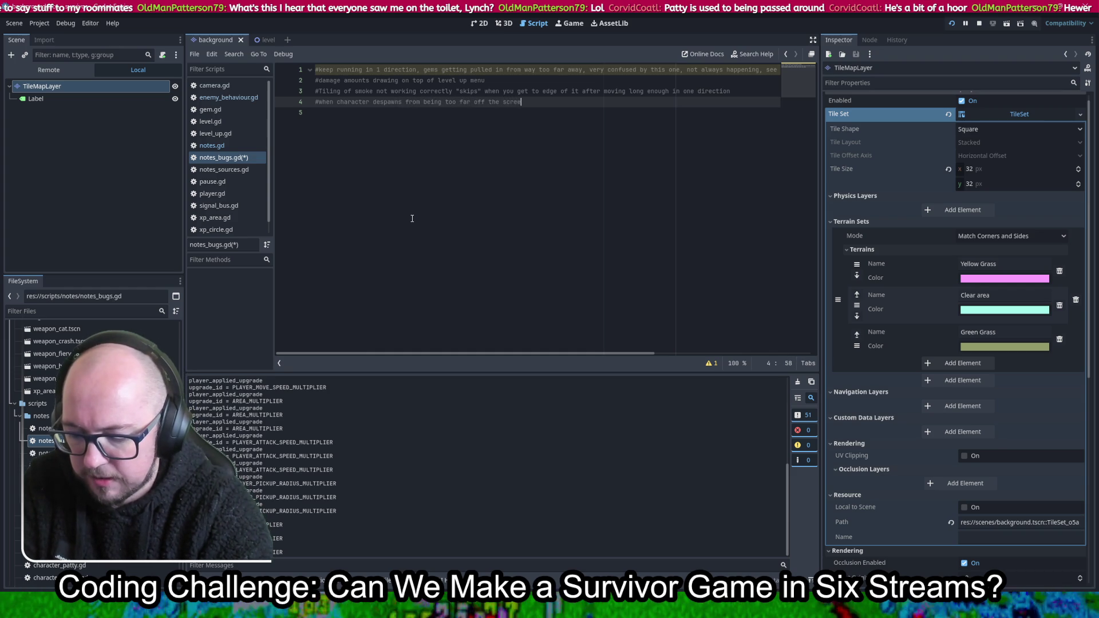
type("n then respaw")
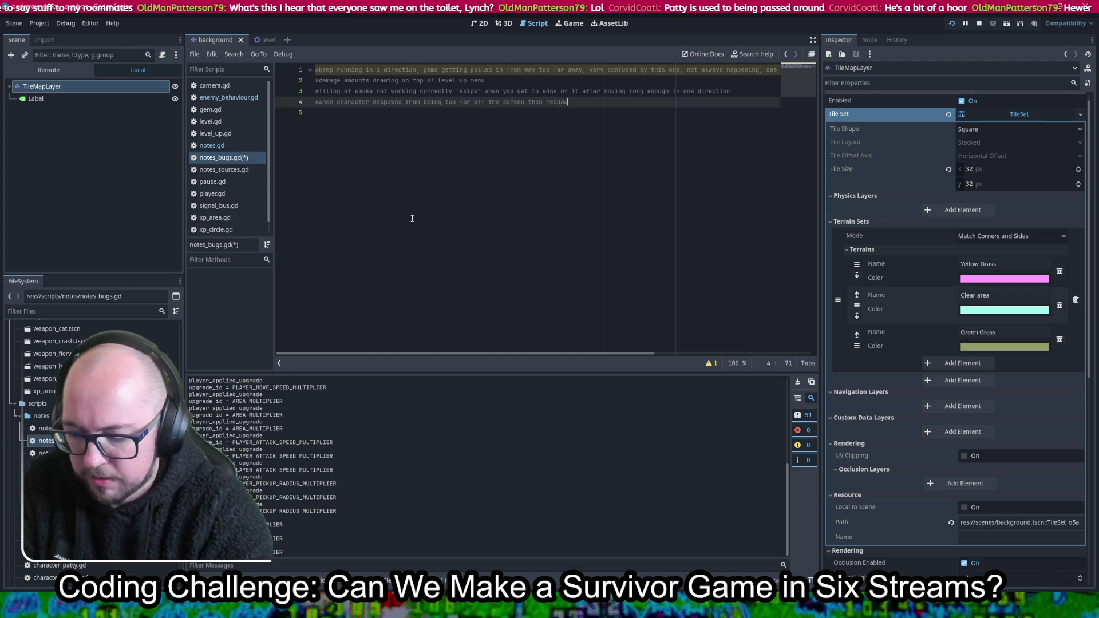
type("ns they're")
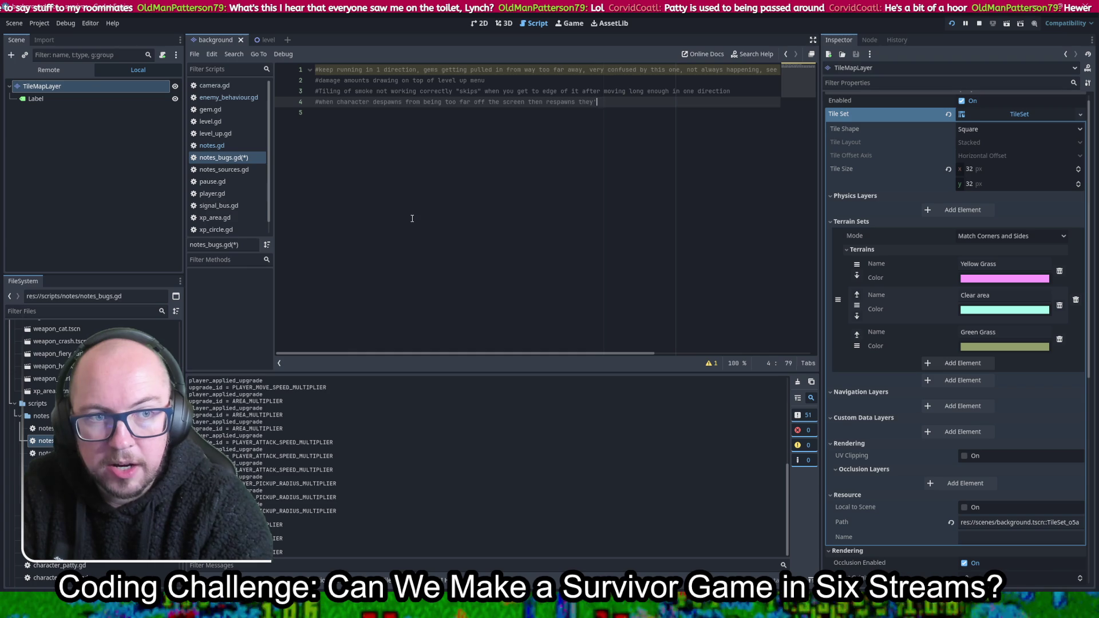
key("BackSpace")
key("BackSpace")
key("BackSpace")
type("y'll get all their heal")
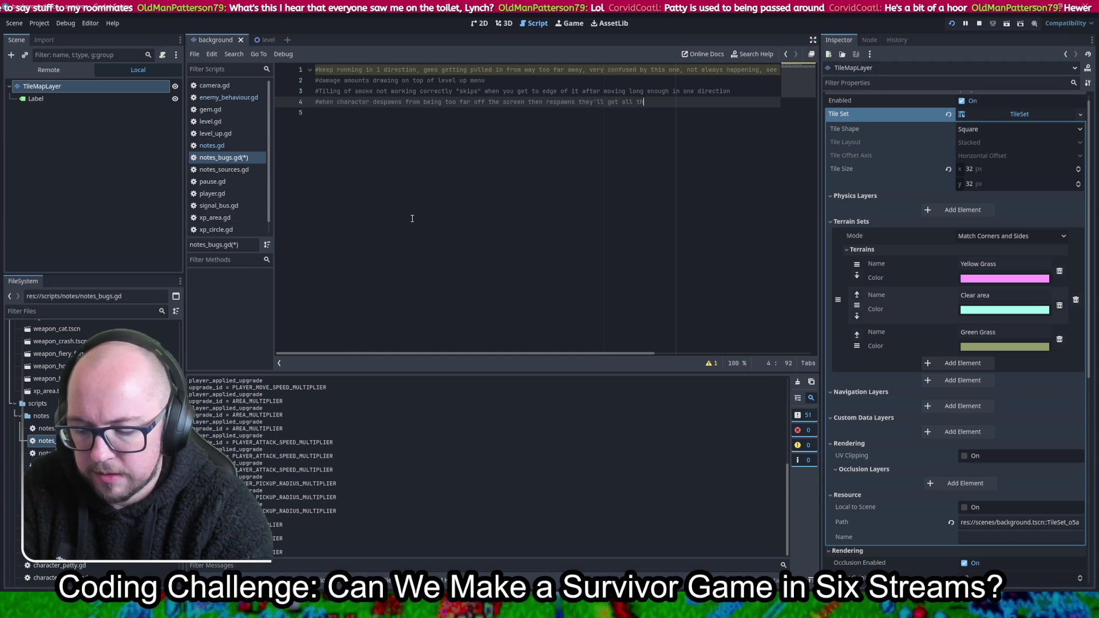
type("th bac")
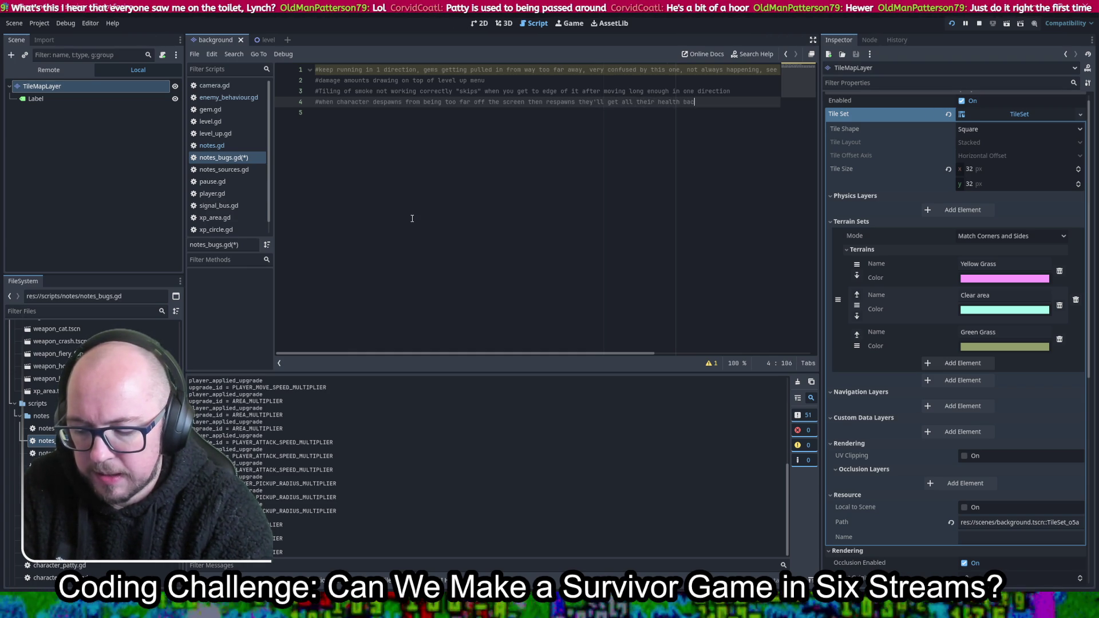
type("k the way I'm ")
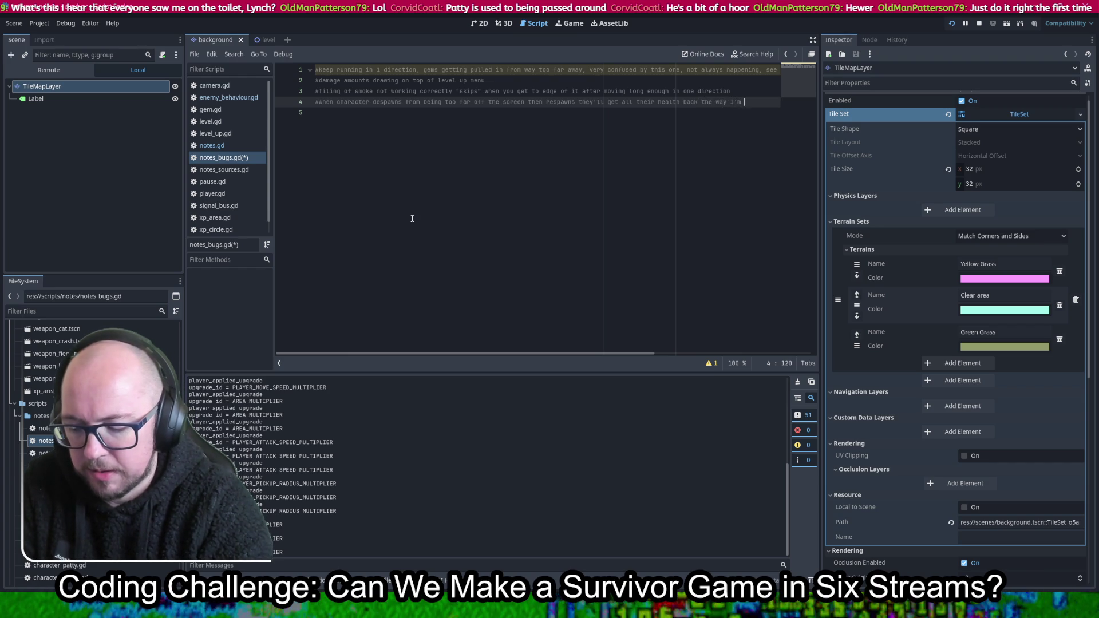
type("doing it so ne")
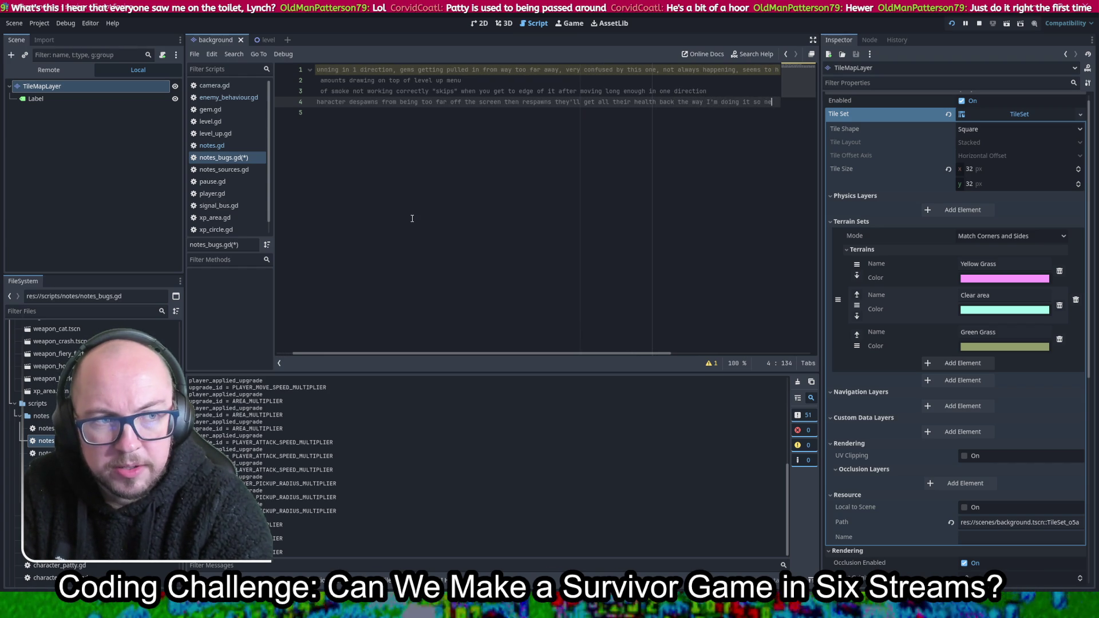
type("ed to change it ")
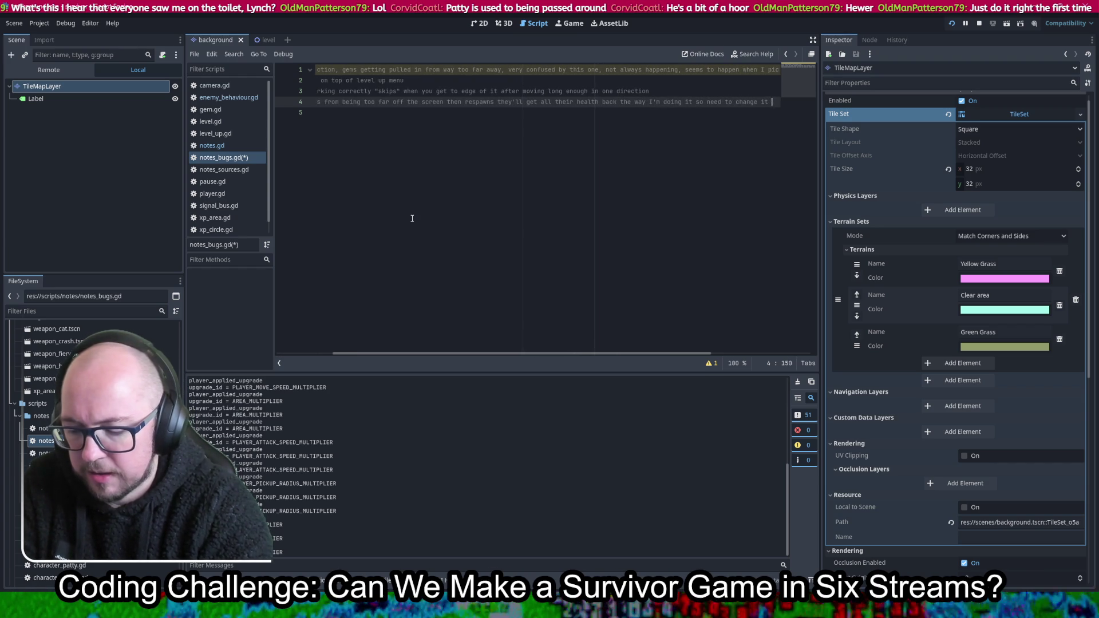
type(", would suck f")
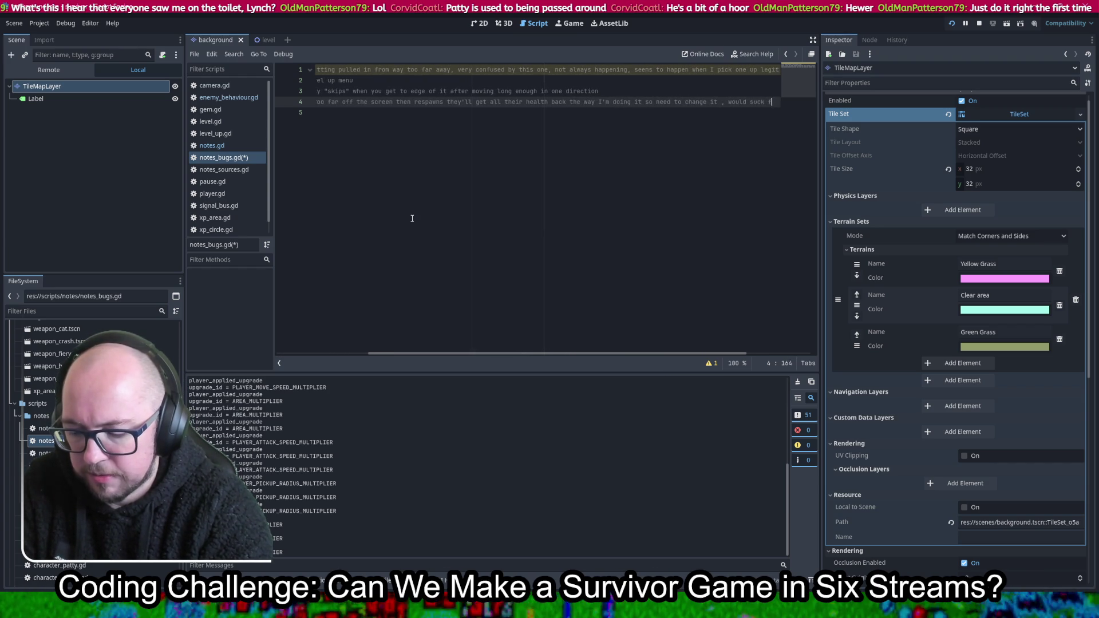
type("or strong enemie")
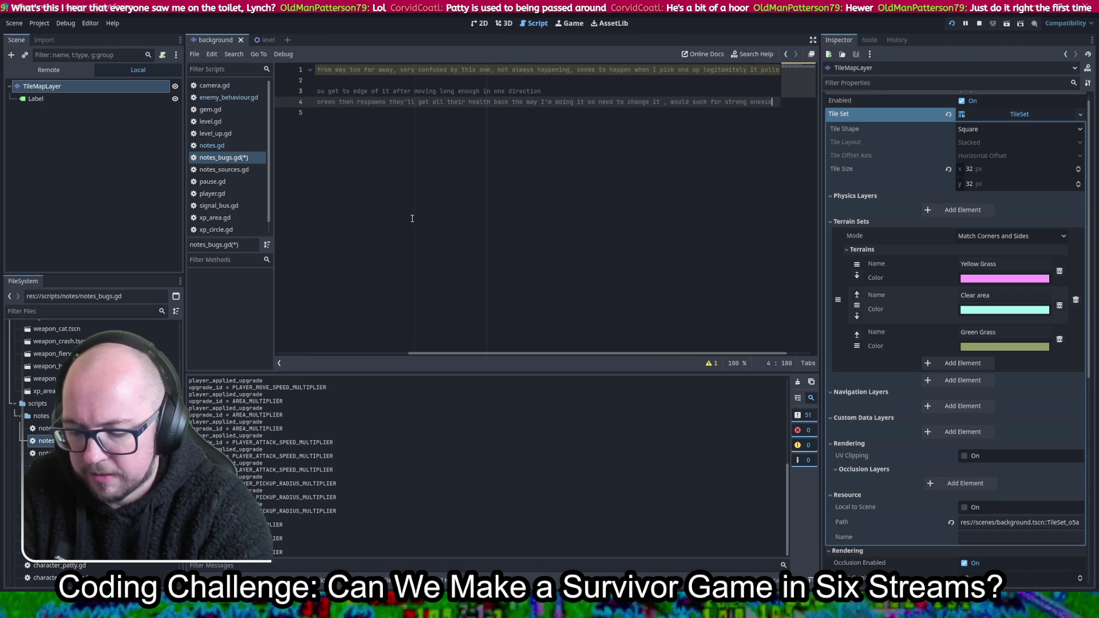
type("s/mini bo")
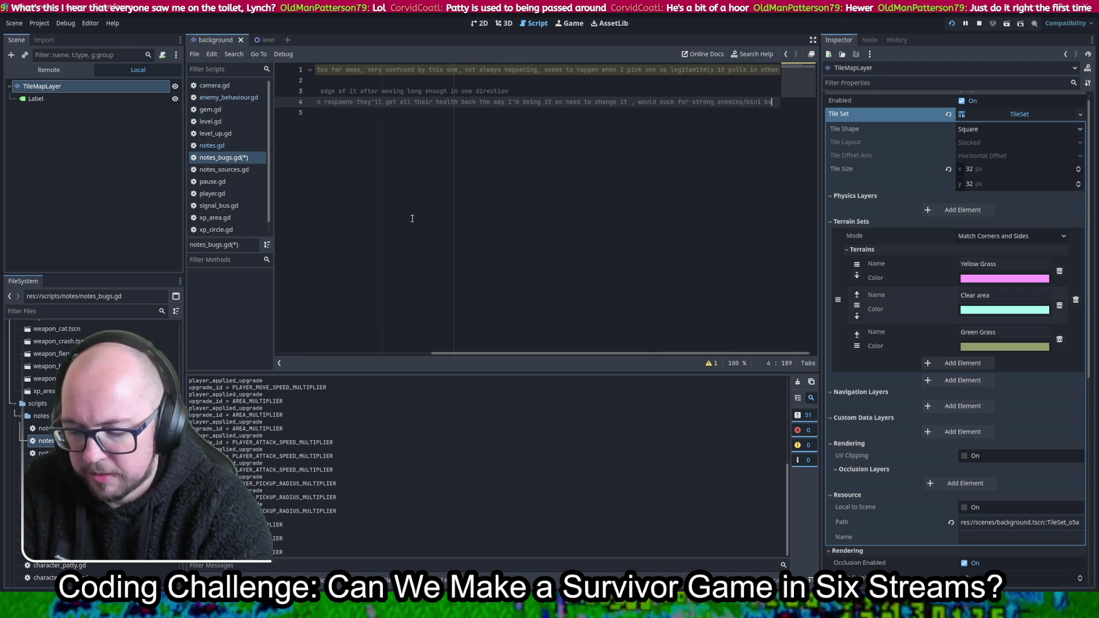
type("sses / bosses")
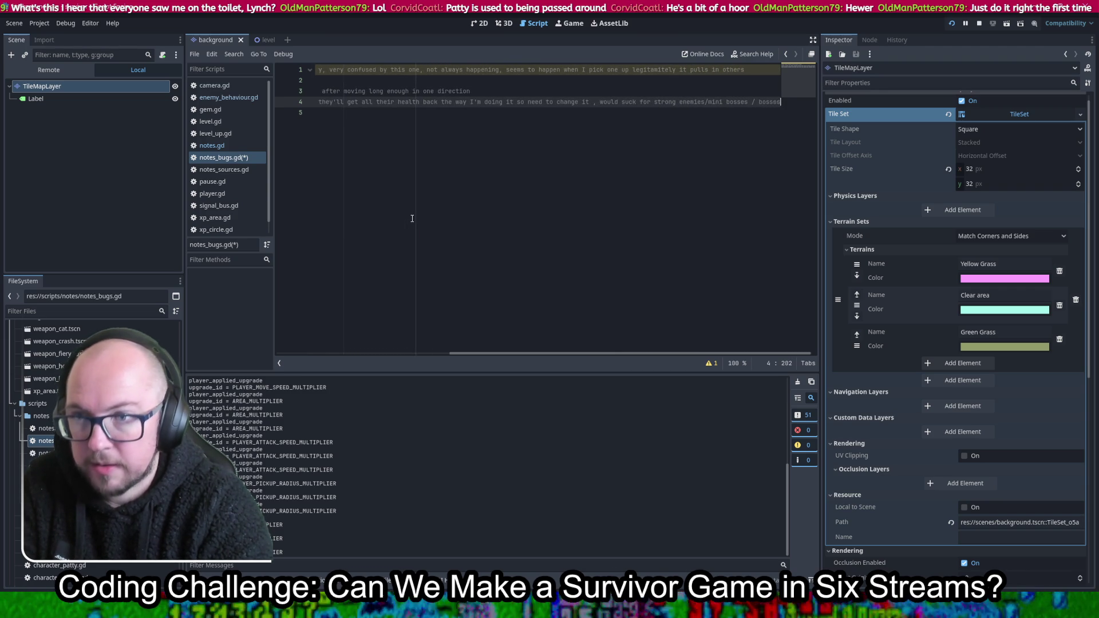
key("ctrl+s")
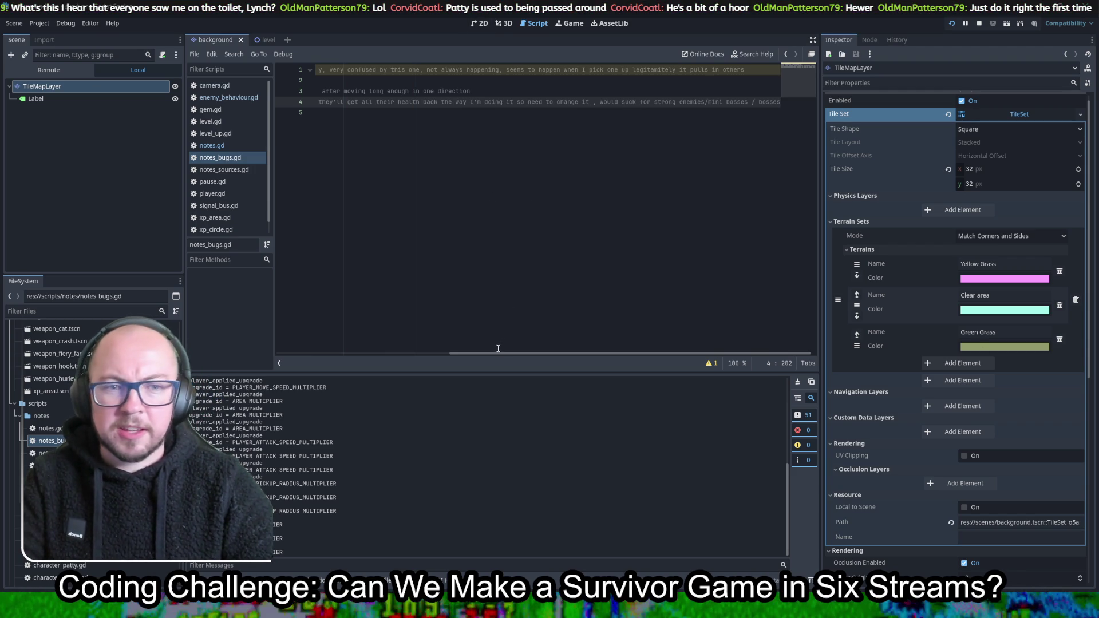
Scroll the script back to the line starts and switch to the 2D view of the grass tilemap
left_click_drag(485, 354, 313, 353)
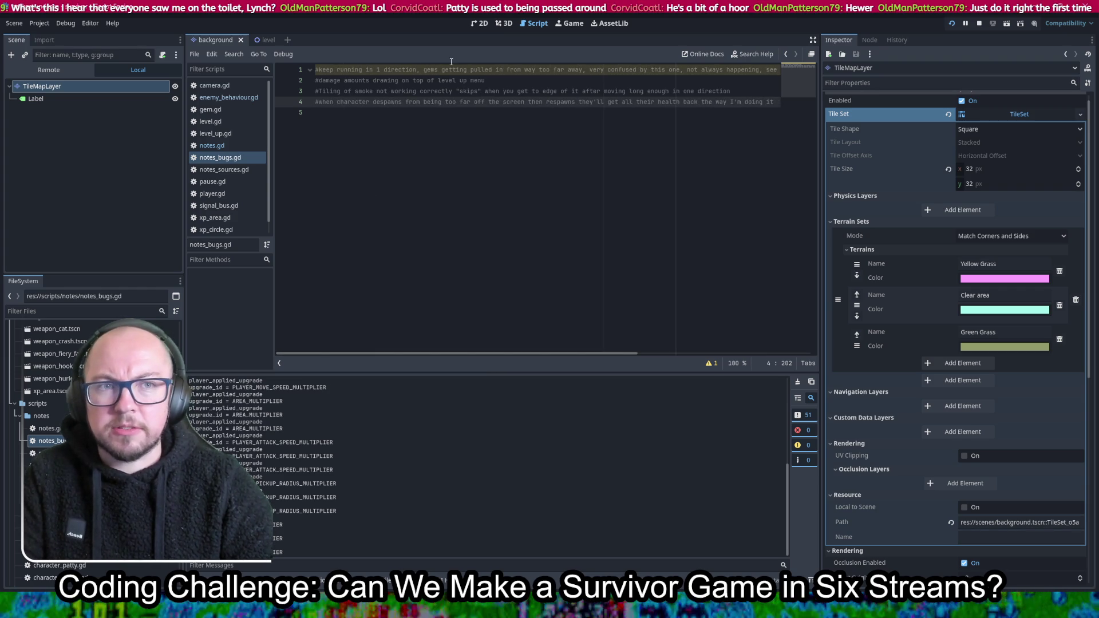
key("ctrl+F1")
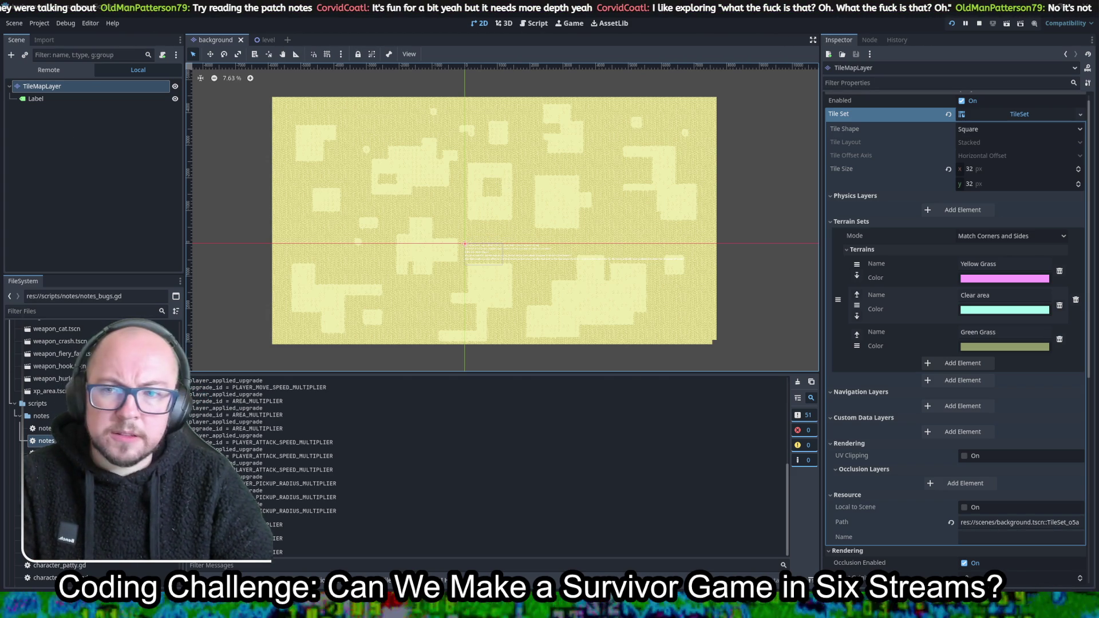
key("alt+Tab")
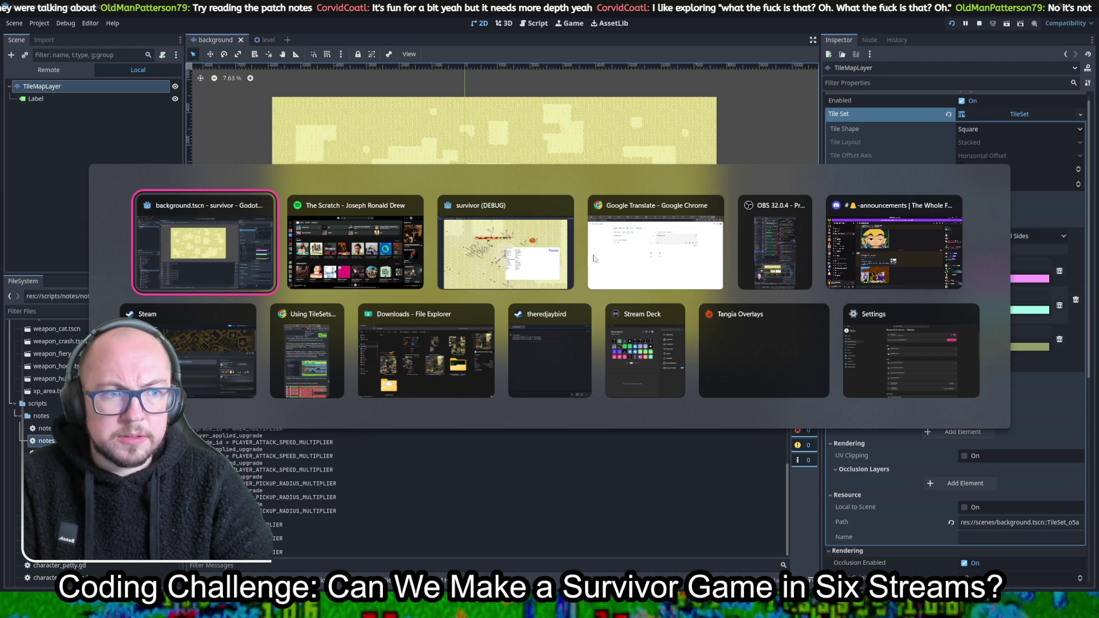
Bring the Godot Using TileSets docs window forward over the editor, then start a new Chrome tab
left_click(661, 246)
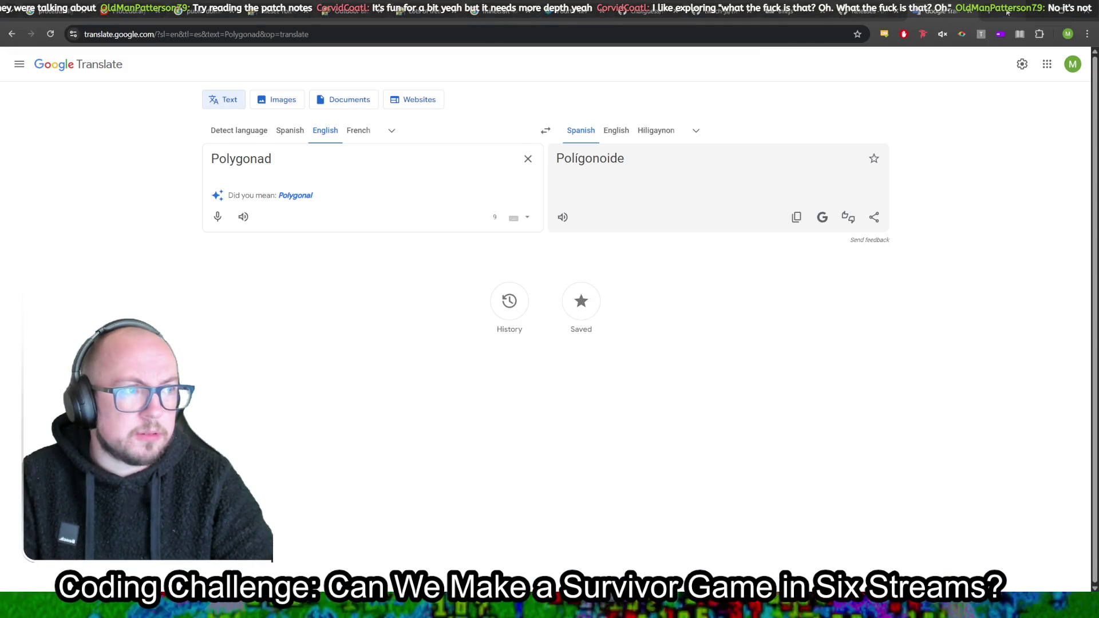
key("alt+Tab")
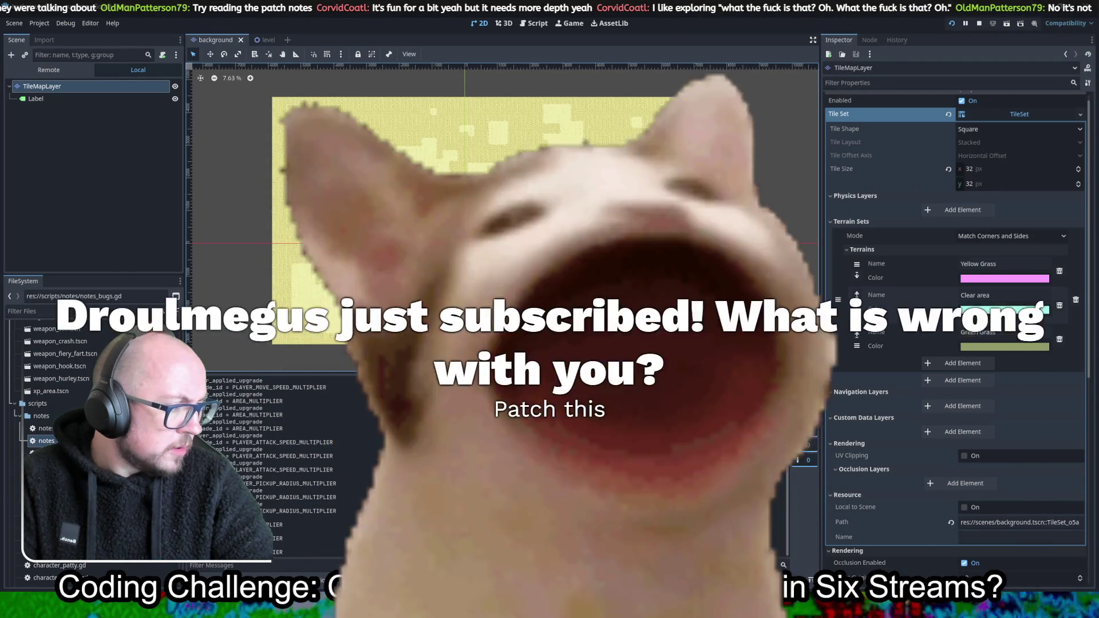
key("alt+Tab")
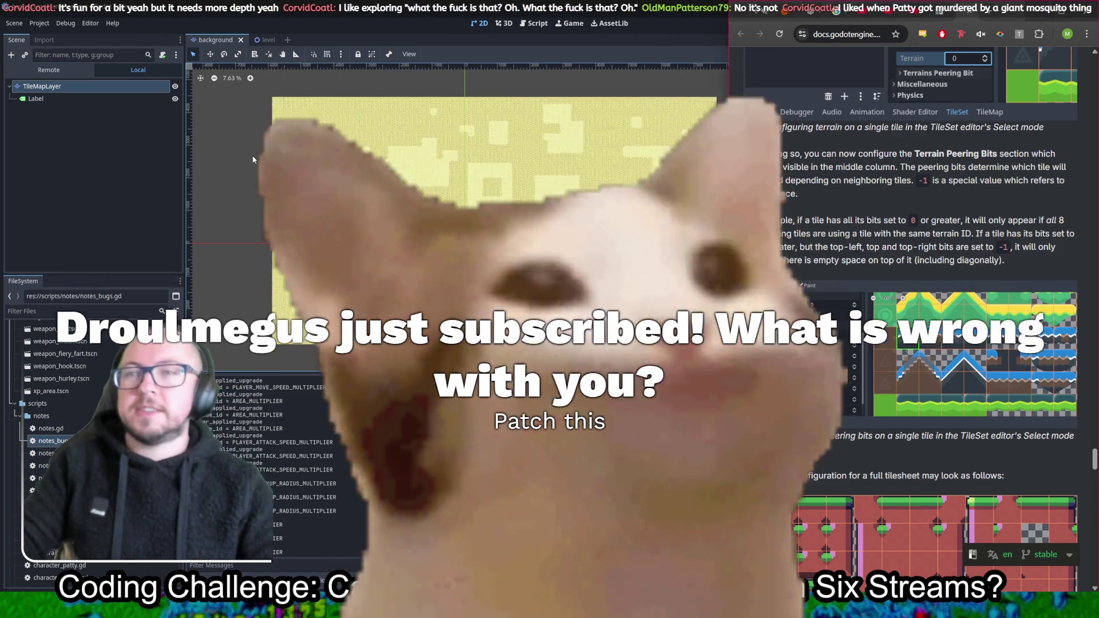
left_click(742, 157)
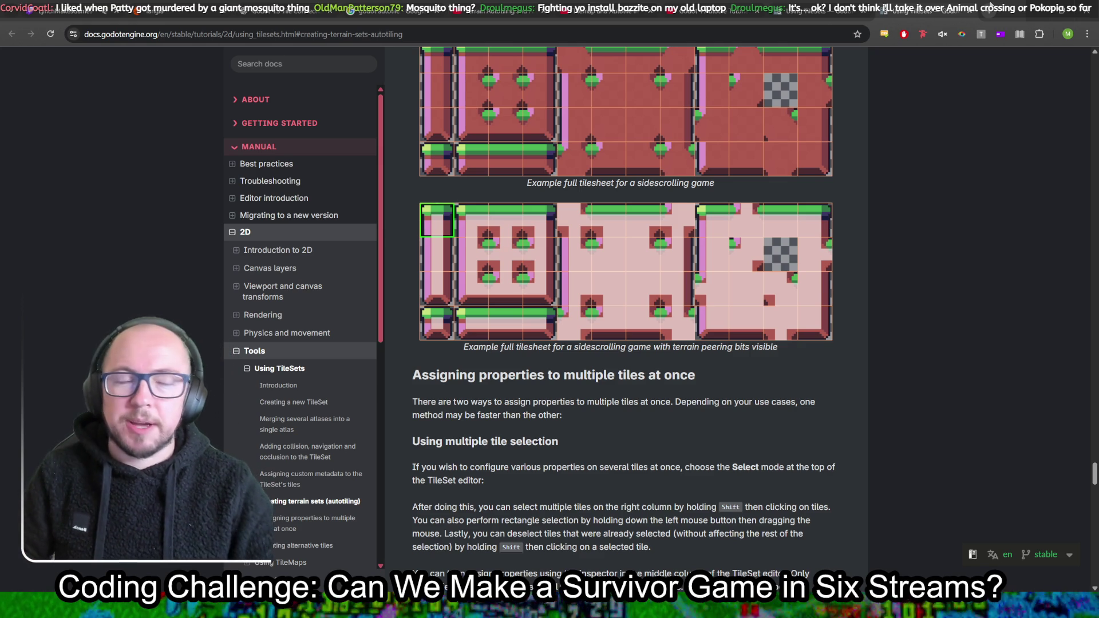
left_click(989, 10)
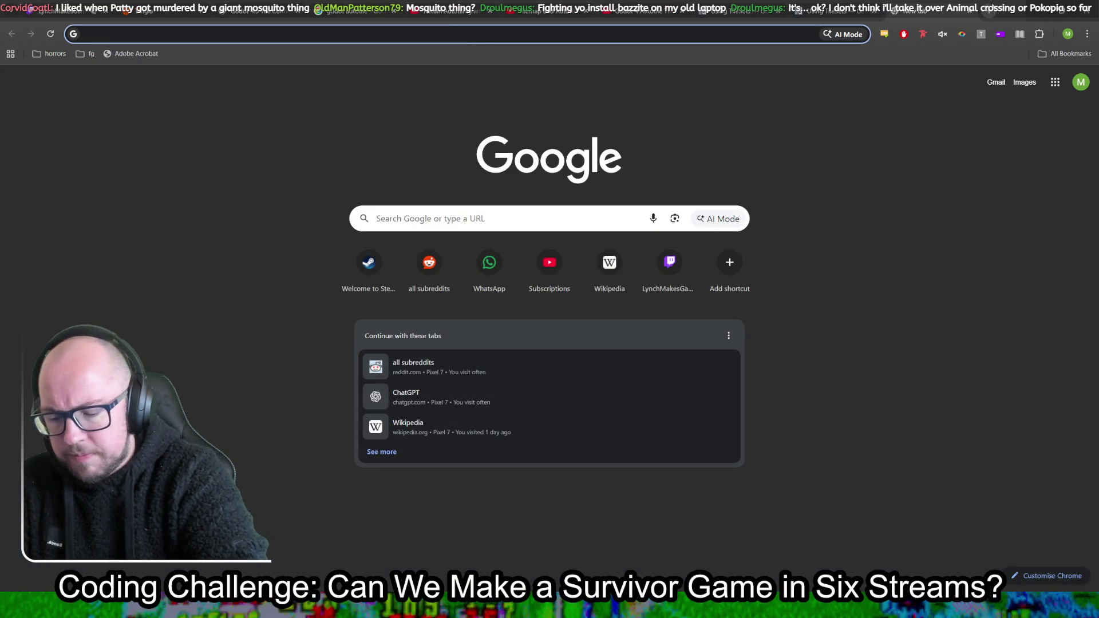
Search 'pokopia', open its Wikipedia article and select the developer Omega Force, then return to Godot
type("pokopia")
key("Return")
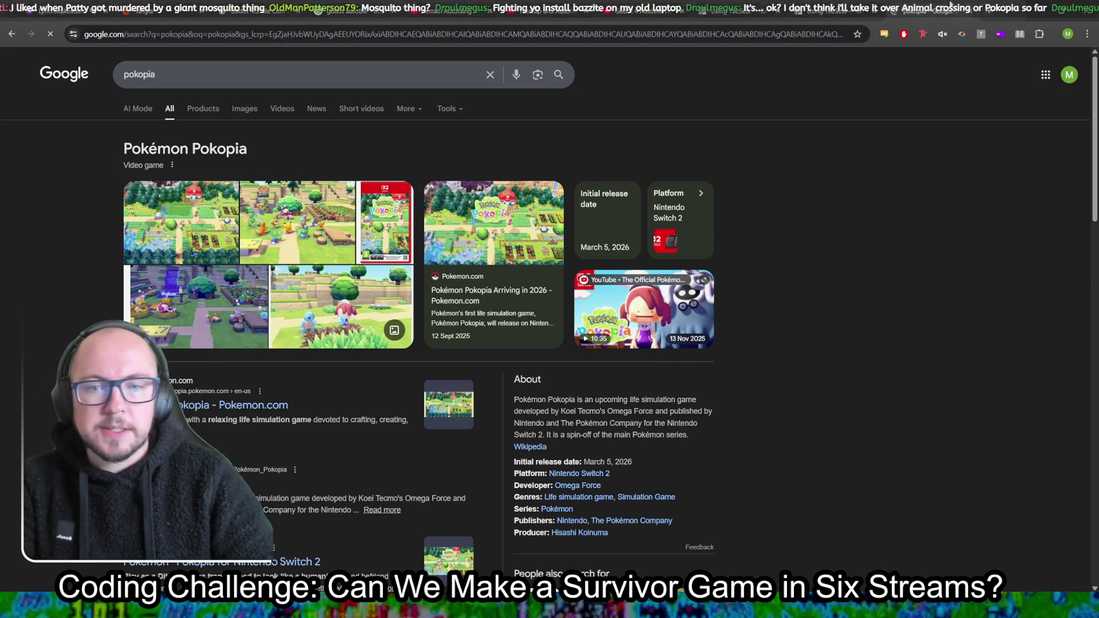
left_click(200, 485)
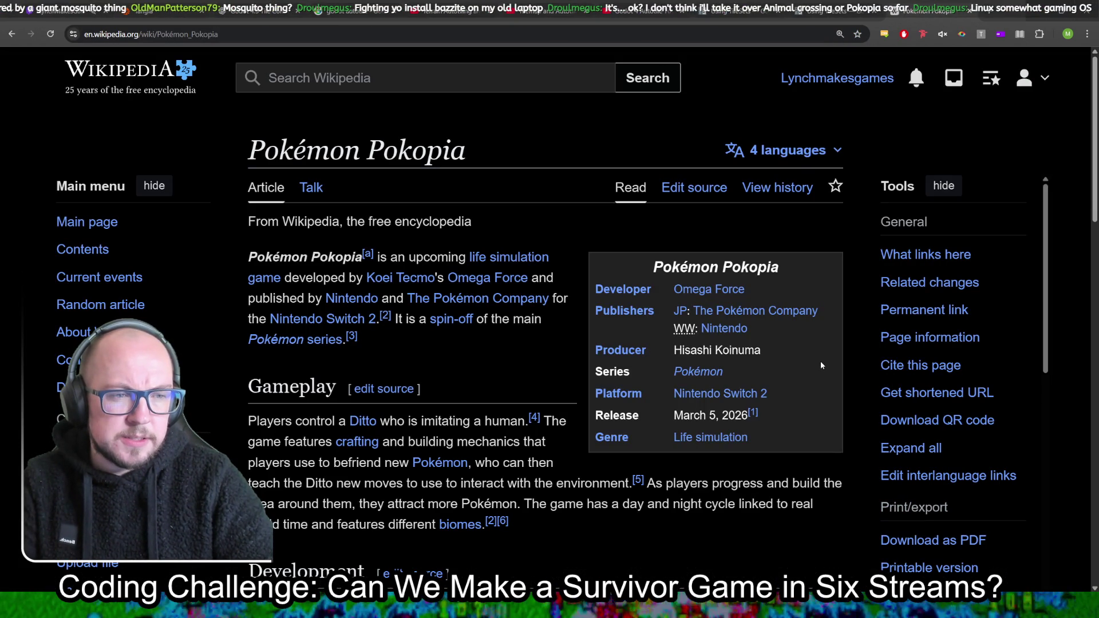
mouse_move(782, 289)
left_mouse_down()
mouse_move(606, 289)
mouse_move(666, 286)
left_mouse_up()
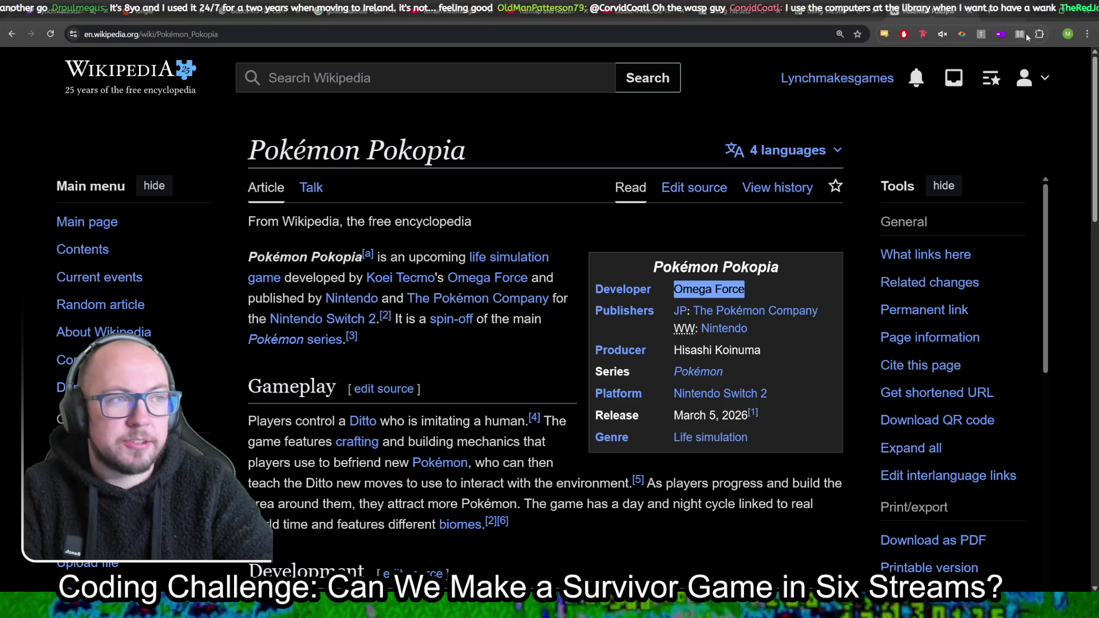
left_click(1014, 19)
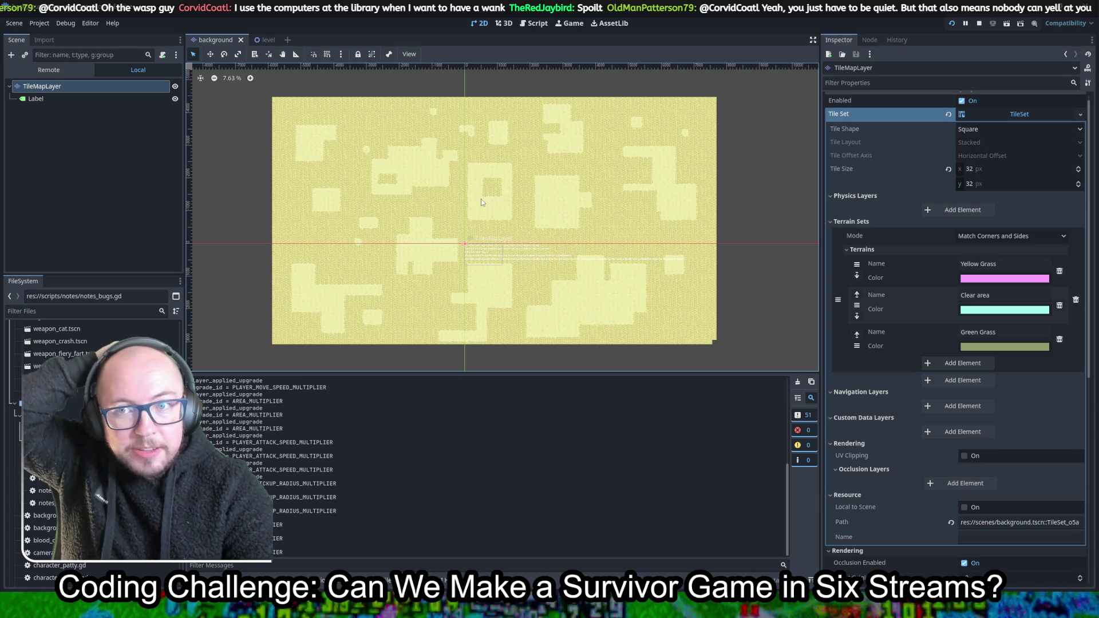
Scroll up the TileSet's terrain set list, then switch to the browser search results
scroll(510, 284, "up", 5)
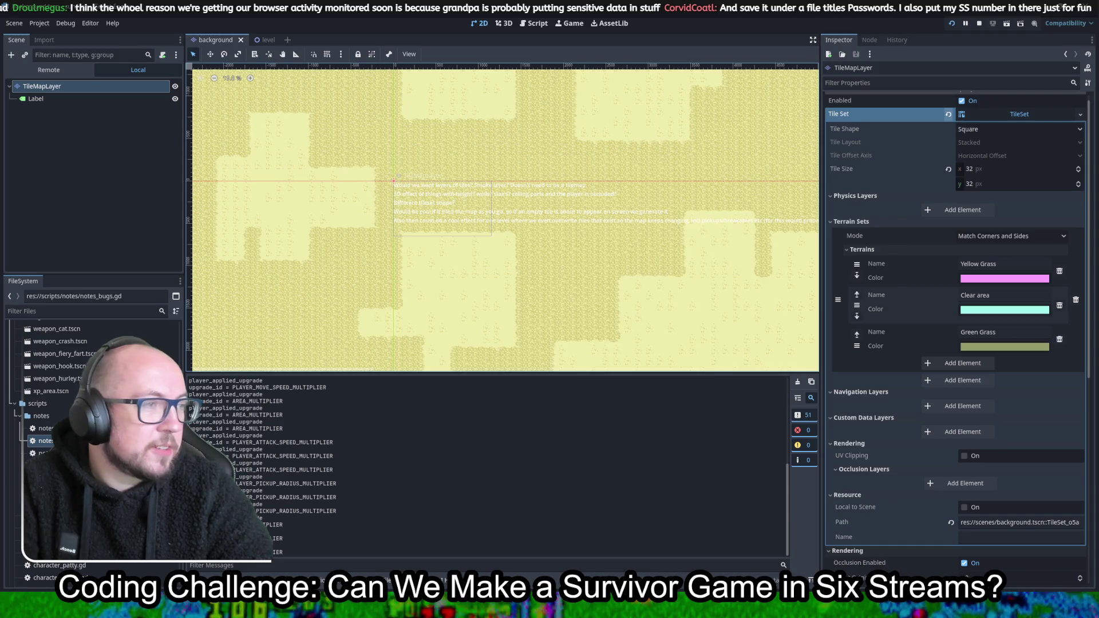
key("alt+Tab")
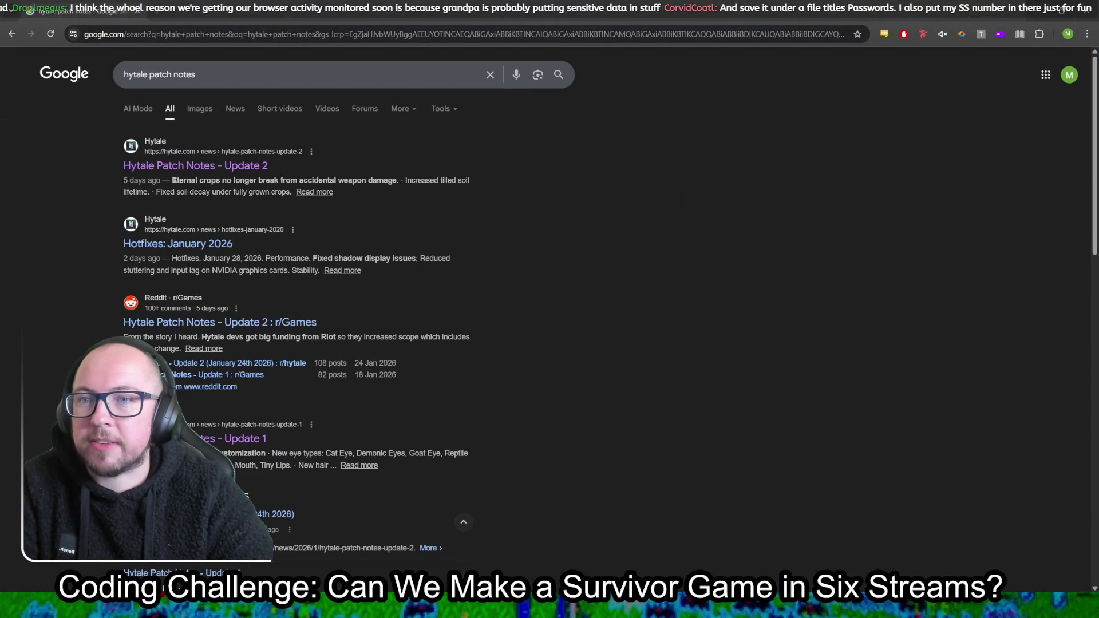
Open the Update 2 patch notes and January 2026 hotfixes in new tabs, viewing Update 2
middle_click(229, 166)
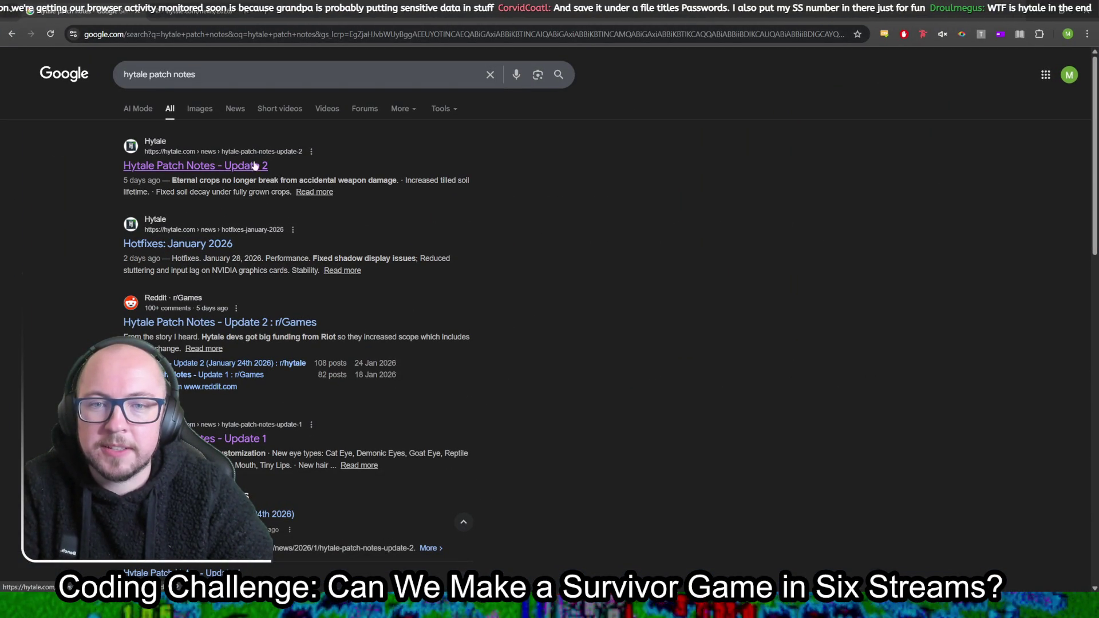
middle_click(188, 247)
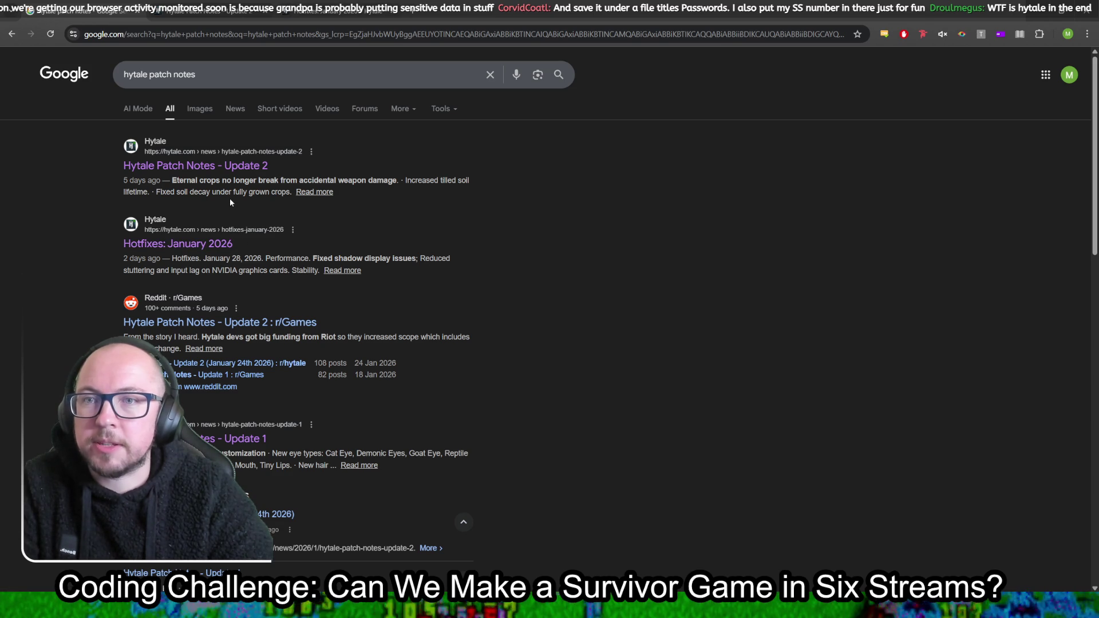
left_click(212, 10)
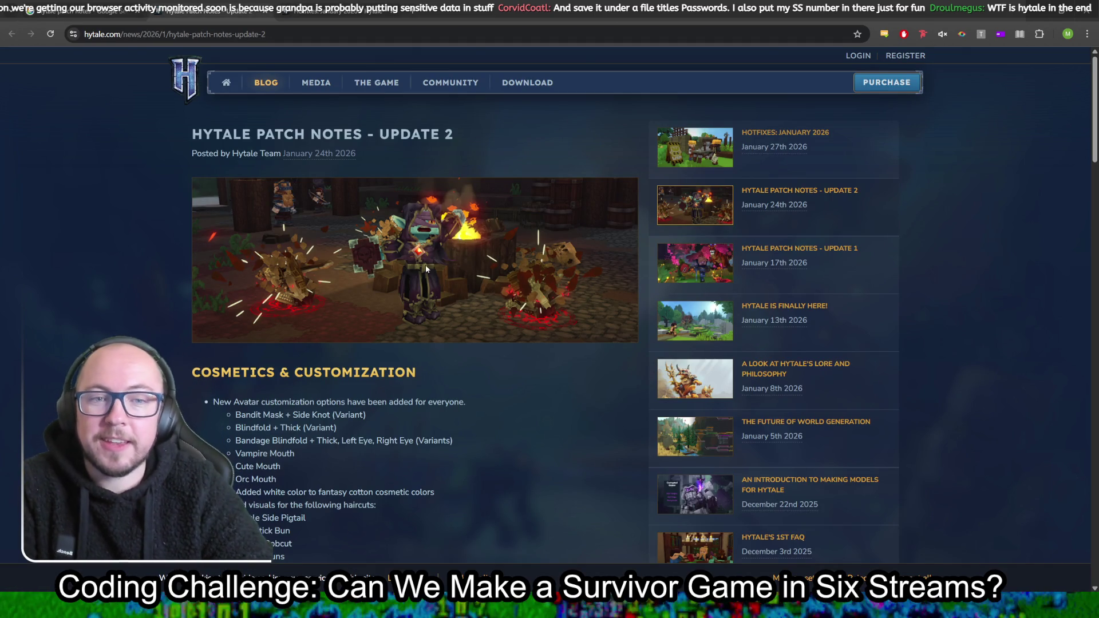
Read the patch notes, highlighting the Bandit Mask and Blindfold cosmetics lines
scroll(344, 390, "down", 2)
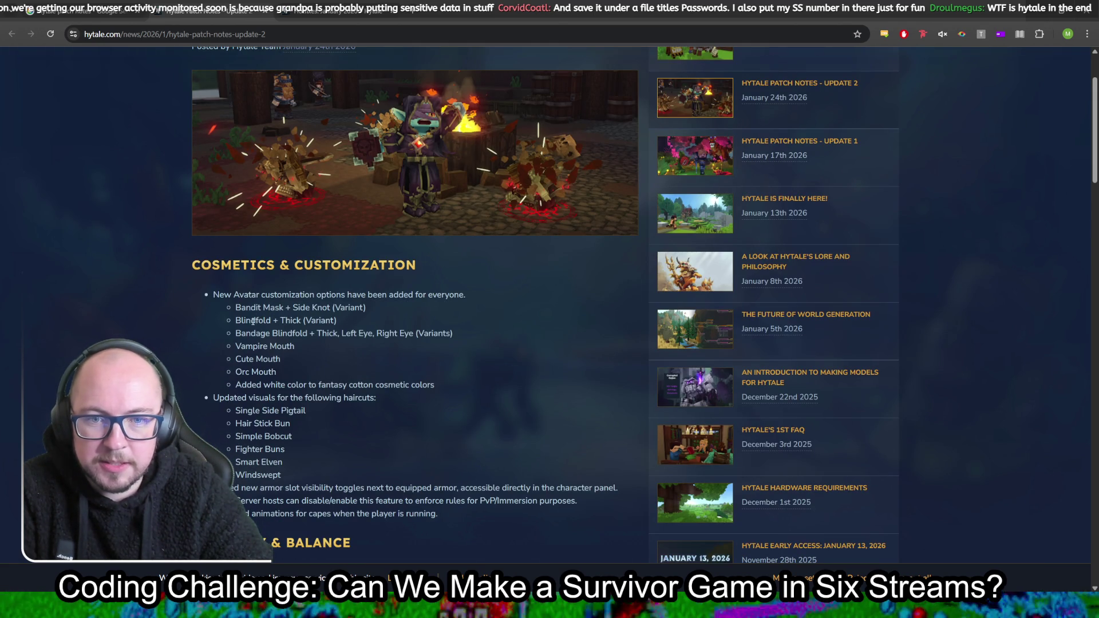
left_click_drag(234, 317, 331, 385)
left_click(465, 357)
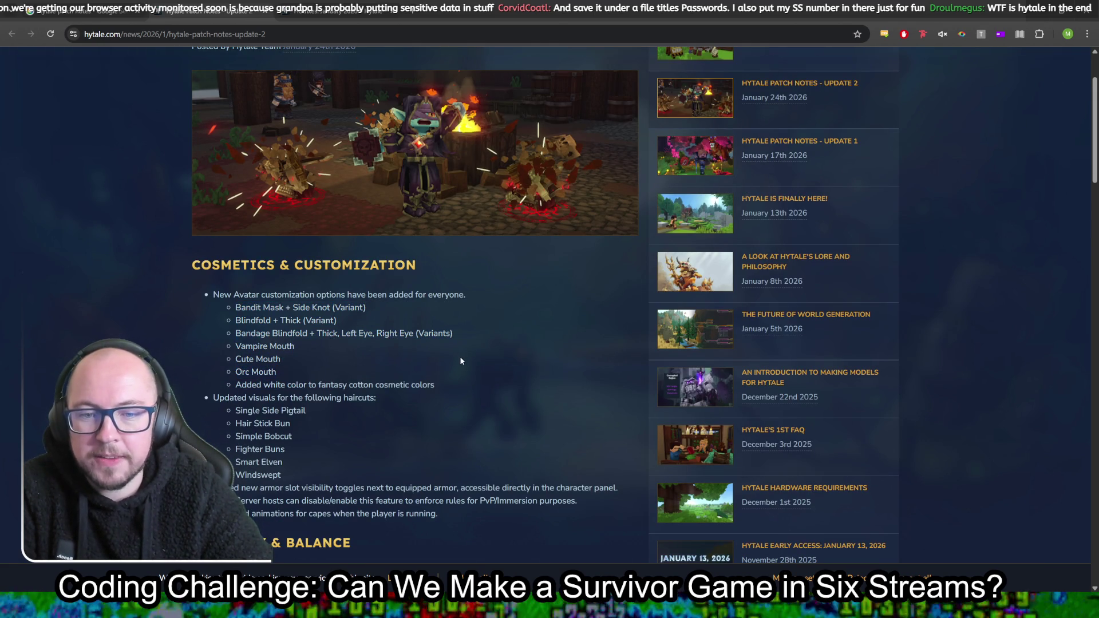
left_click_drag(221, 312, 384, 313)
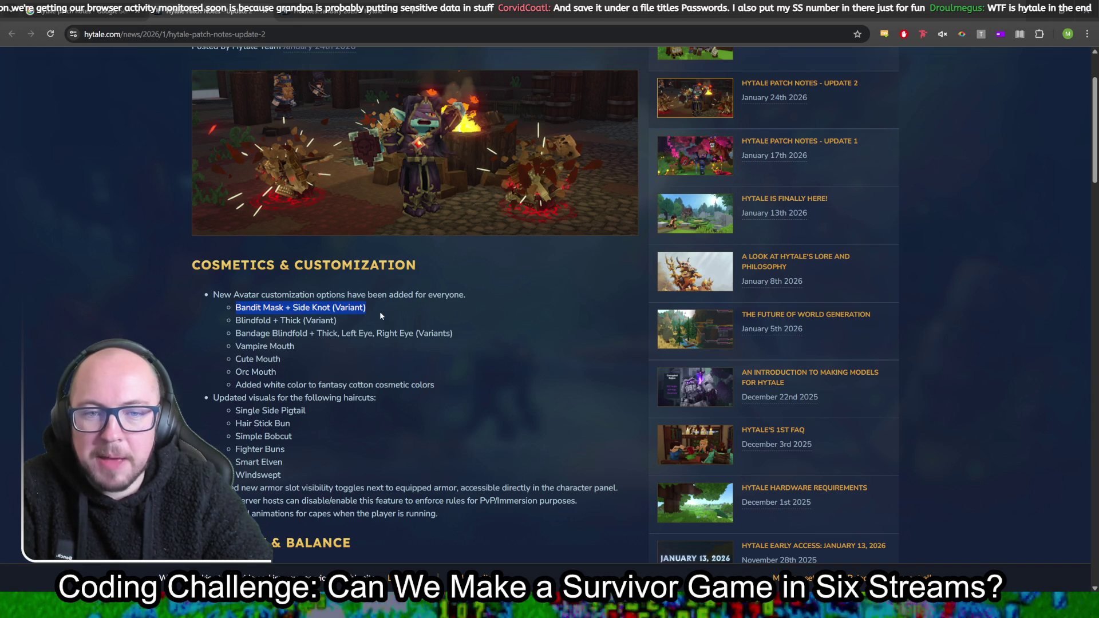
left_click(384, 310)
mouse_move(246, 308)
left_mouse_down()
mouse_move(329, 322)
mouse_move(386, 314)
left_mouse_up()
scroll(400, 359, "down", 8)
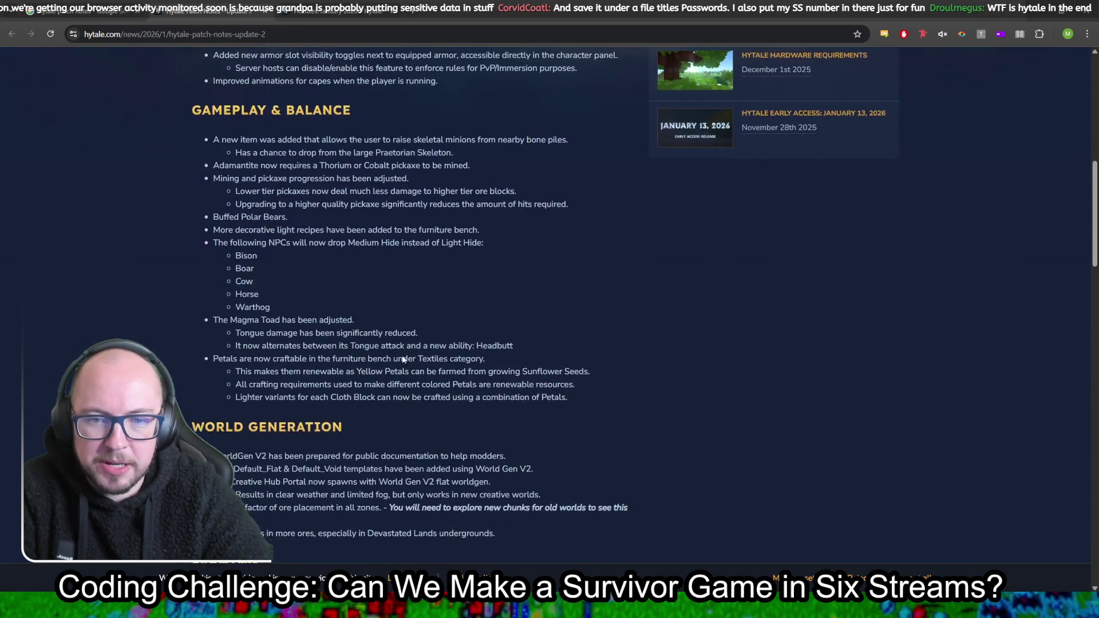
scroll(403, 359, "down", 15)
scroll(403, 359, "down", 12)
scroll(434, 328, "up", 10)
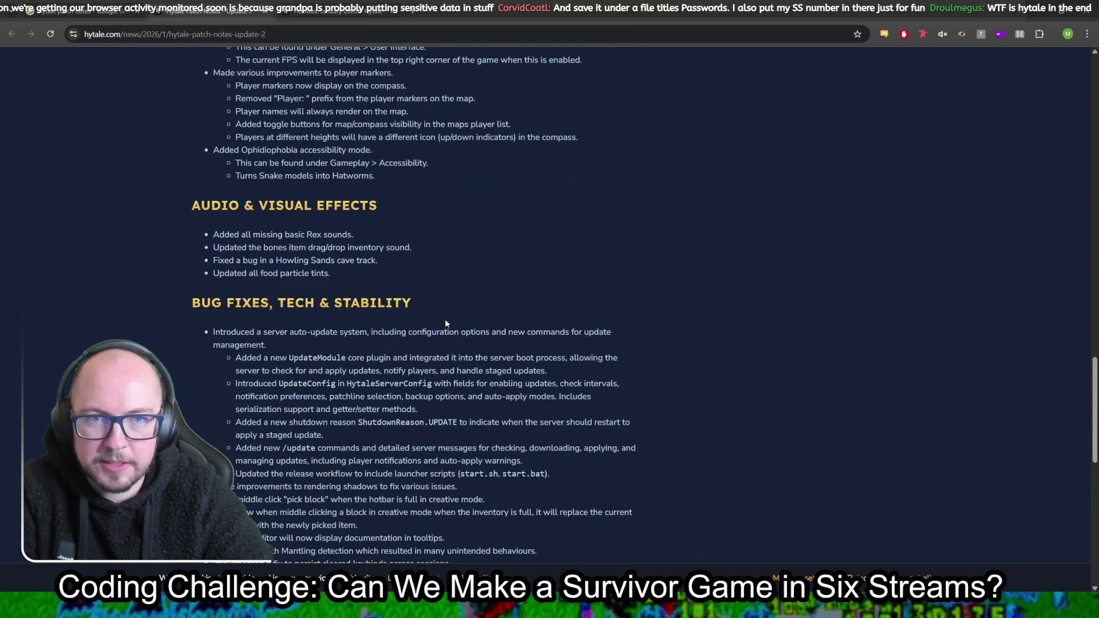
Search the page for 'necro' and highlight the Buffed Polar Bears and NPC Medium Hide drop notes
key("ctrl+f")
type("necro")
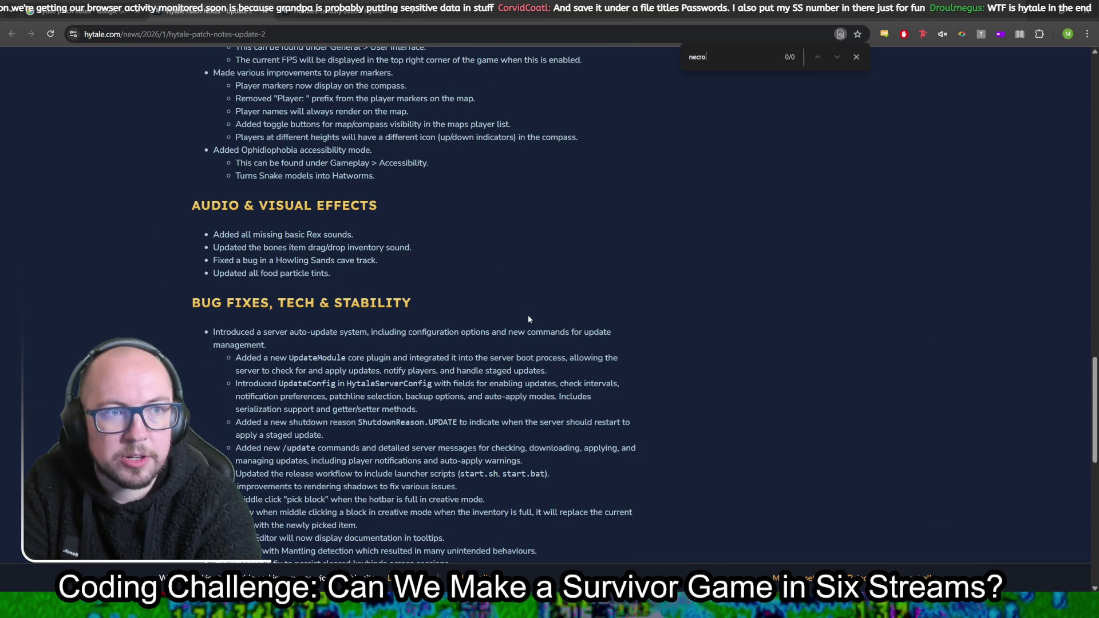
scroll(423, 383, "up", 5)
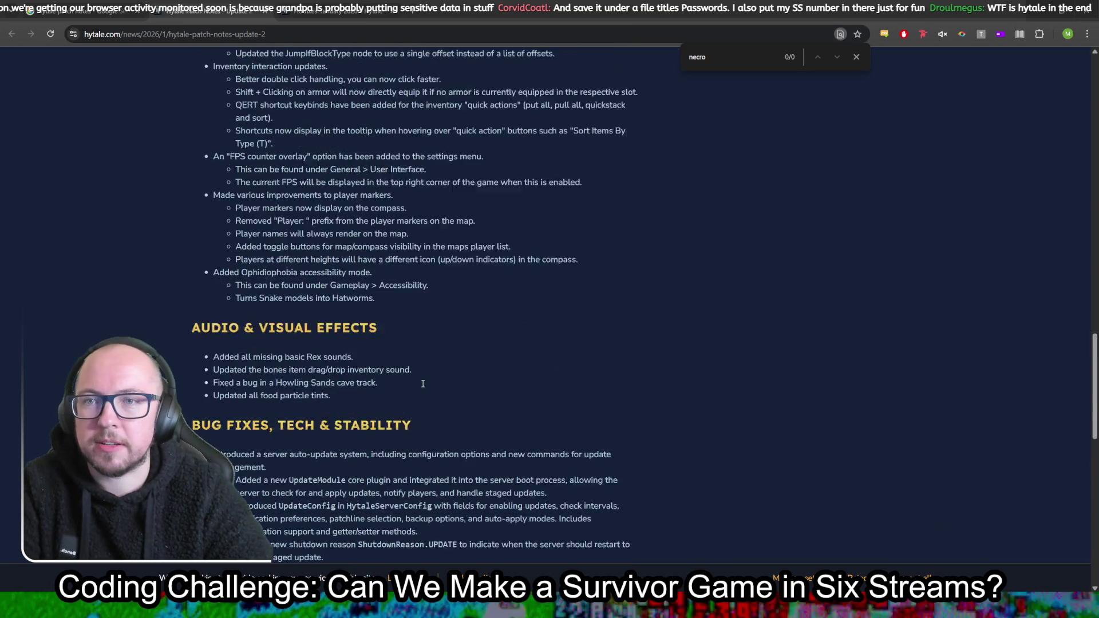
scroll(423, 383, "up", 9)
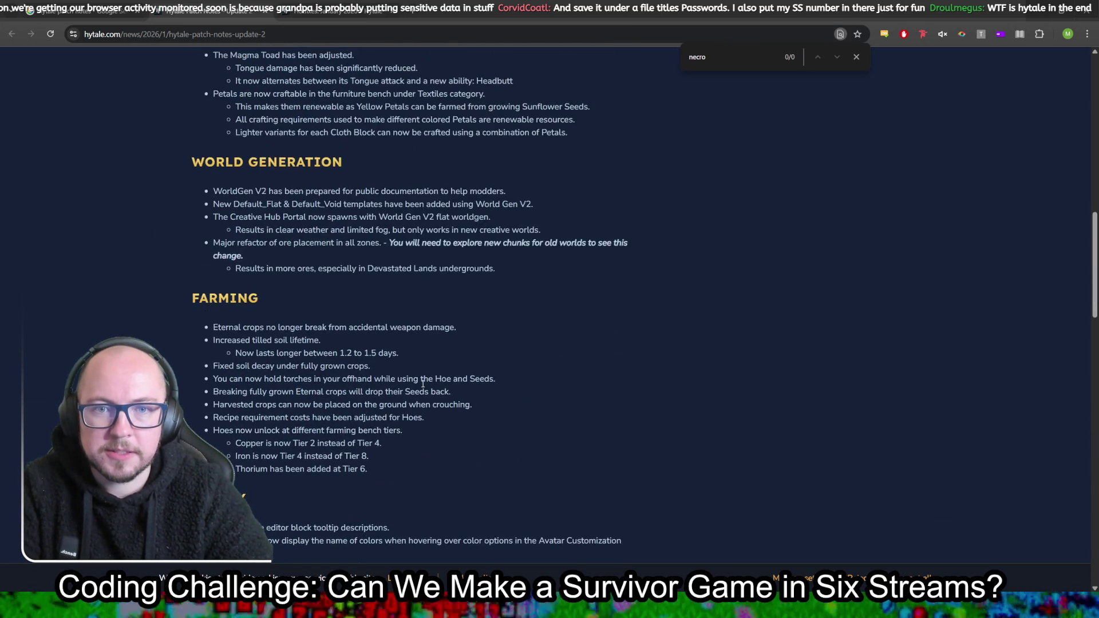
scroll(423, 383, "up", 5)
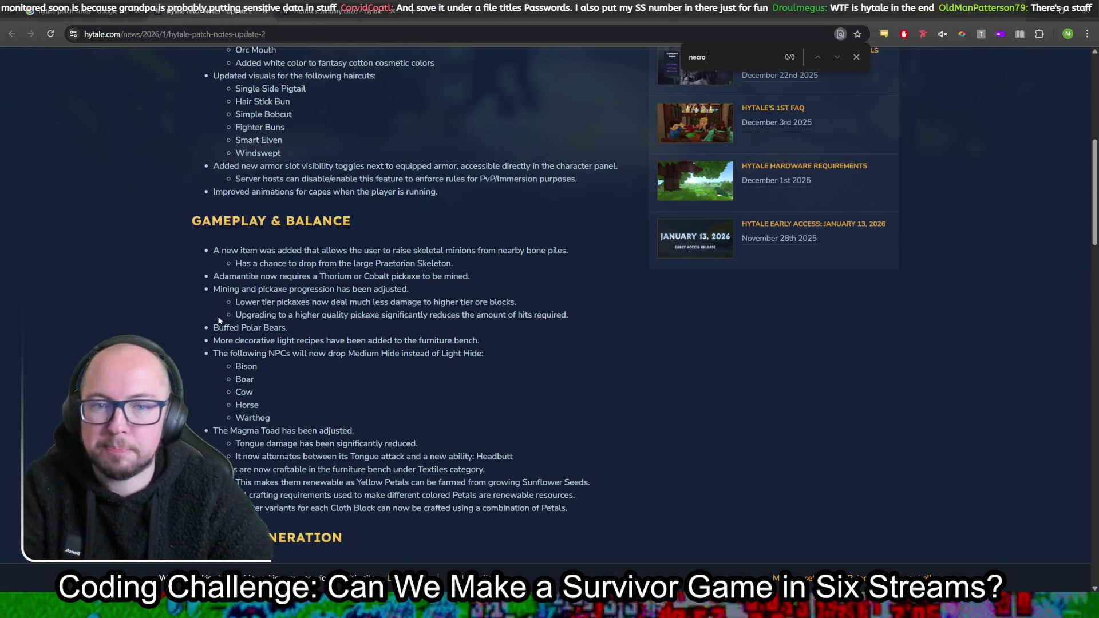
mouse_move(215, 328)
left_mouse_down()
mouse_move(246, 340)
mouse_move(306, 330)
left_mouse_up()
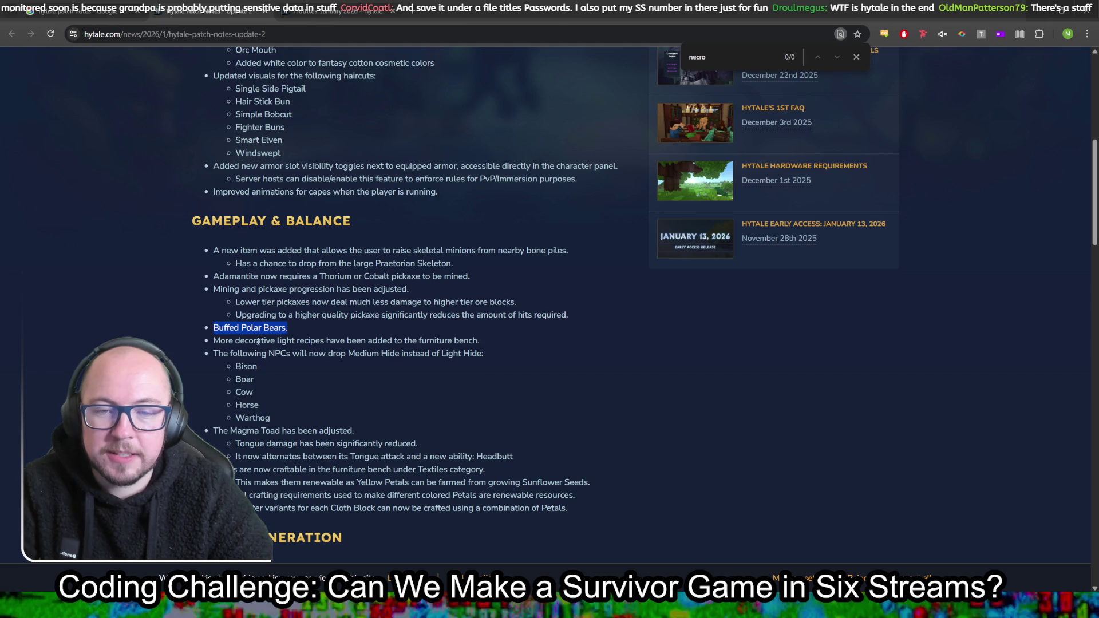
left_click_drag(220, 354, 413, 356)
left_click(413, 356)
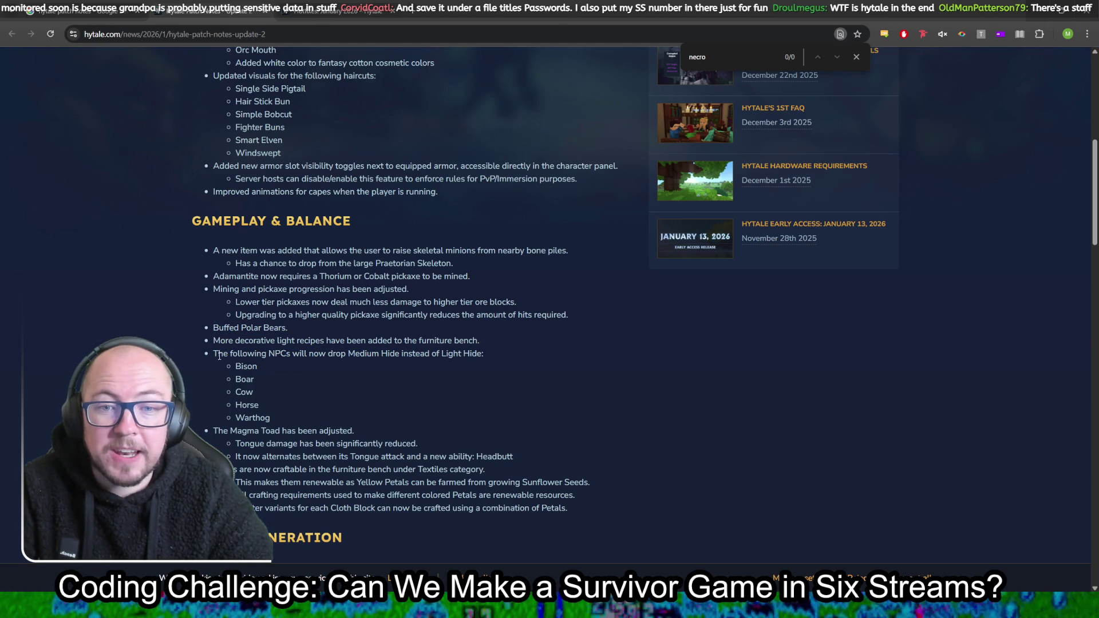
mouse_move(218, 356)
left_mouse_down()
mouse_move(486, 370)
mouse_move(467, 397)
mouse_move(471, 426)
left_mouse_up()
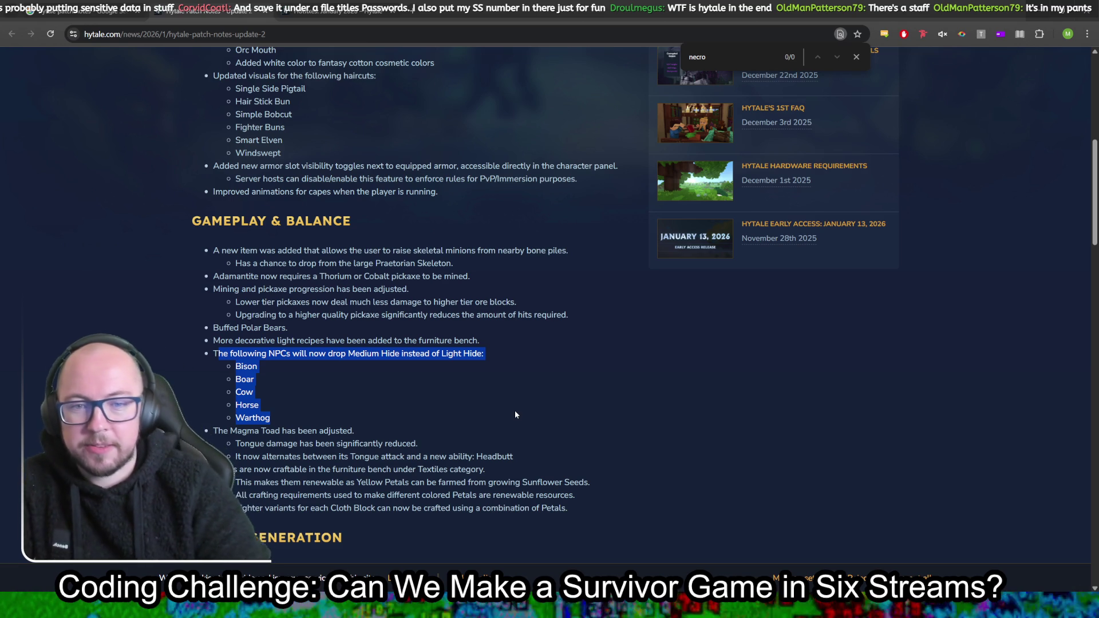
left_click(512, 404)
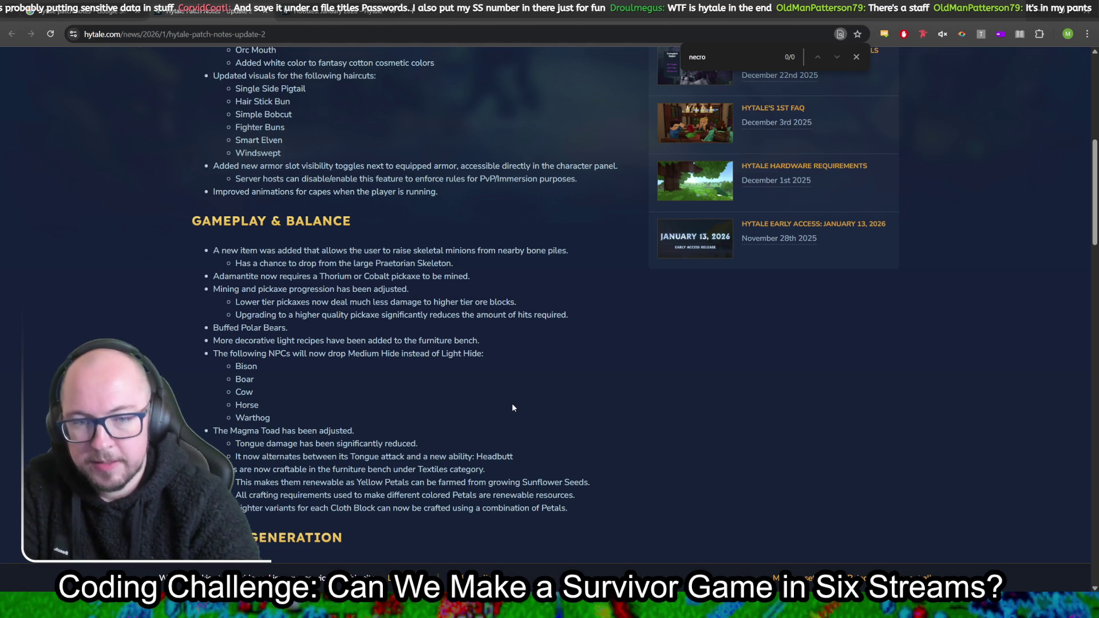
Search the page for 'staff', then clear the search word
key("ctrl+f")
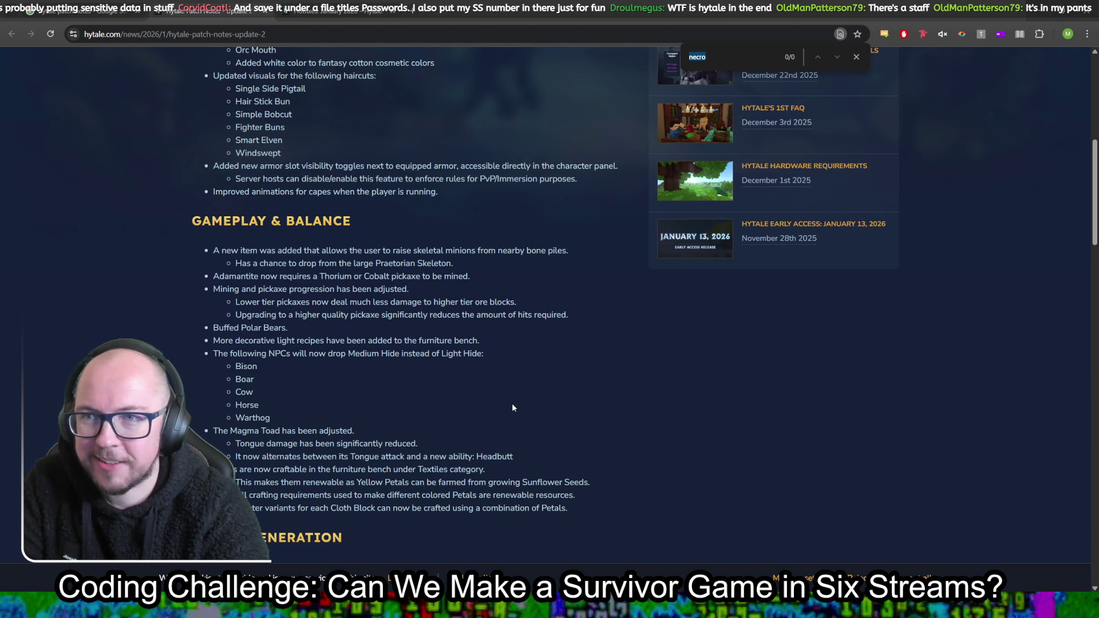
type("sta")
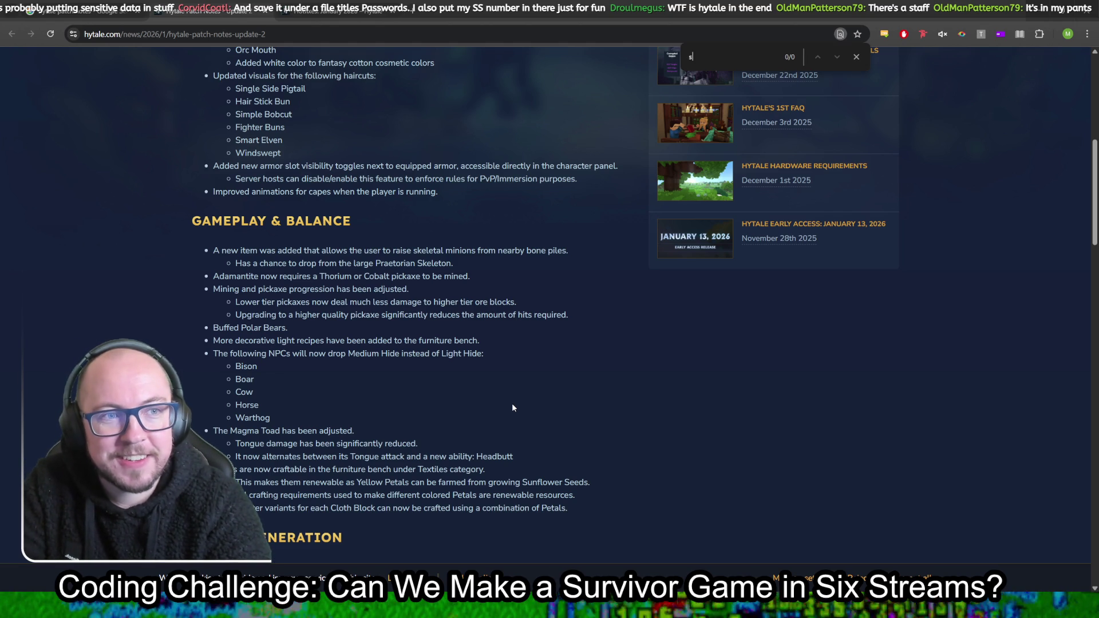
scroll(512, 403, "down", 5)
type("ff")
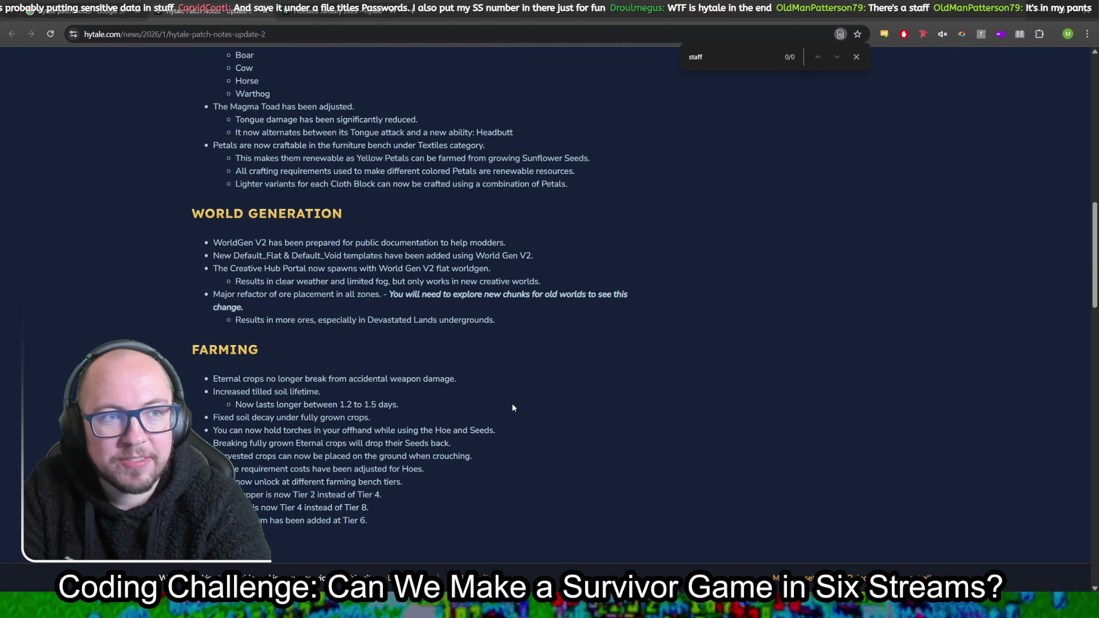
key("BackSpace")
key("BackSpace")
key("BackSpace")
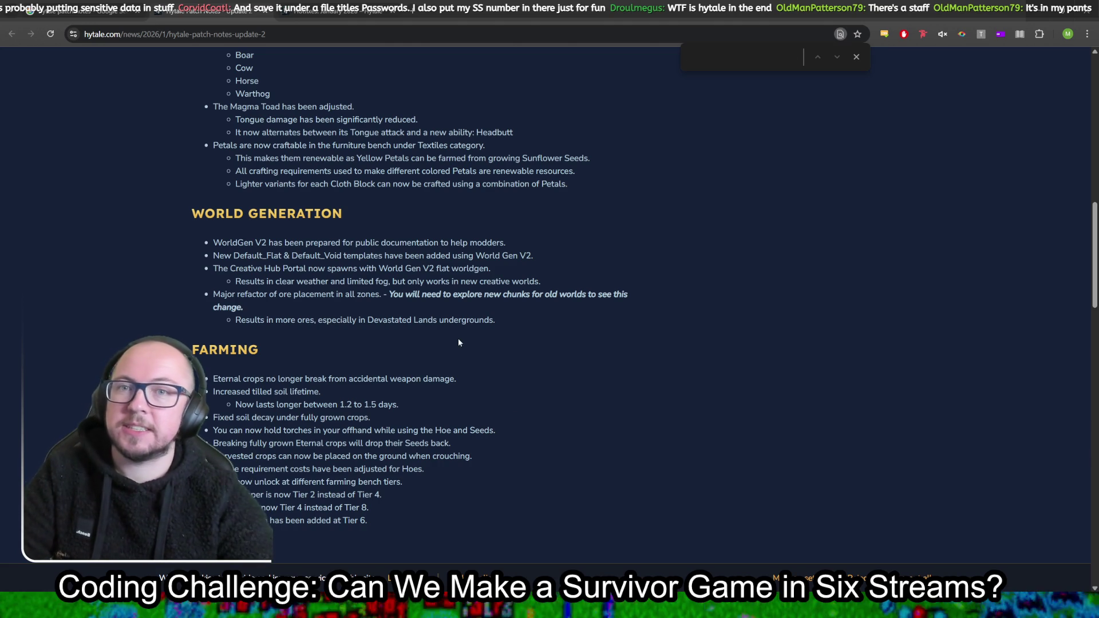
scroll(469, 348, "up", 12)
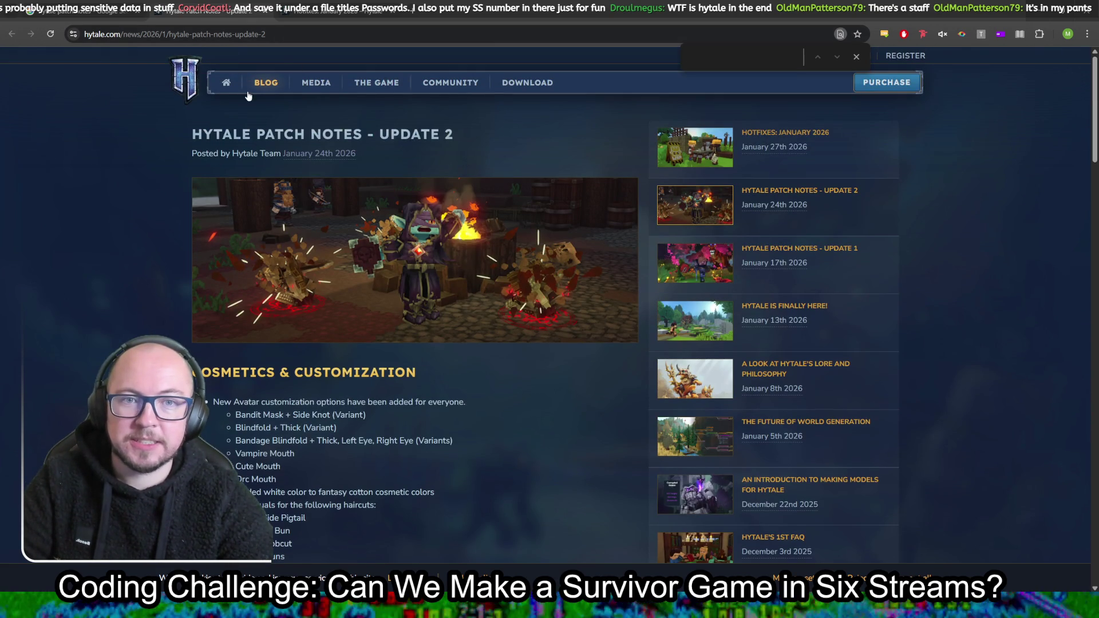
From the Hytale blog listing, open two patch notes posts in new tabs and view Update 2
left_click(271, 84)
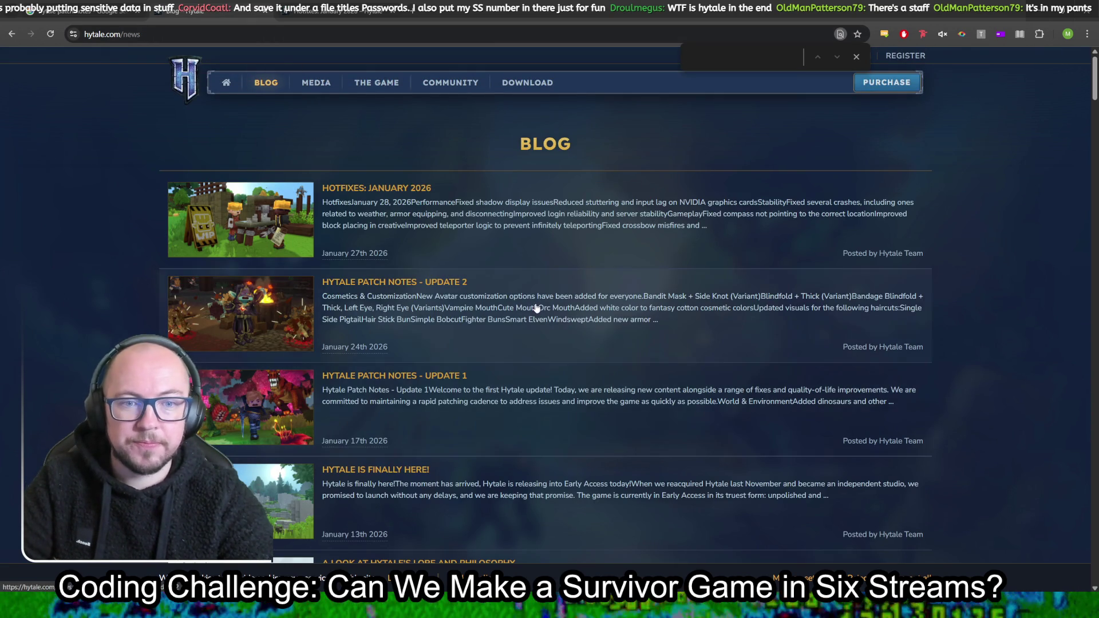
middle_click(443, 378)
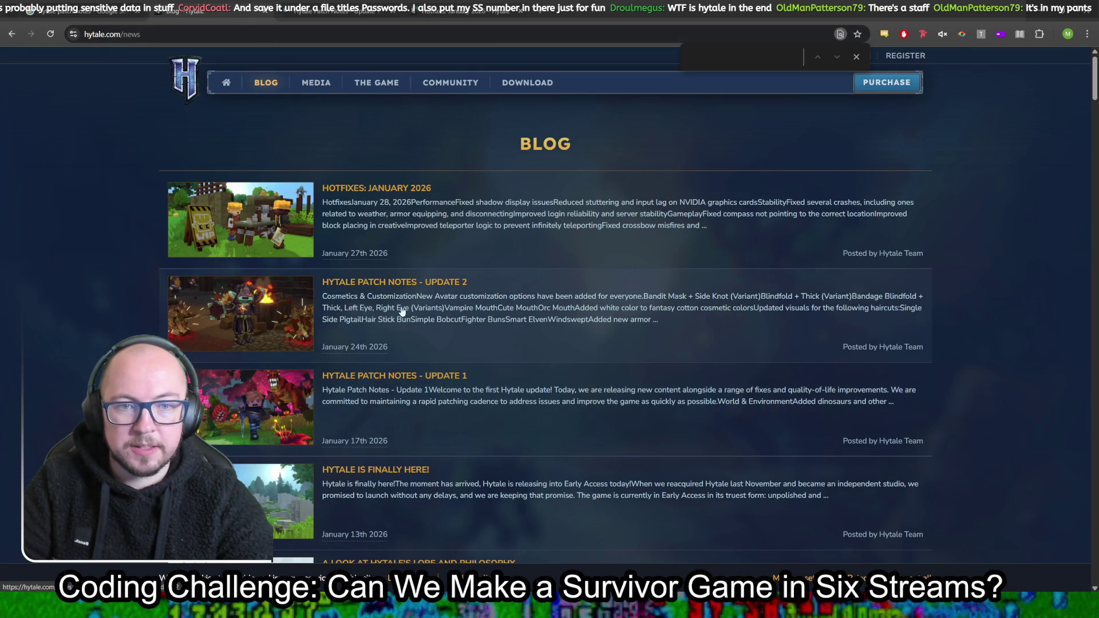
middle_click(393, 283)
left_click(435, 10)
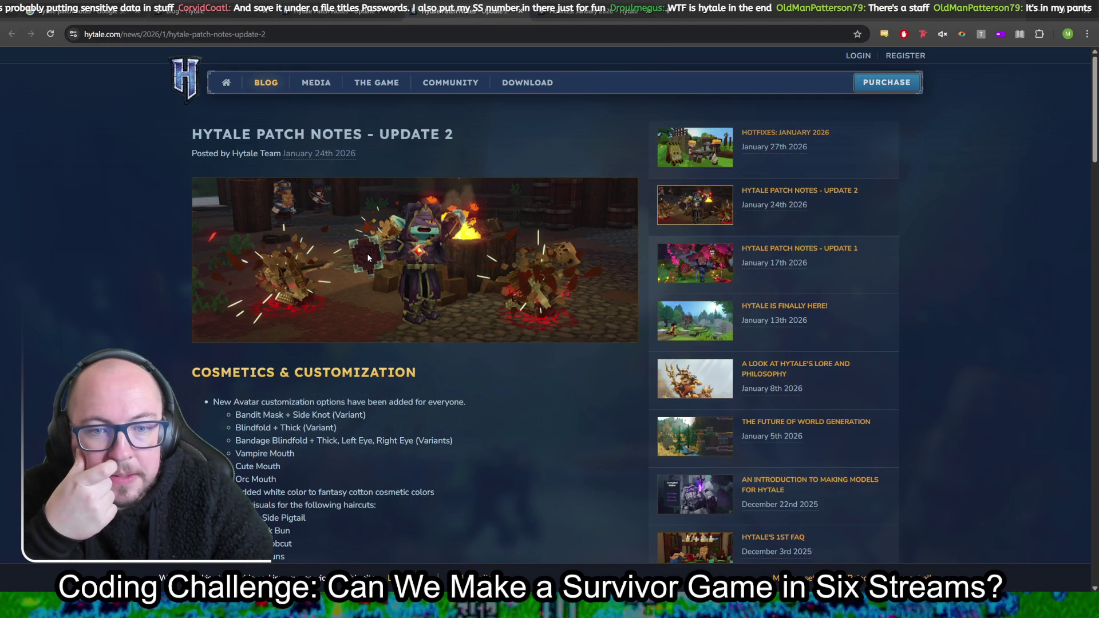
Search the Update 2 patch notes page for keywords such as 'book'
scroll(490, 361, "down", 3)
key("ctrl+f")
type("tro")
key("BackSpace")
key("BackSpace")
type("o")
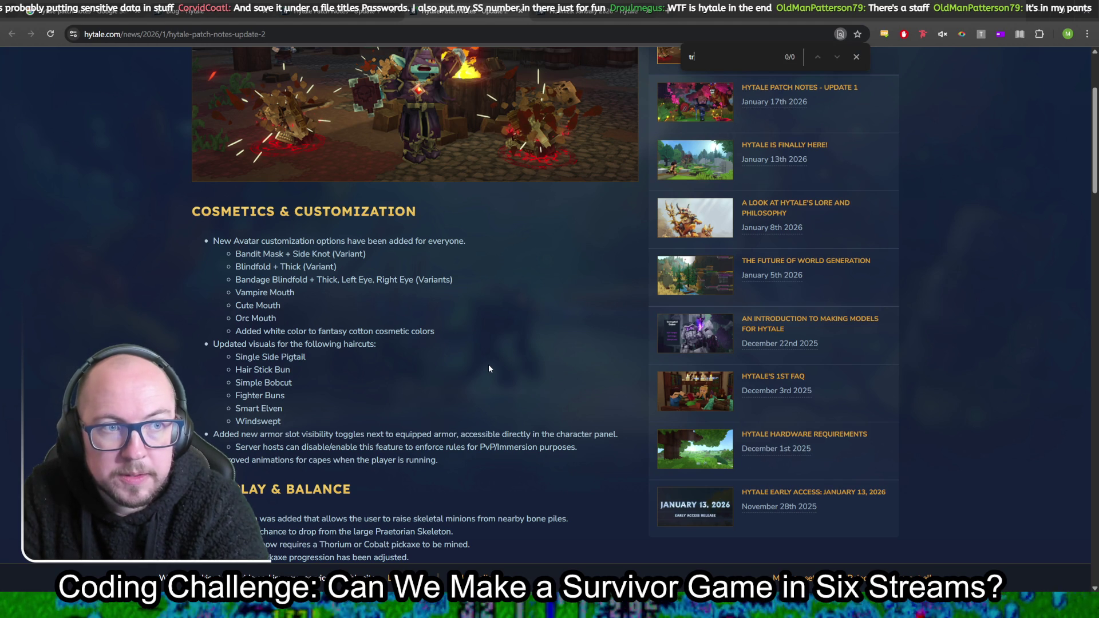
key("BackSpace")
key("BackSpace")
type("book")
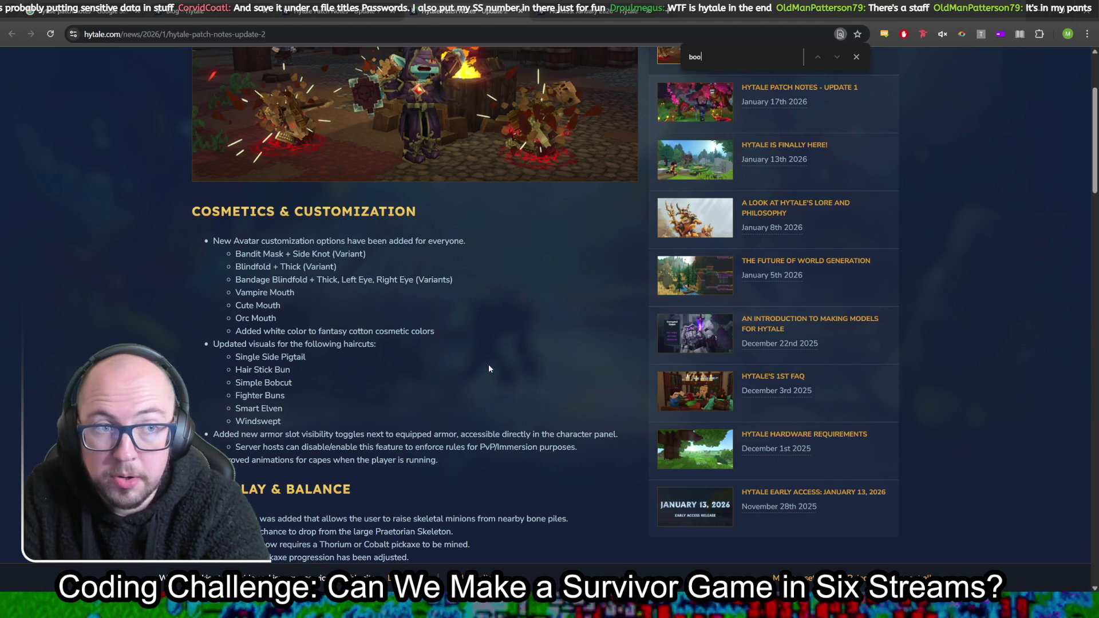
key("BackSpace")
key("BackSpace")
key("BackSpace")
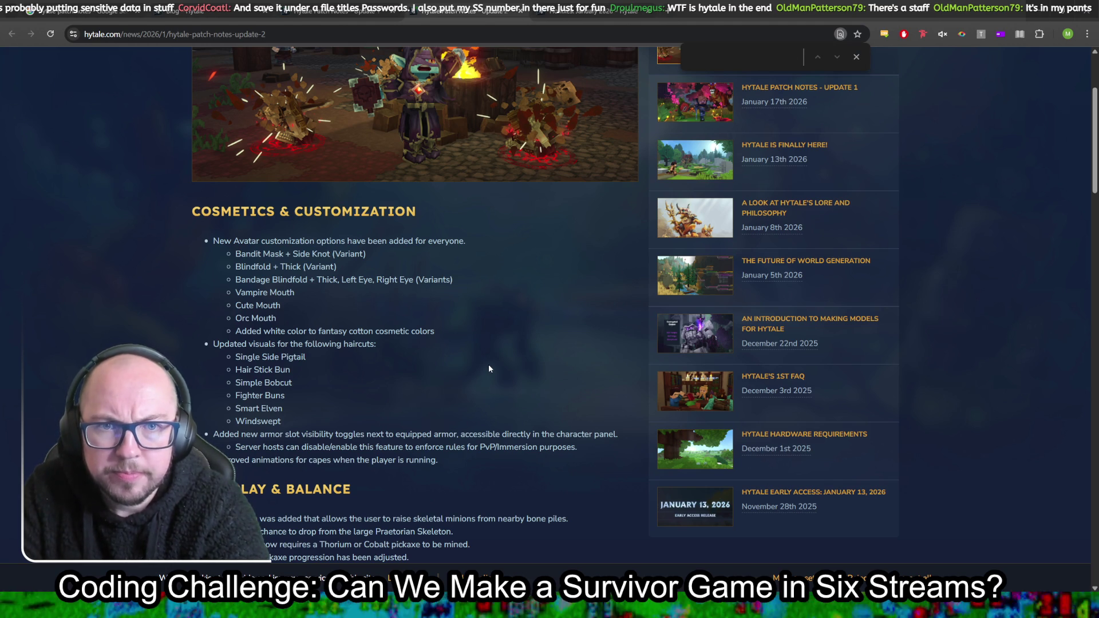
Highlight the skeletal minions patch note and its drop chance in Update 2
scroll(631, 270, "up", 2)
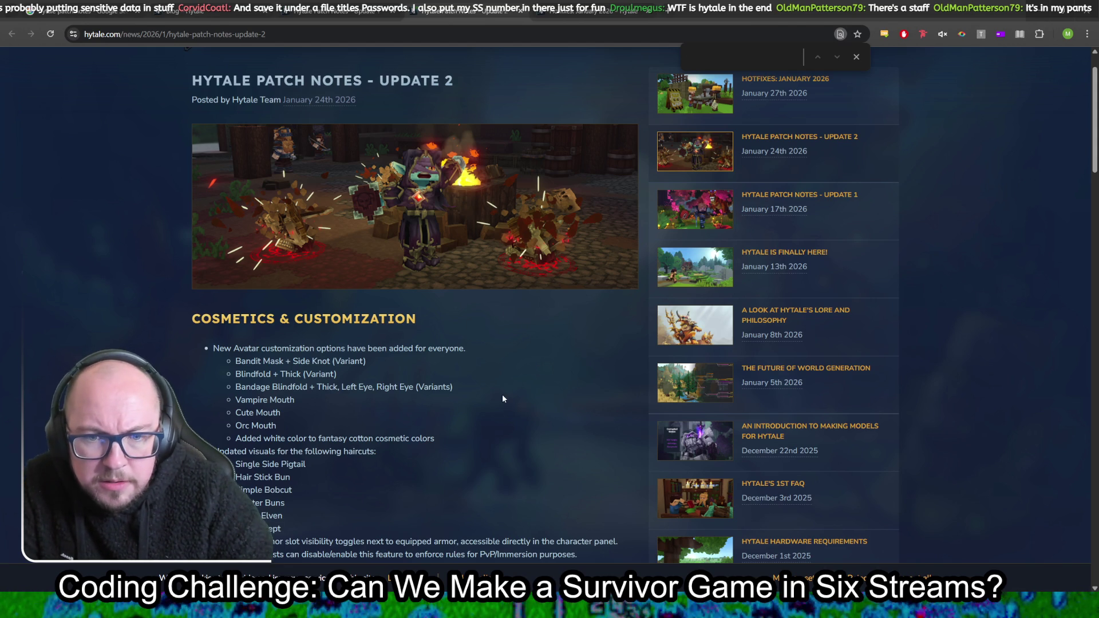
scroll(417, 392, "down", 2)
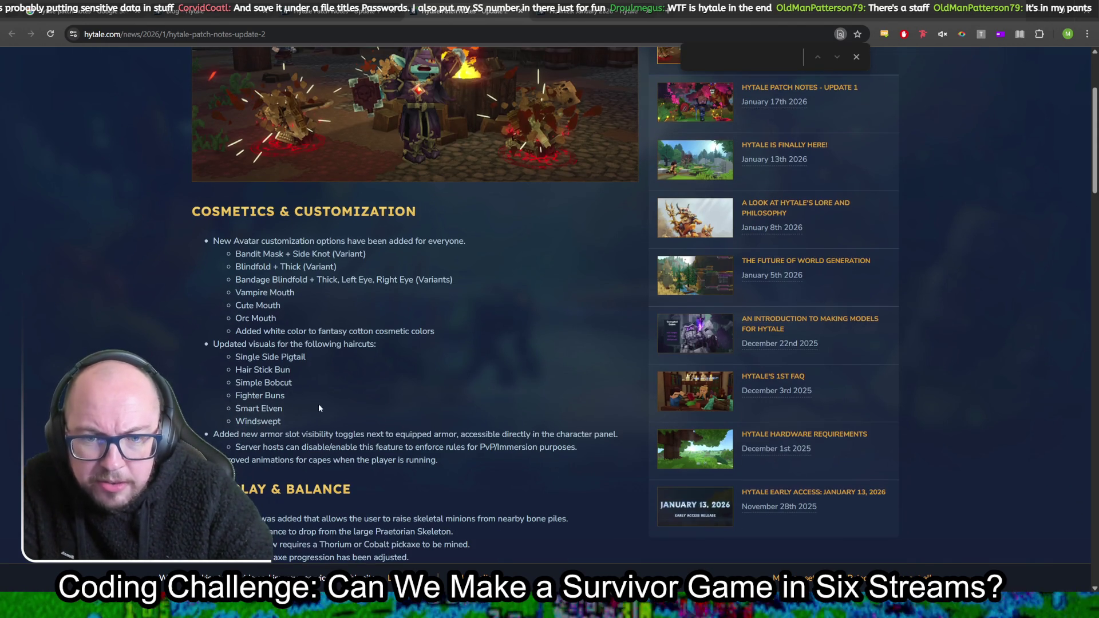
scroll(317, 403, "down", 2)
scroll(228, 315, "down", 2)
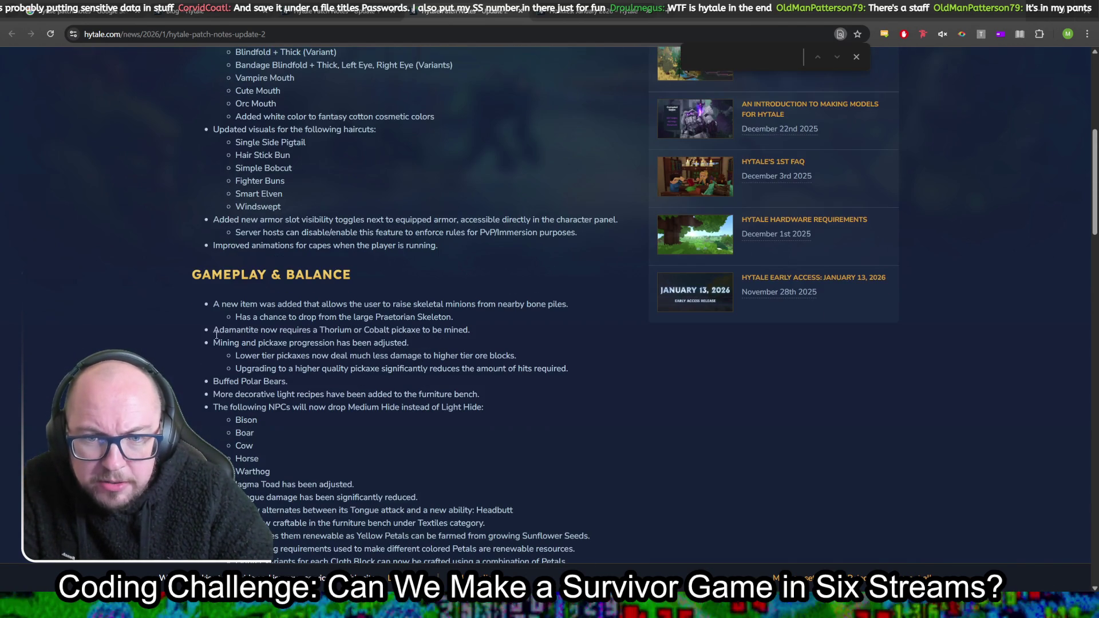
mouse_move(228, 315)
left_mouse_down()
mouse_move(436, 304)
mouse_move(232, 317)
mouse_move(212, 304)
left_mouse_up()
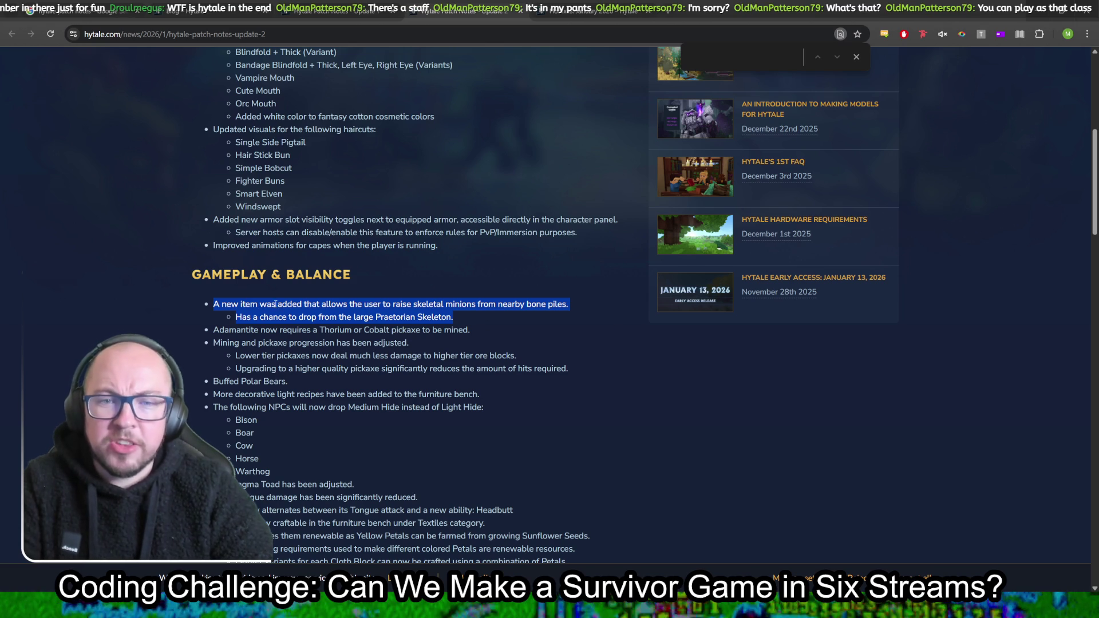
mouse_move(467, 316)
left_mouse_down()
mouse_move(170, 315)
mouse_move(209, 302)
left_mouse_up()
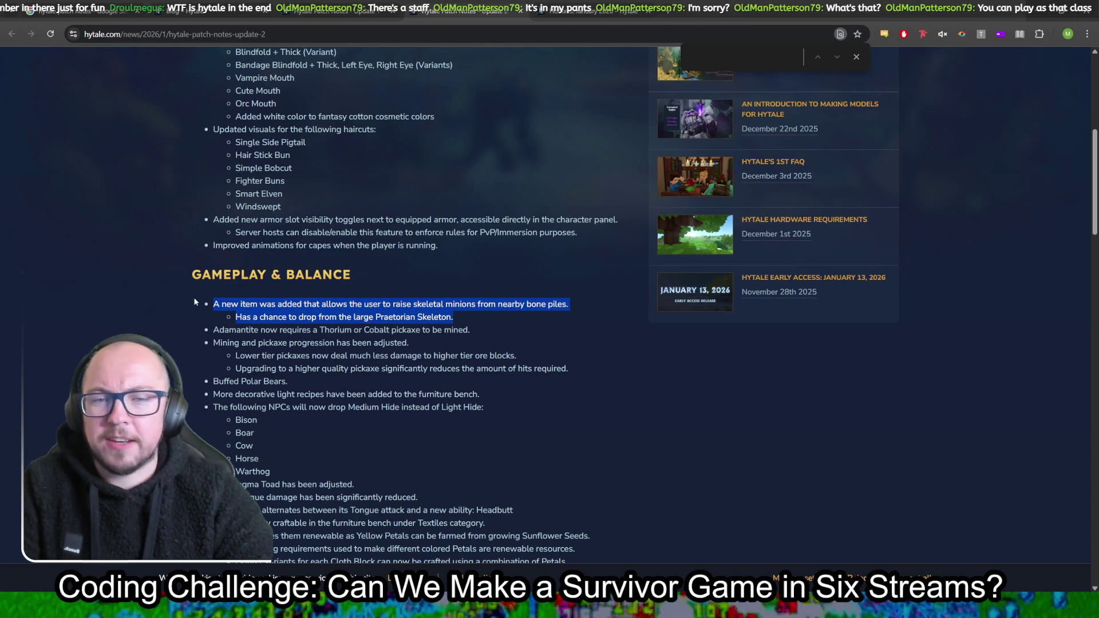
left_click(463, 318)
left_click_drag(505, 314, 209, 304)
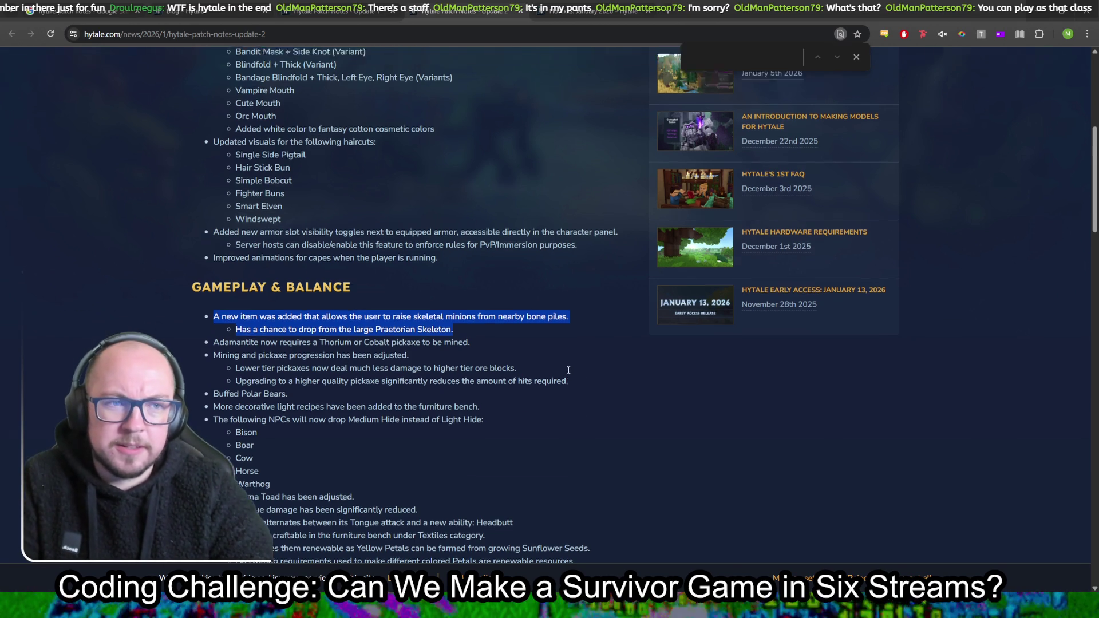
scroll(577, 372, "up", 6)
Glance over the Hotfixes: January 2026 post, then move to the Update 1 article
left_click(558, 13)
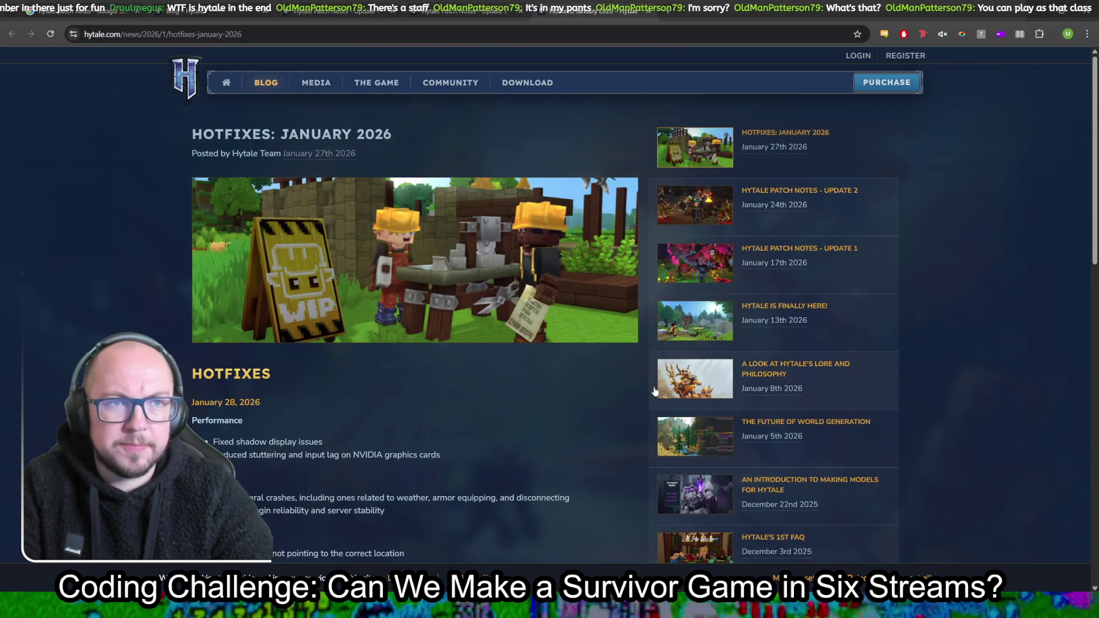
scroll(539, 376, "down", 4)
scroll(540, 369, "up", 4)
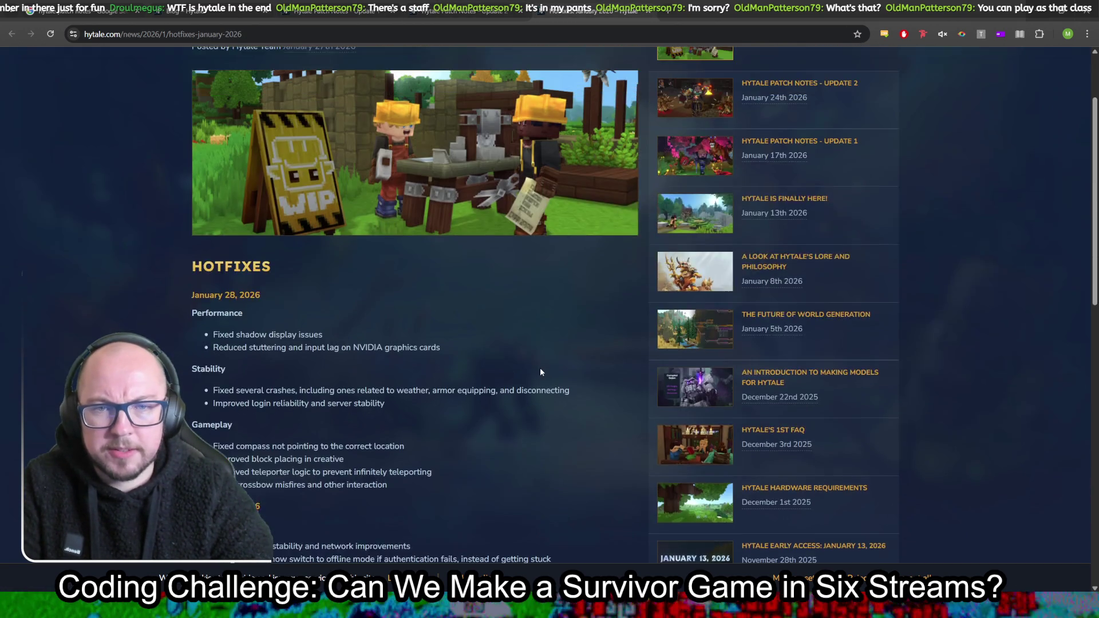
left_click(371, 7)
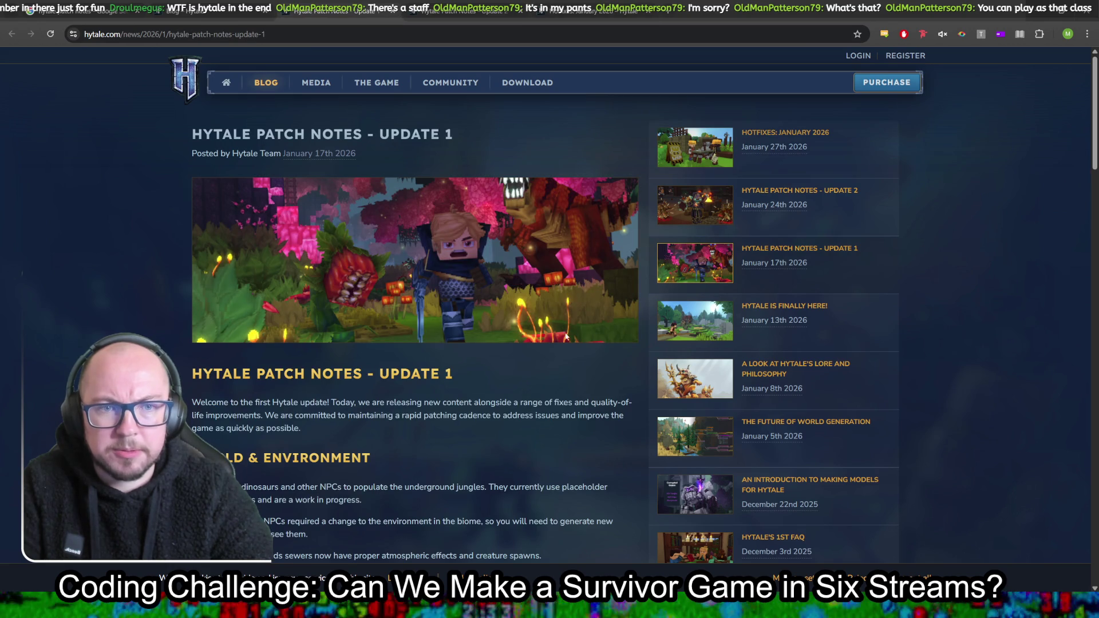
scroll(164, 304, "down", 7)
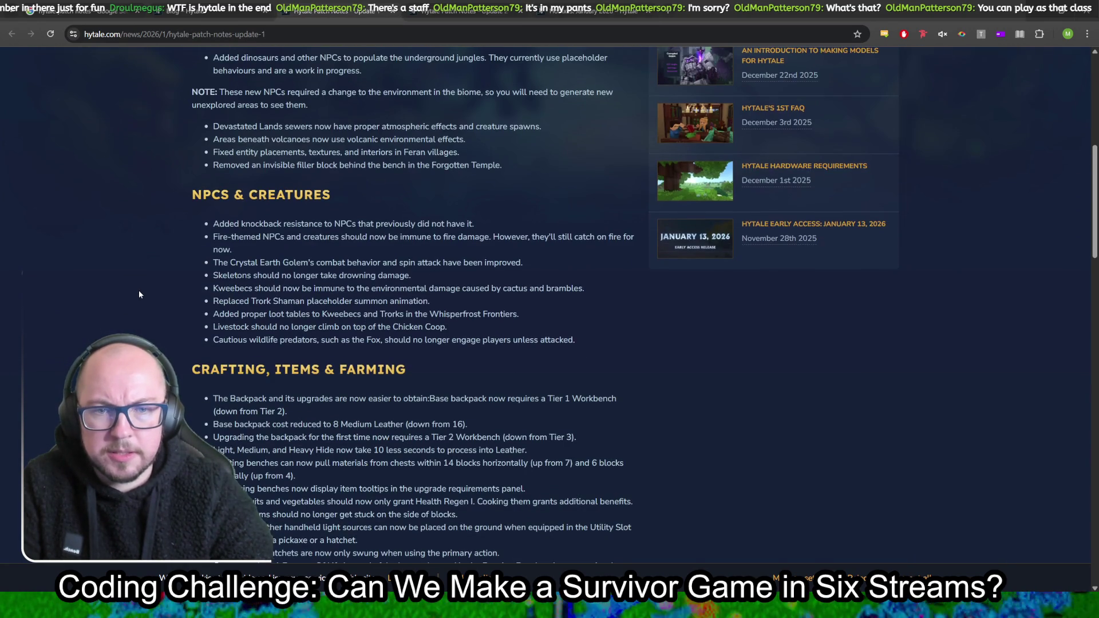
scroll(139, 293, "up", 3)
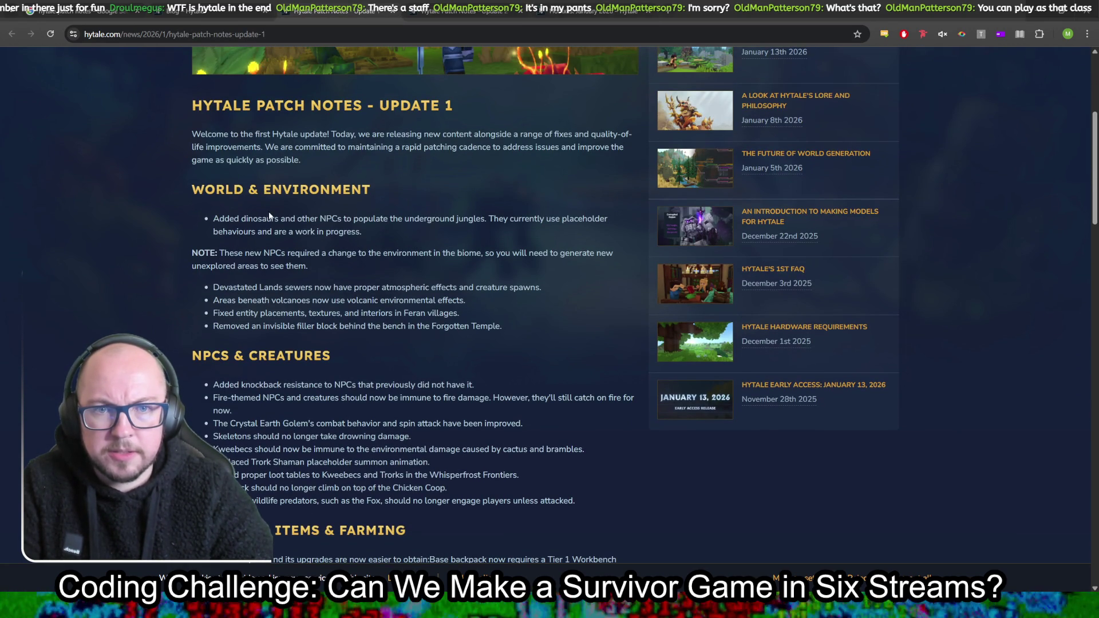
left_click_drag(224, 218, 423, 230)
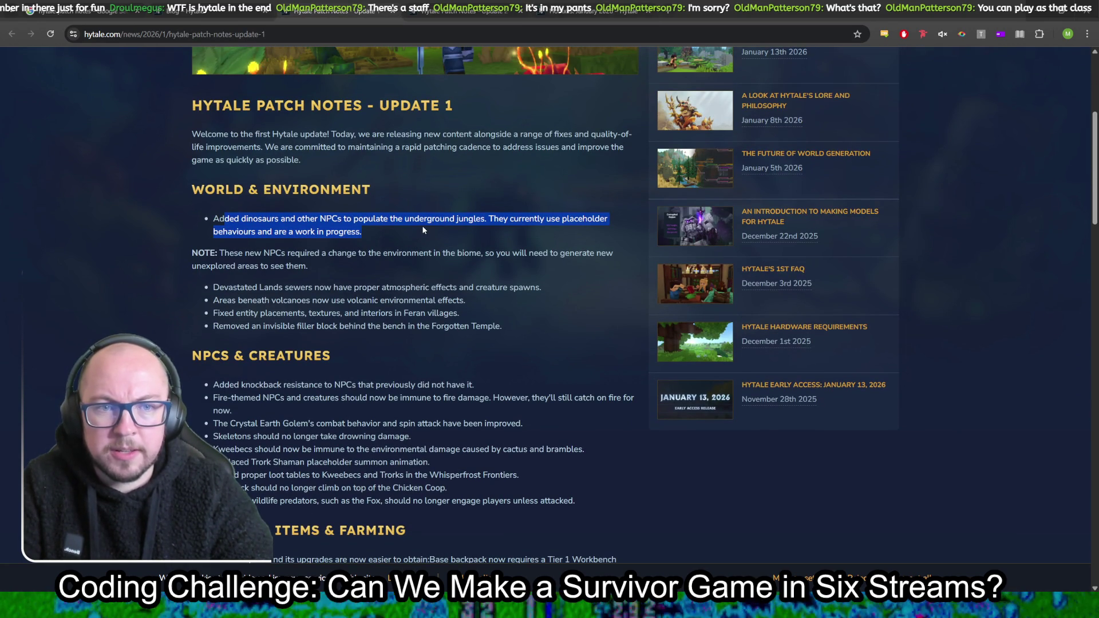
scroll(506, 301, "up", 4)
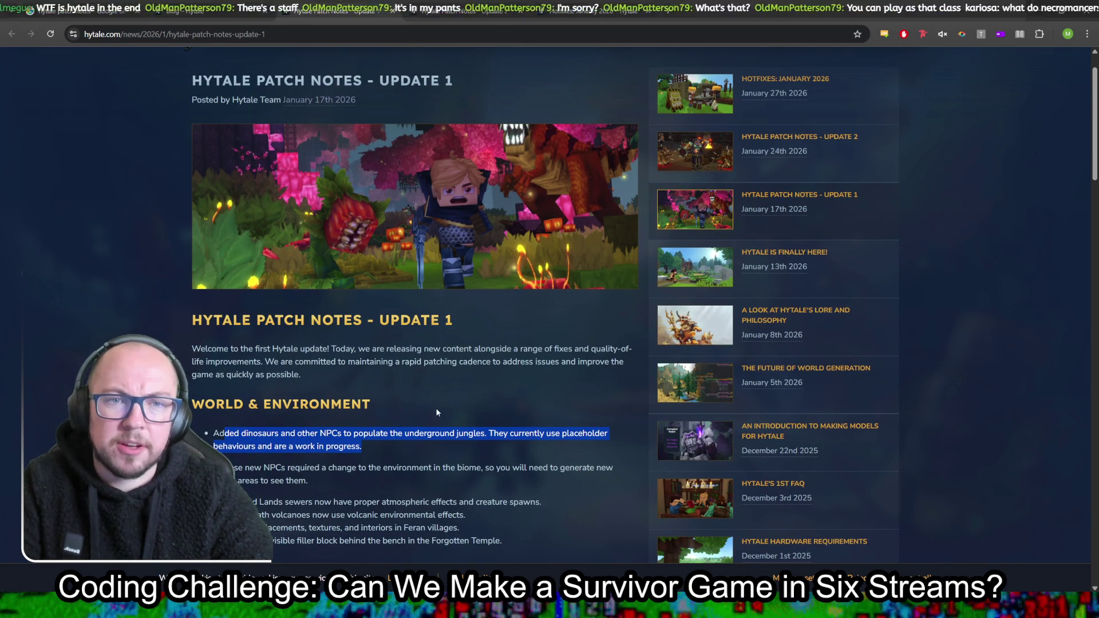
scroll(444, 389, "down", 4)
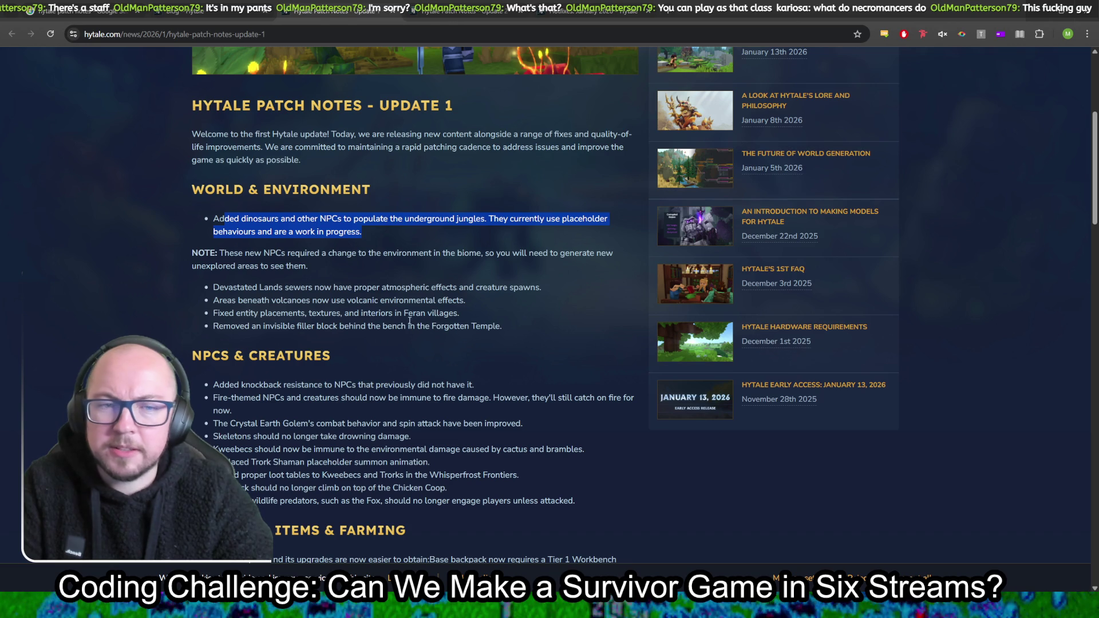
left_click_drag(540, 295, 534, 291)
left_click(576, 279)
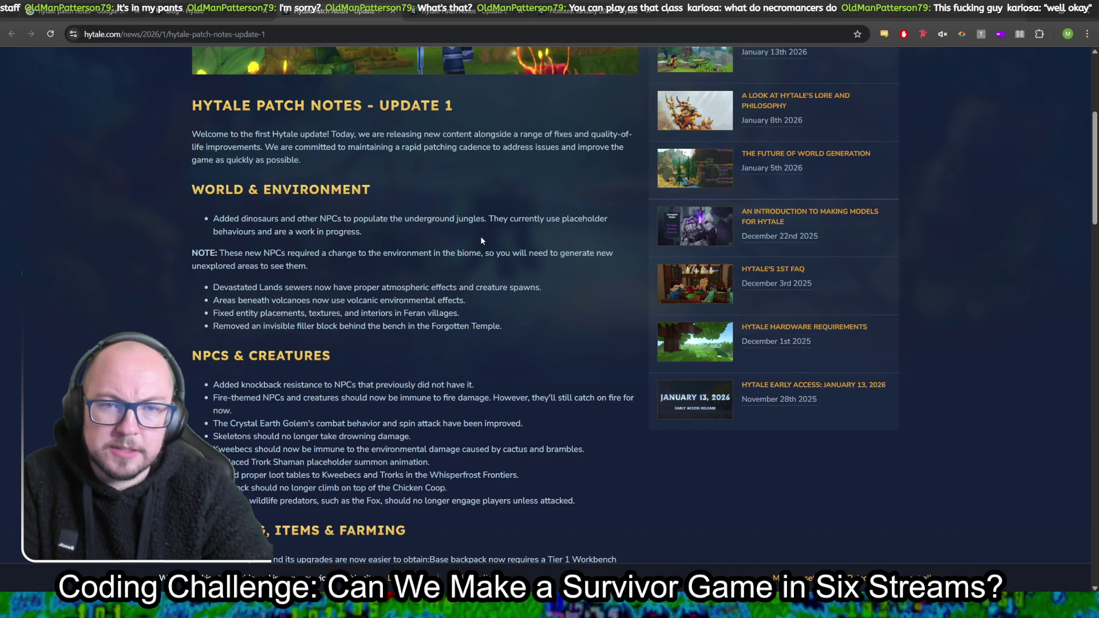
scroll(479, 242, "down", 3)
scroll(537, 212, "down", 4)
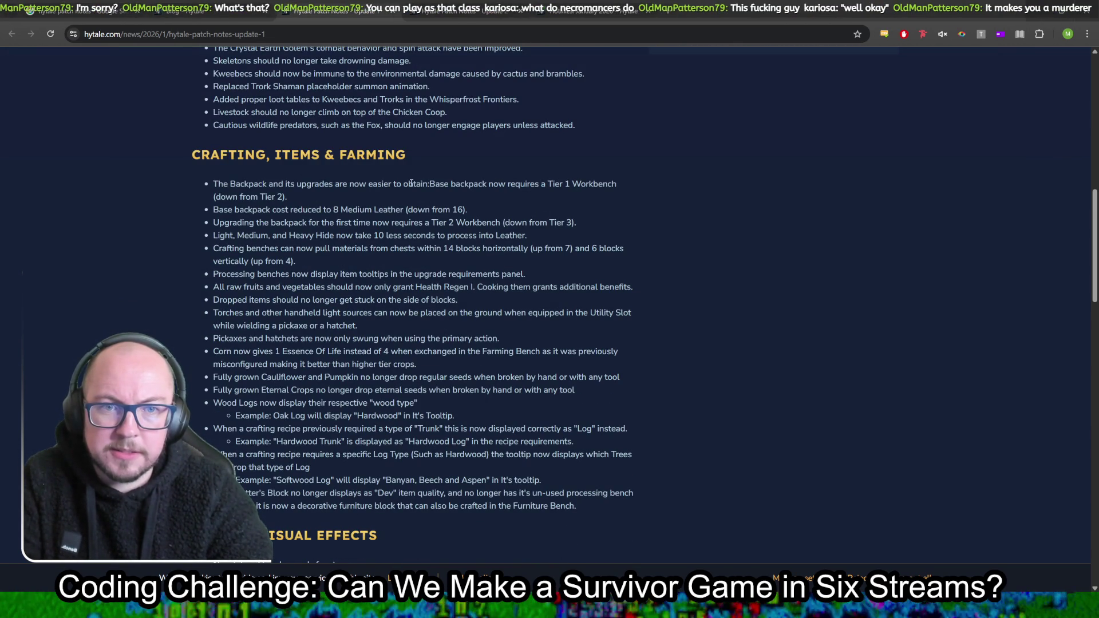
scroll(290, 206, "down", 10)
scroll(332, 215, "up", 6)
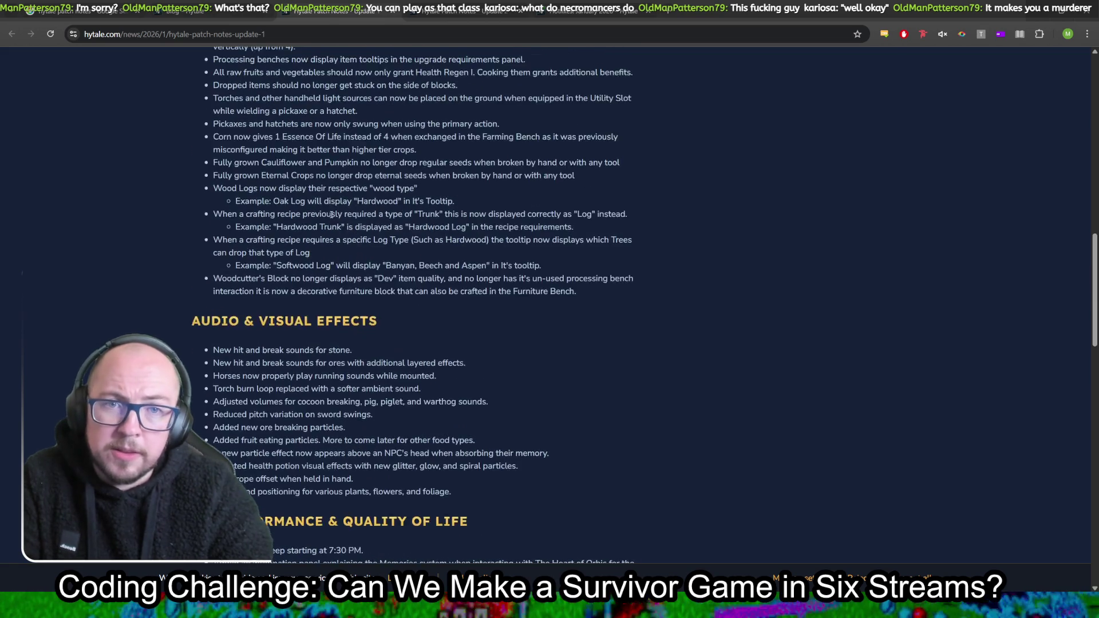
scroll(331, 215, "up", 15)
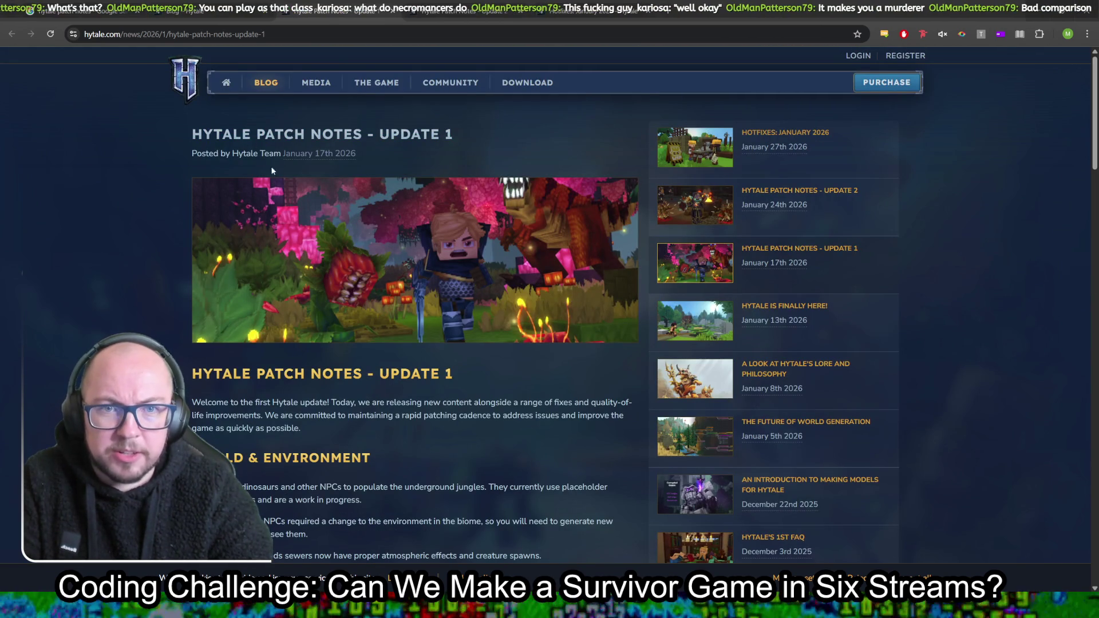
Scroll through the Update 2 patch notes, then bring the Survivor (DEBUG) game window forward
left_click(460, 14)
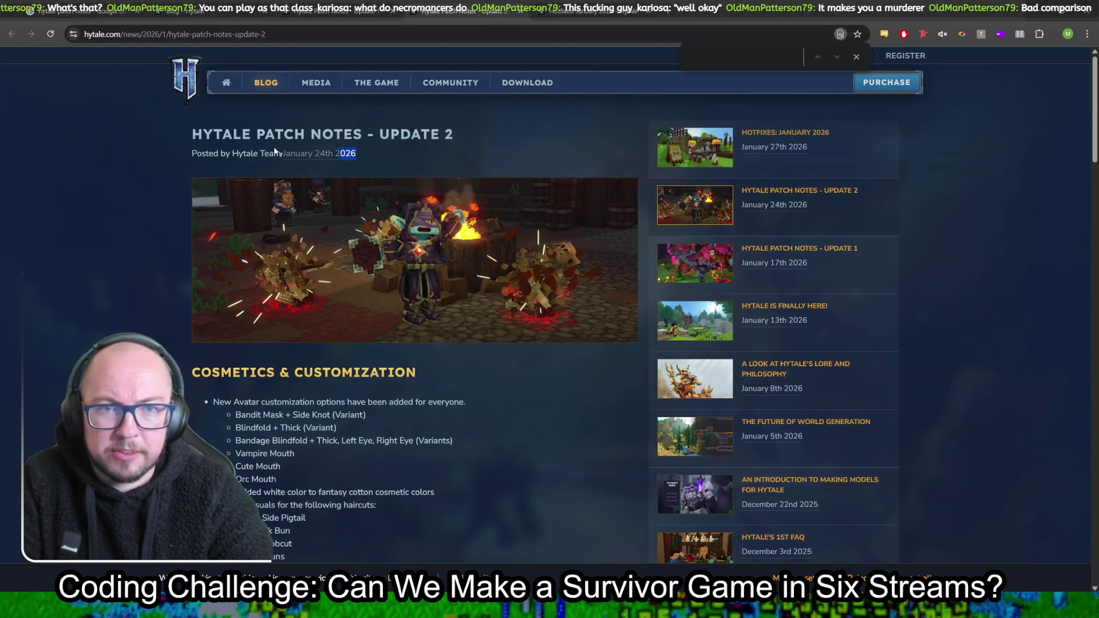
scroll(491, 416, "down", 5)
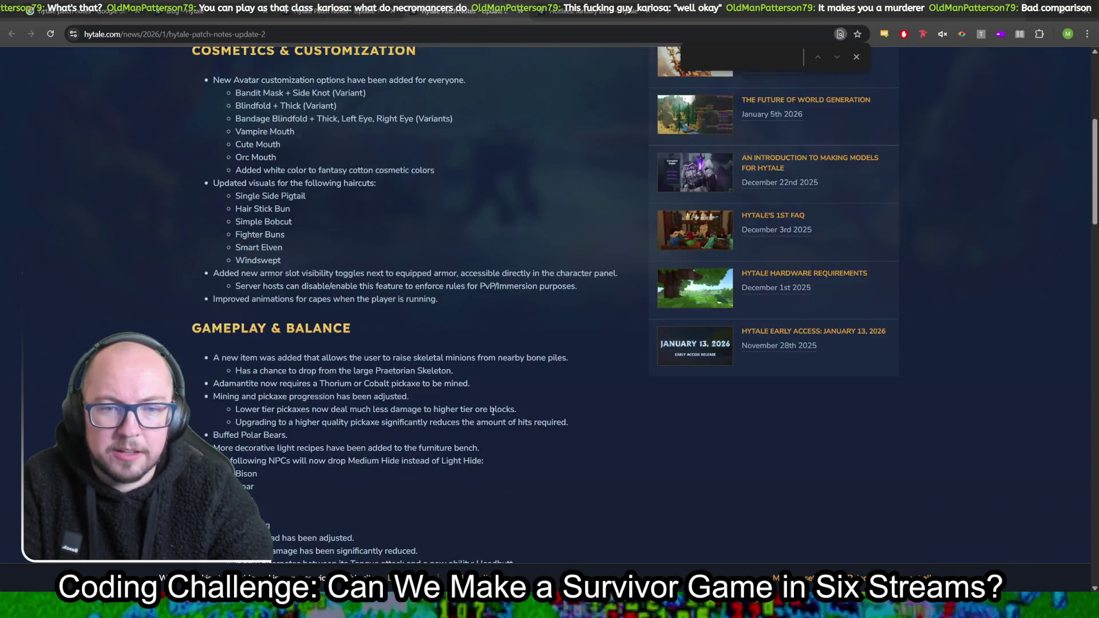
scroll(491, 416, "down", 12)
scroll(480, 420, "up", 18)
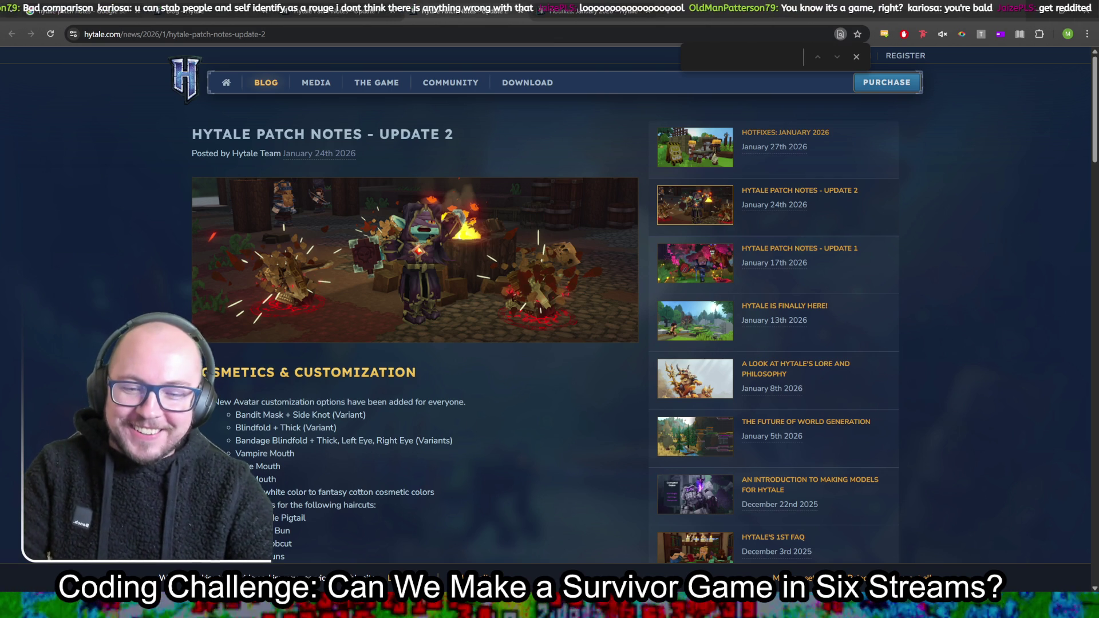
mouse_move(315, 607)
left_click(315, 549)
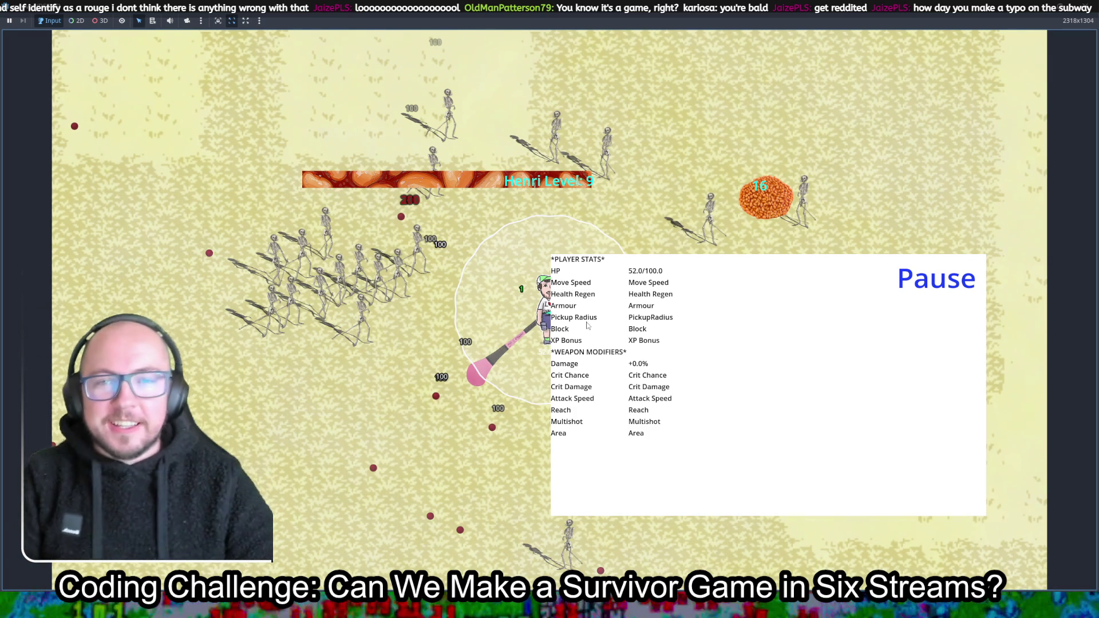
Resume the Survivor game and walk the player around with WASD
key("Escape")
key("a")
key("s")
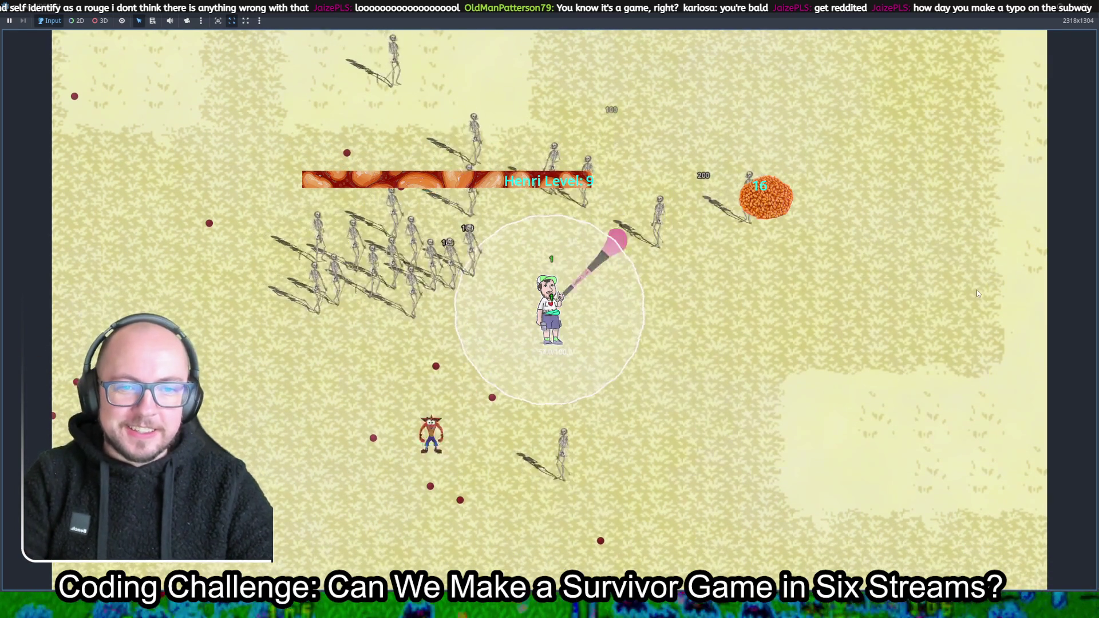
key("a")
key("s")
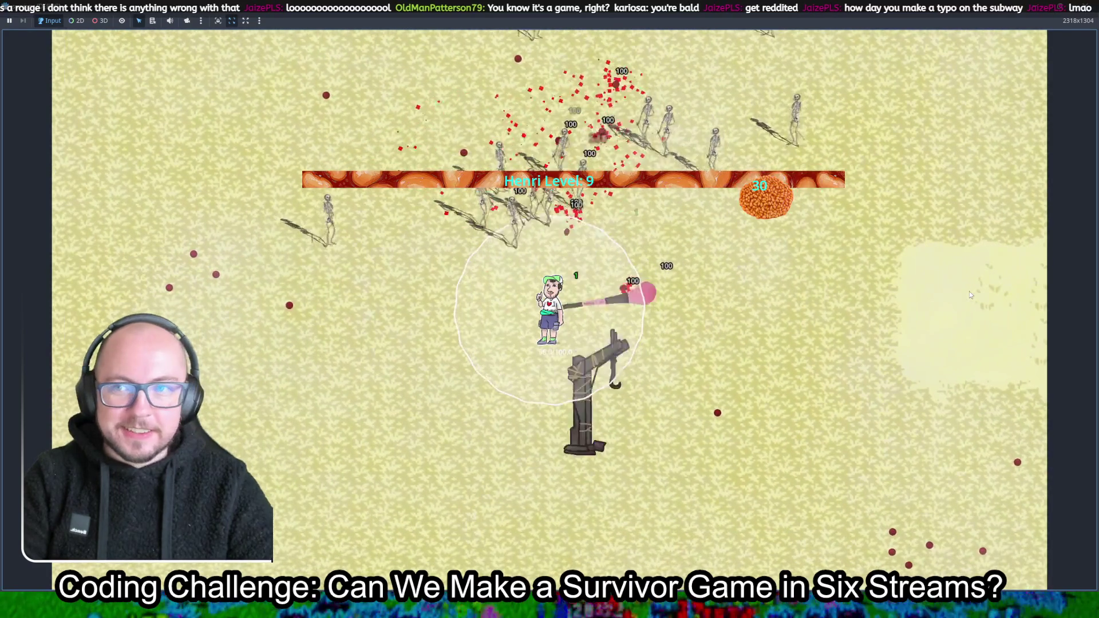
key("d")
key("s")
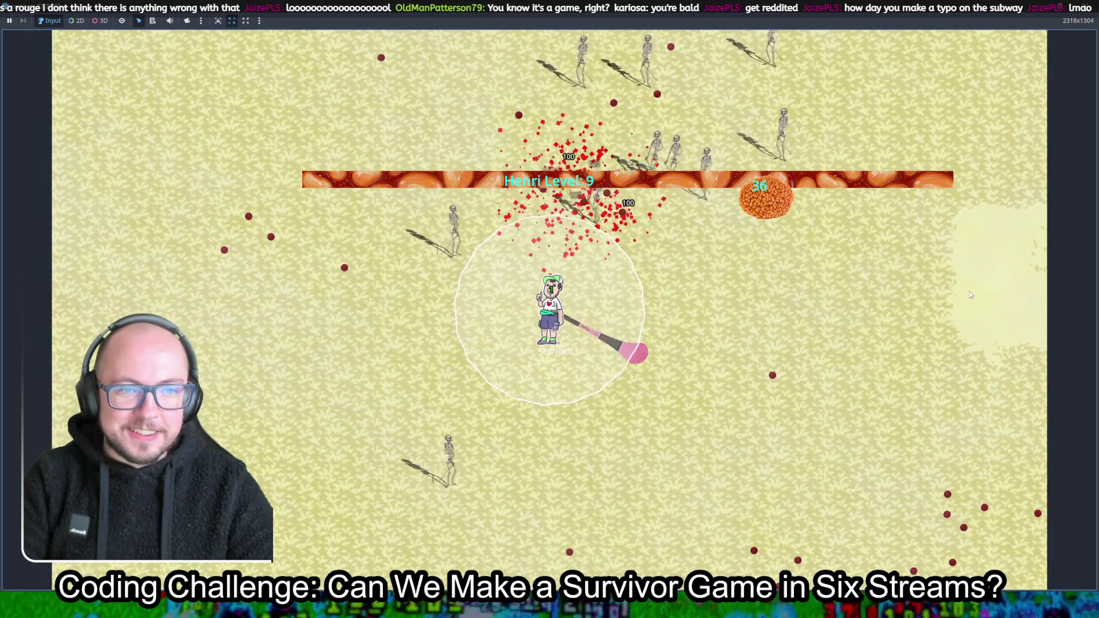
key("d")
key("w")
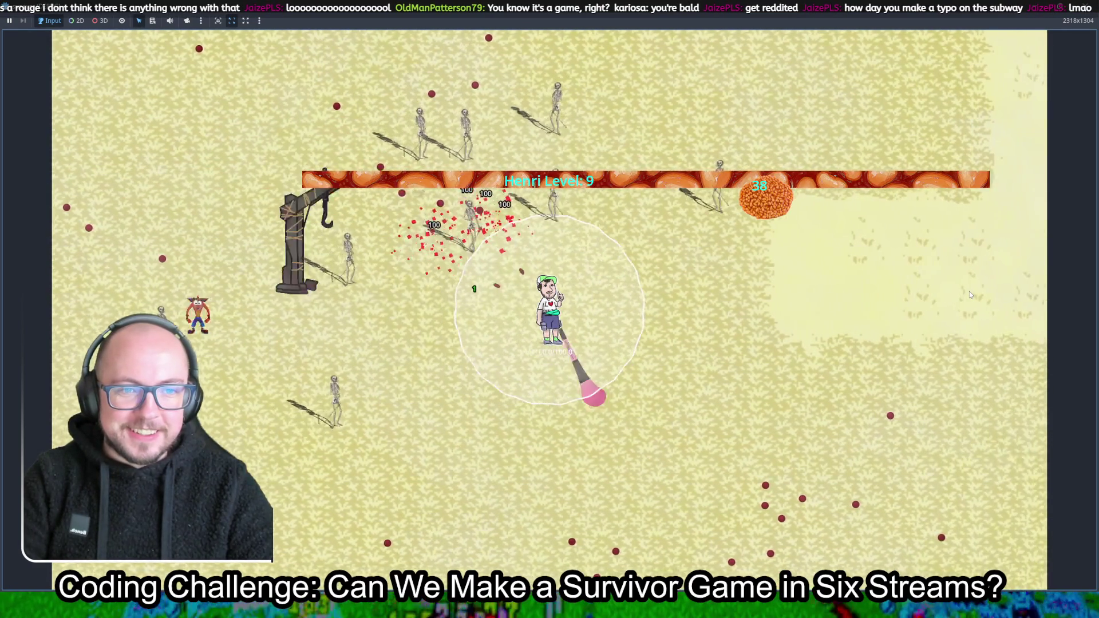
Keep moving until Henri reaches level 10, then close the game and return to Godot
key("s")
key("d")
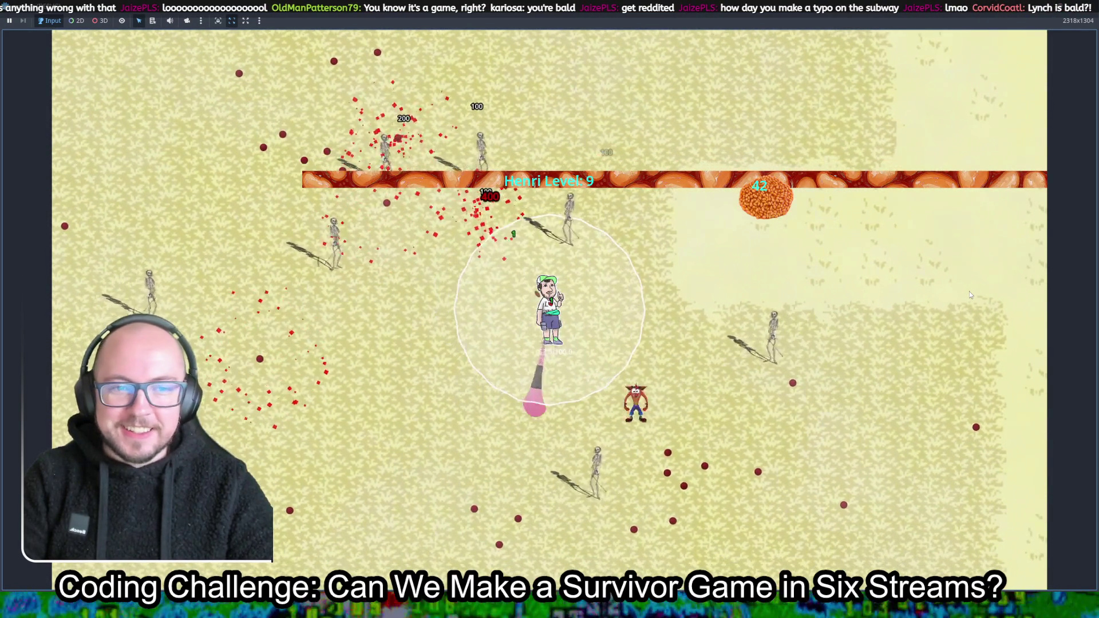
key("s")
key("a")
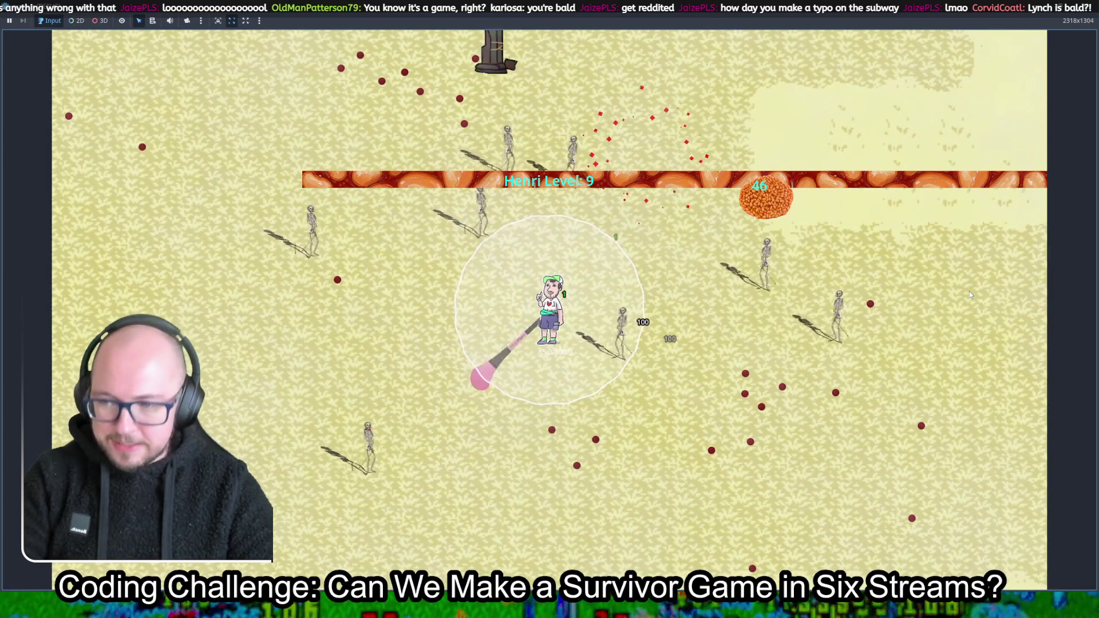
key("s")
key("a")
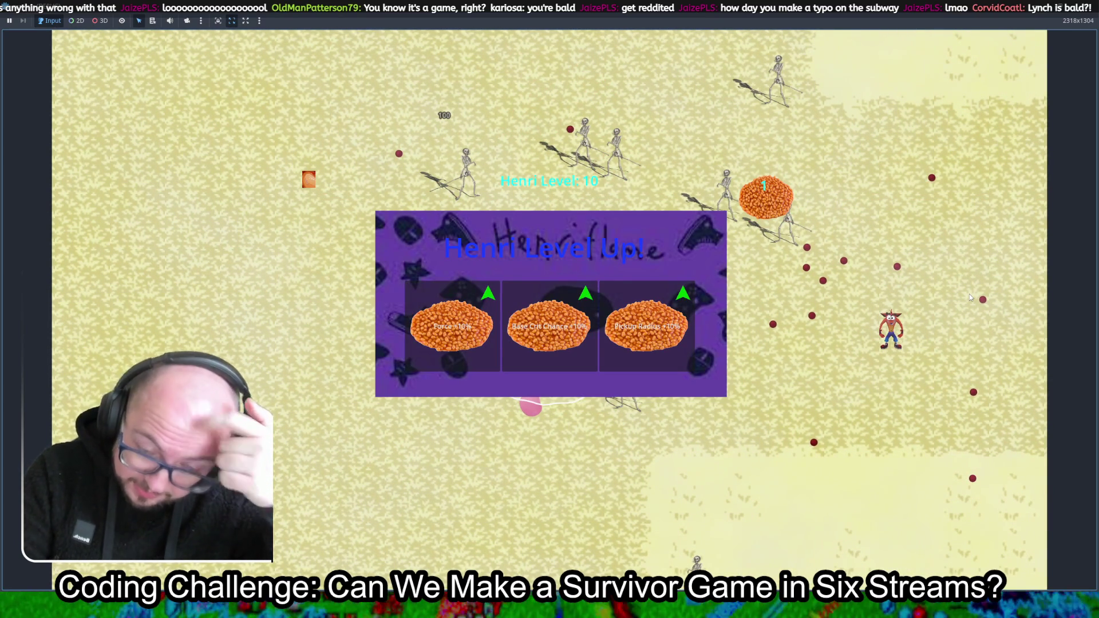
left_click(1086, 5)
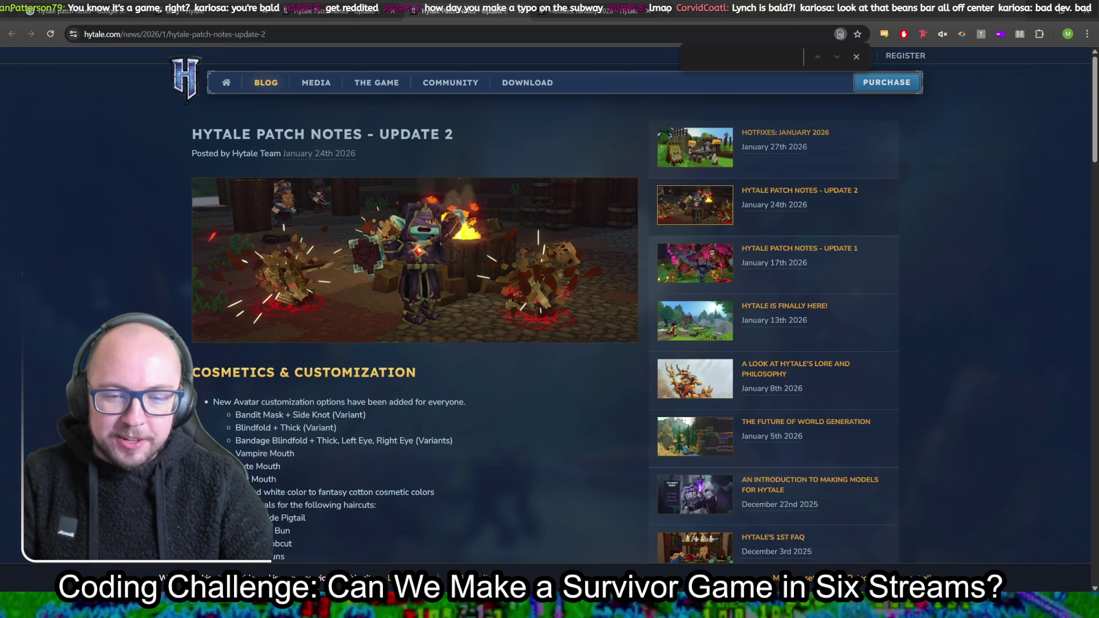
key("alt+Tab")
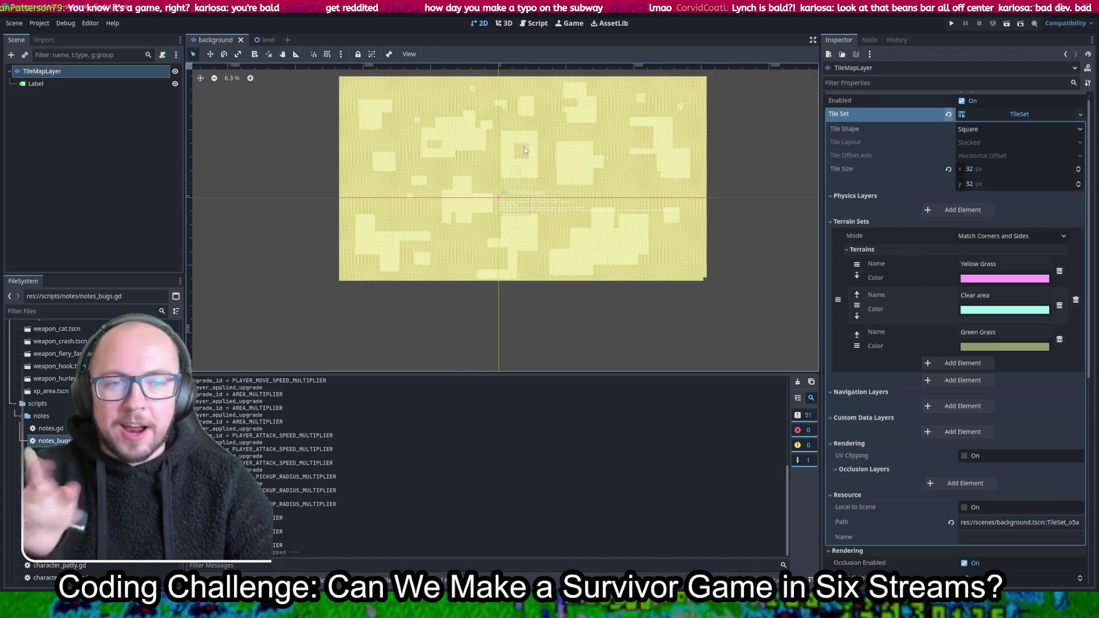
Insert '#automate drawing of tilemap' as the top line of notes_next.gd and save it
left_click(532, 24)
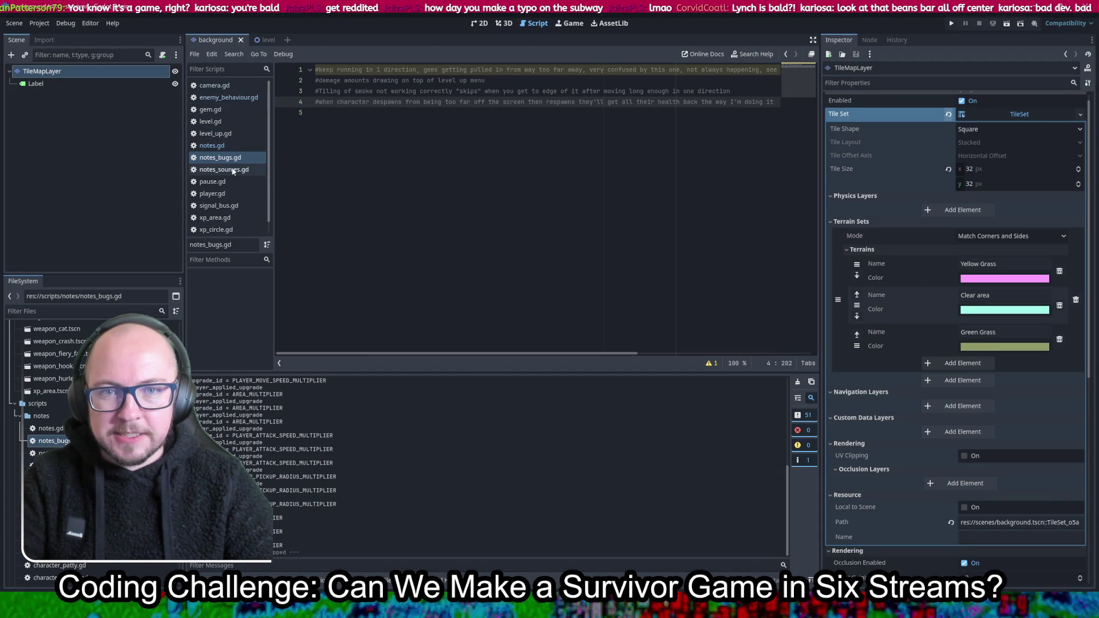
double_click(51, 453)
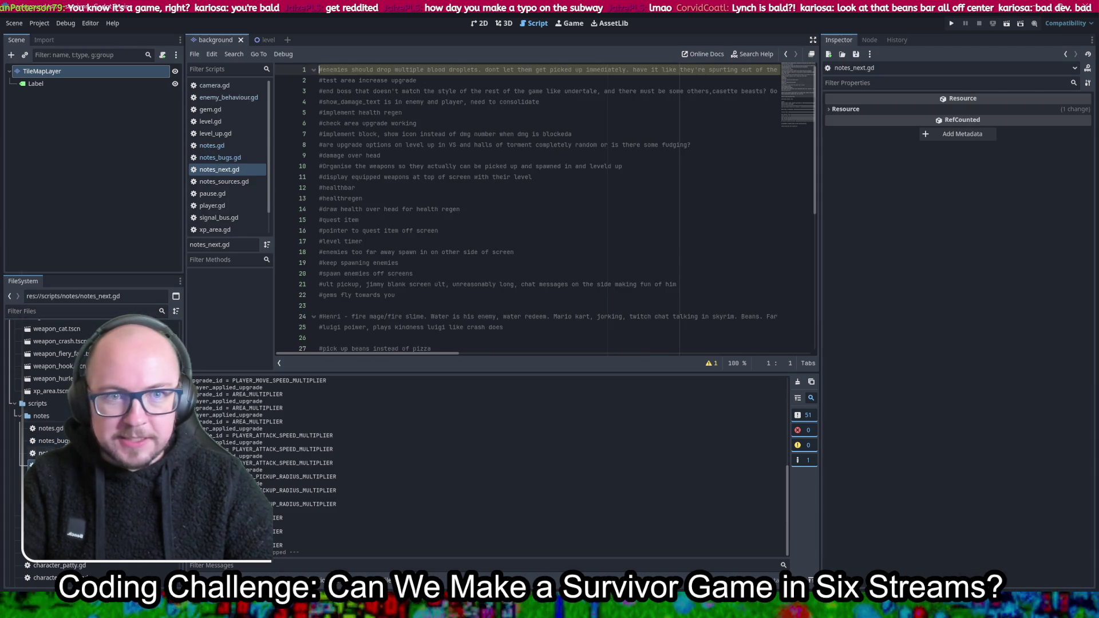
key("Return")
key("Up")
type("#")
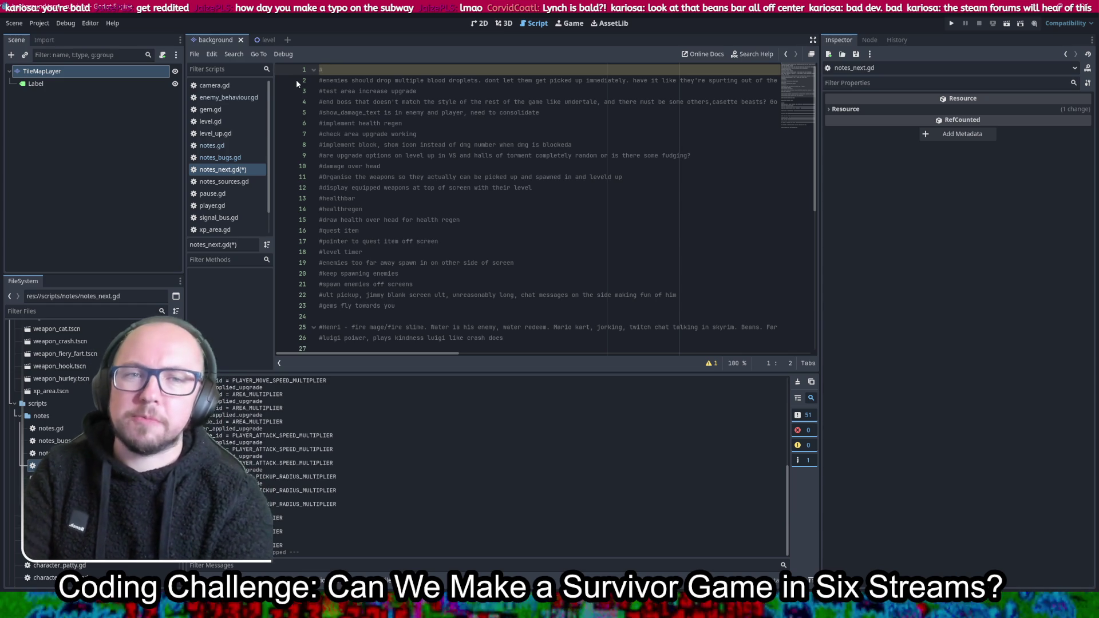
type("autom")
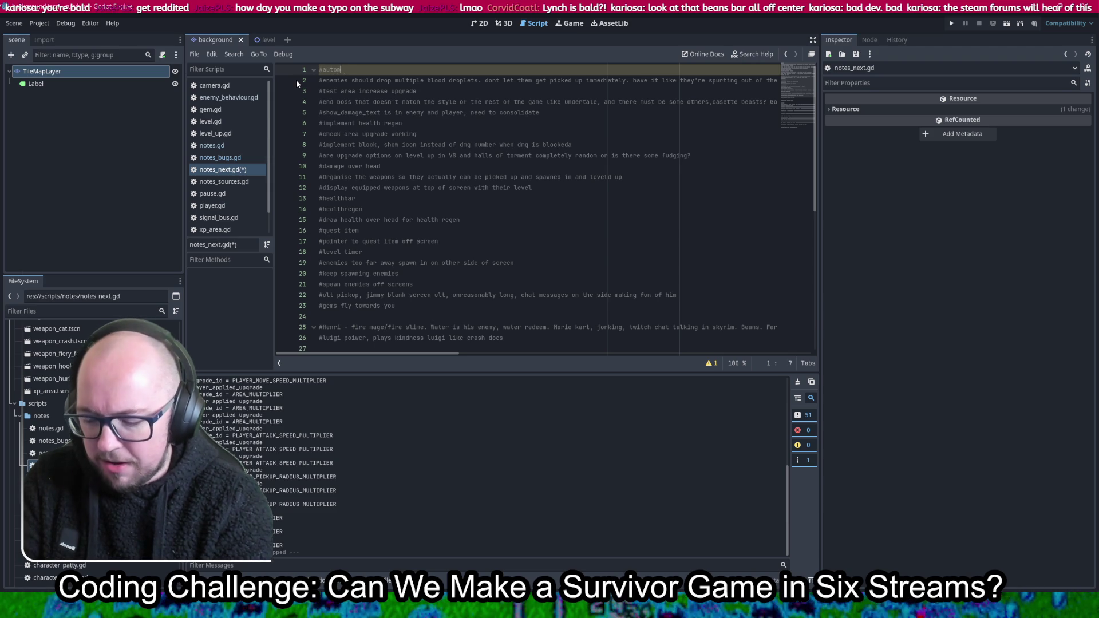
type("ate drawing of tilemap")
key("ctrl+s")
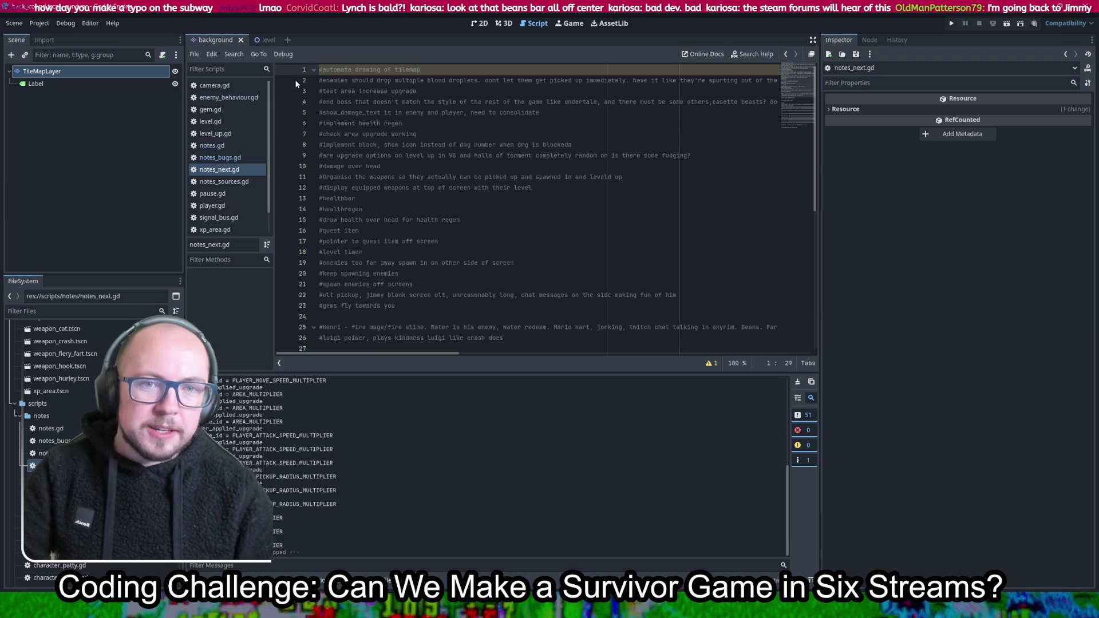
Look over the notes script, then return to the 2D view of the background tilemap
scroll(691, 184, "down", 2)
scroll(685, 177, "up", 3)
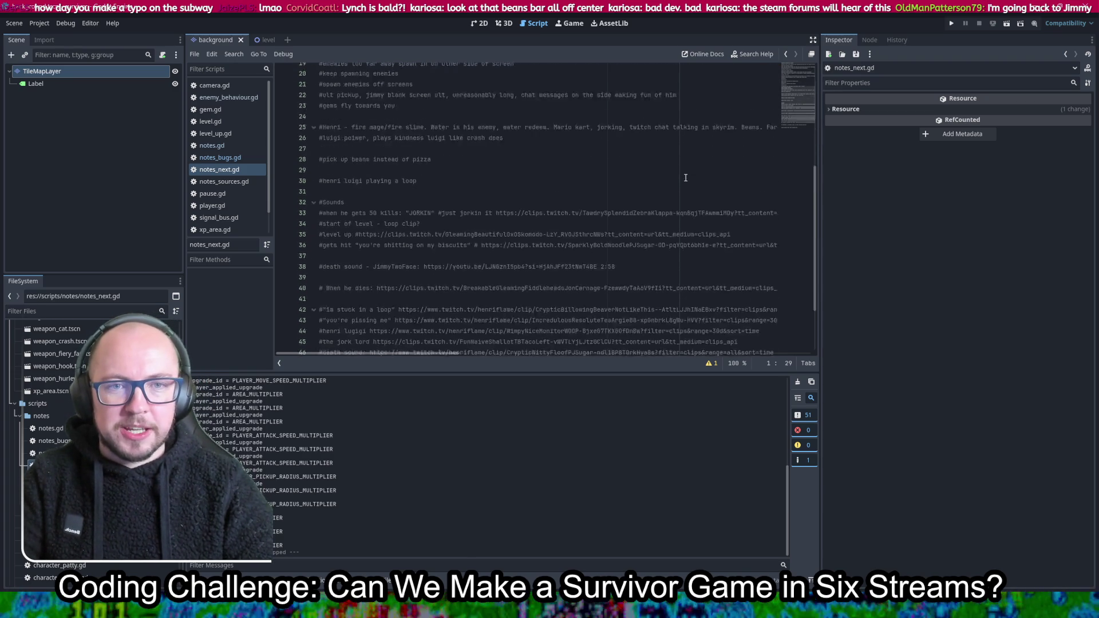
scroll(687, 182, "up", 8)
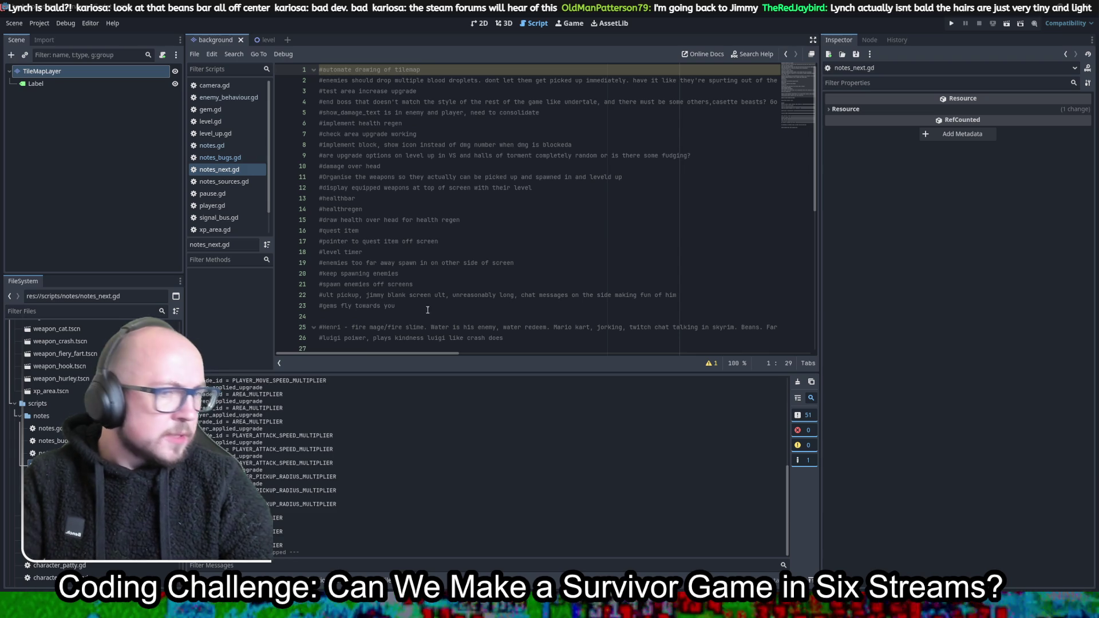
left_click(629, 213)
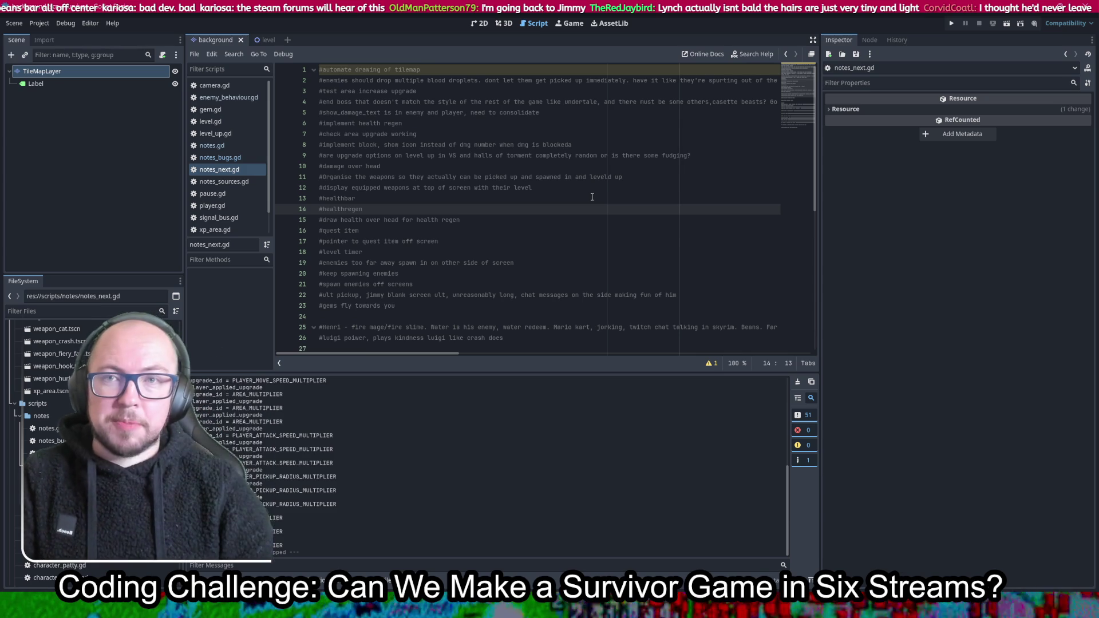
scroll(748, 207, "down", 3)
scroll(748, 207, "up", 3)
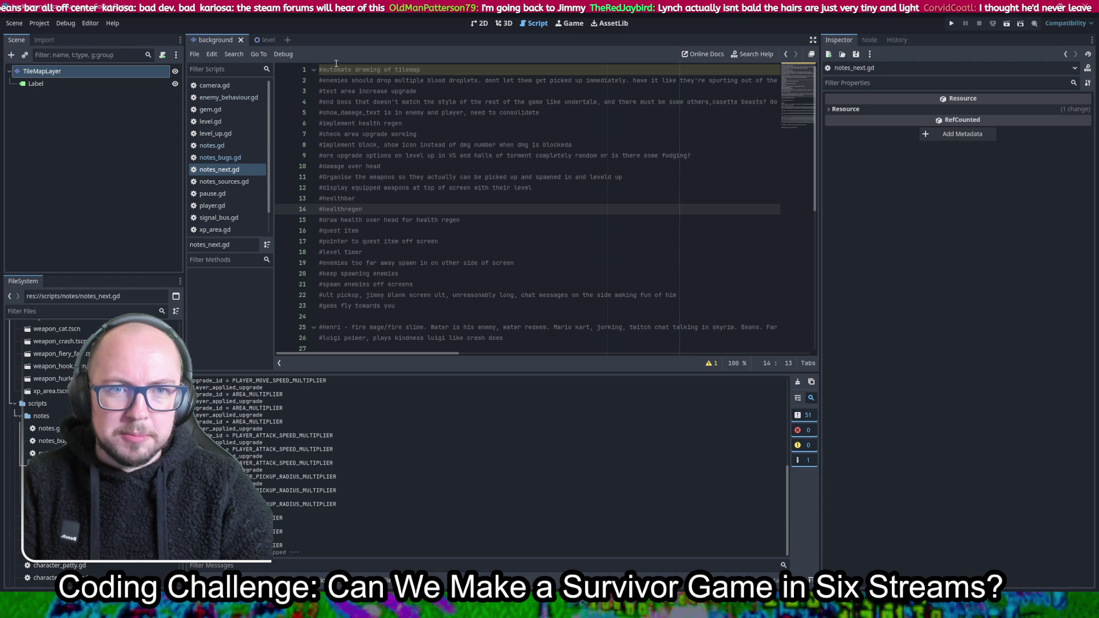
left_click(482, 26)
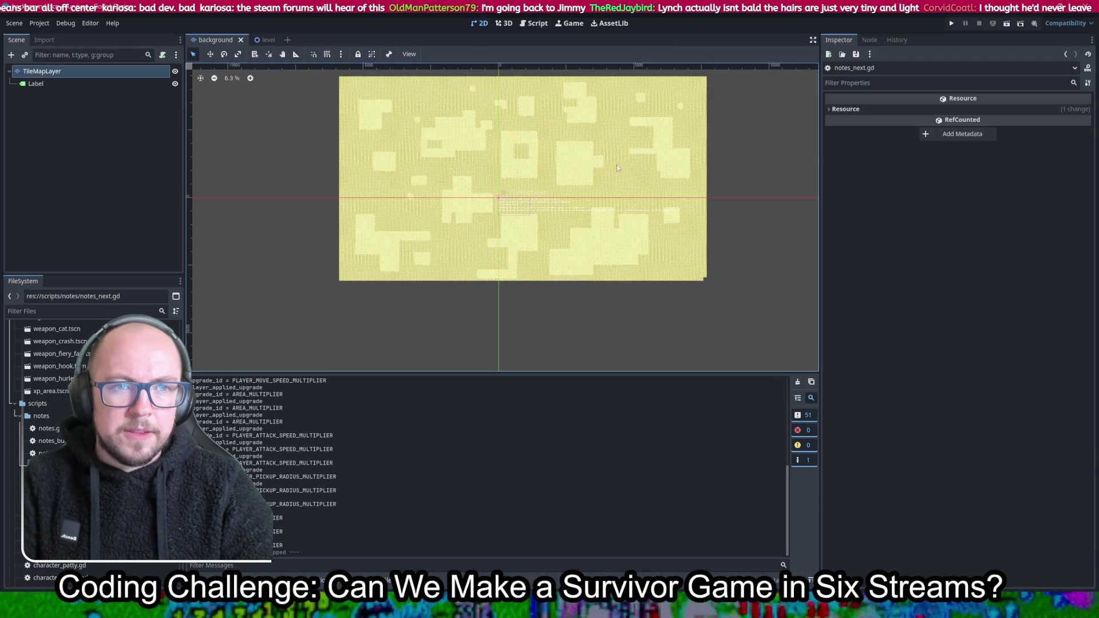
scroll(640, 193, "up", 2)
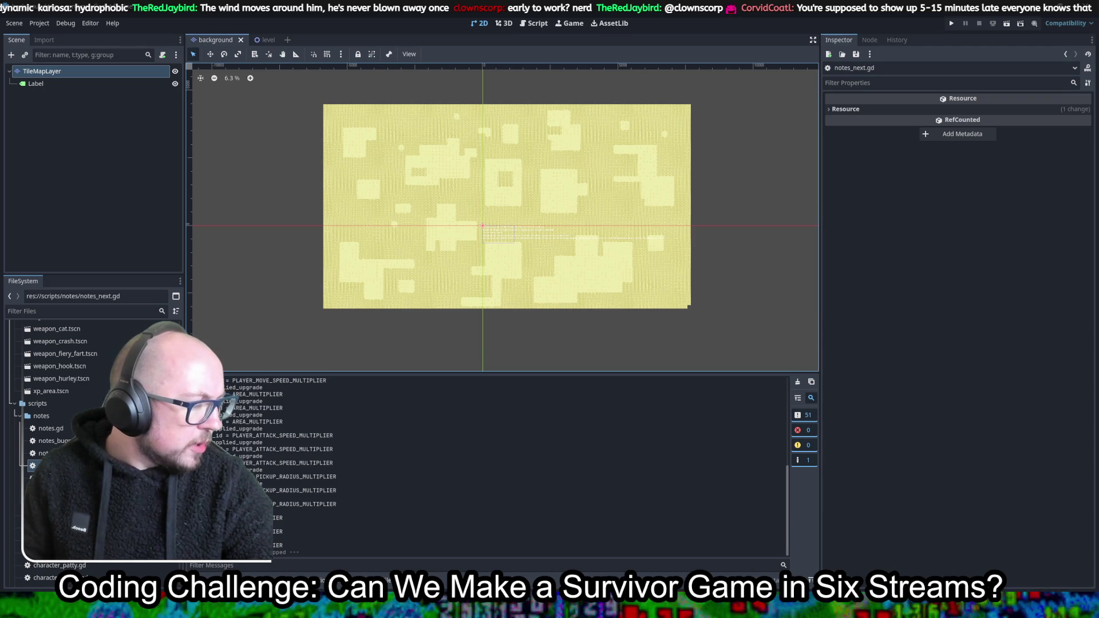
key("alt+Tab")
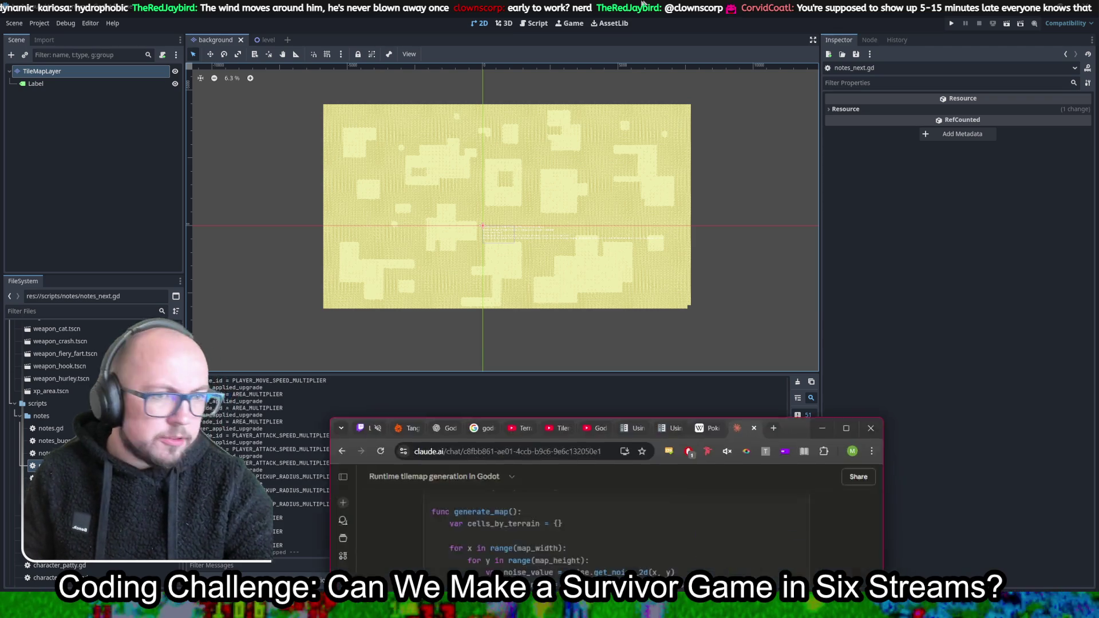
Highlight the terrain and terrain_set comments and the terrain variable's default value
scroll(652, 315, "down", 2)
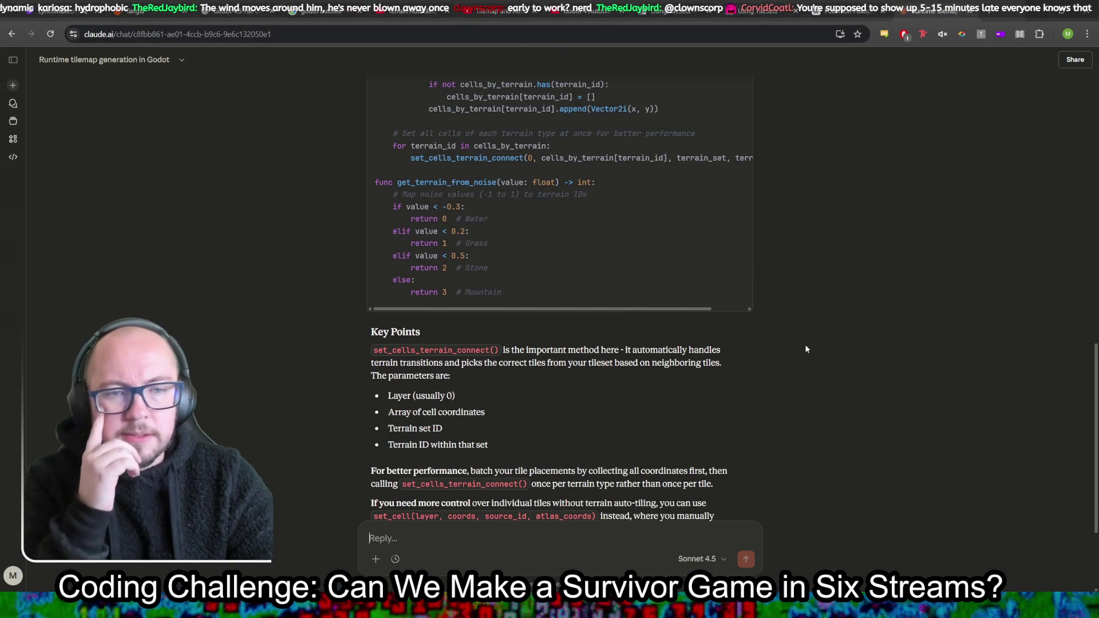
scroll(804, 343, "up", 10)
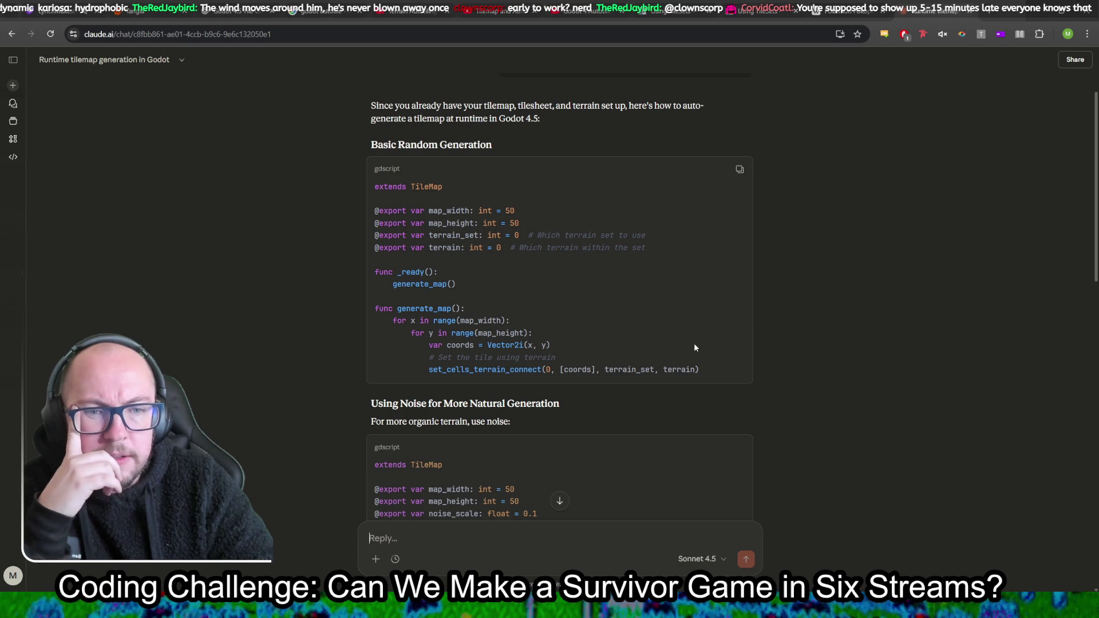
left_click_drag(505, 248, 651, 247)
left_click(652, 249)
left_click_drag(540, 235, 646, 235)
left_click(490, 236)
left_click_drag(425, 248, 515, 248)
left_click(566, 280)
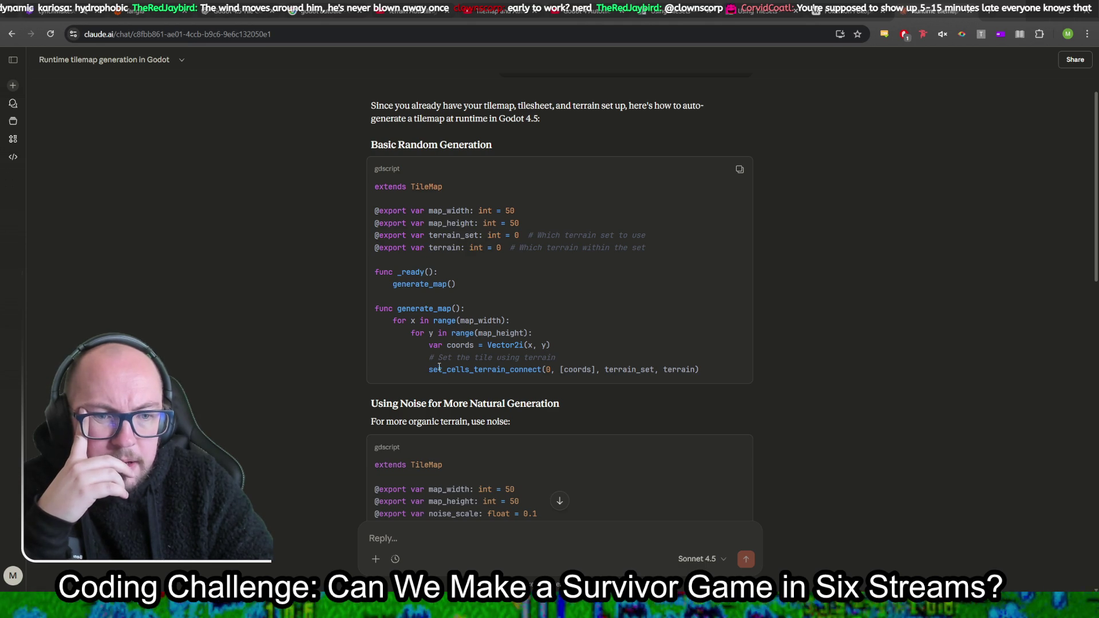
Highlight identifiers in the generation loop, including the [coords] argument of set_cells_terrain_connect
double_click(487, 369)
double_click(577, 369)
left_click(697, 312)
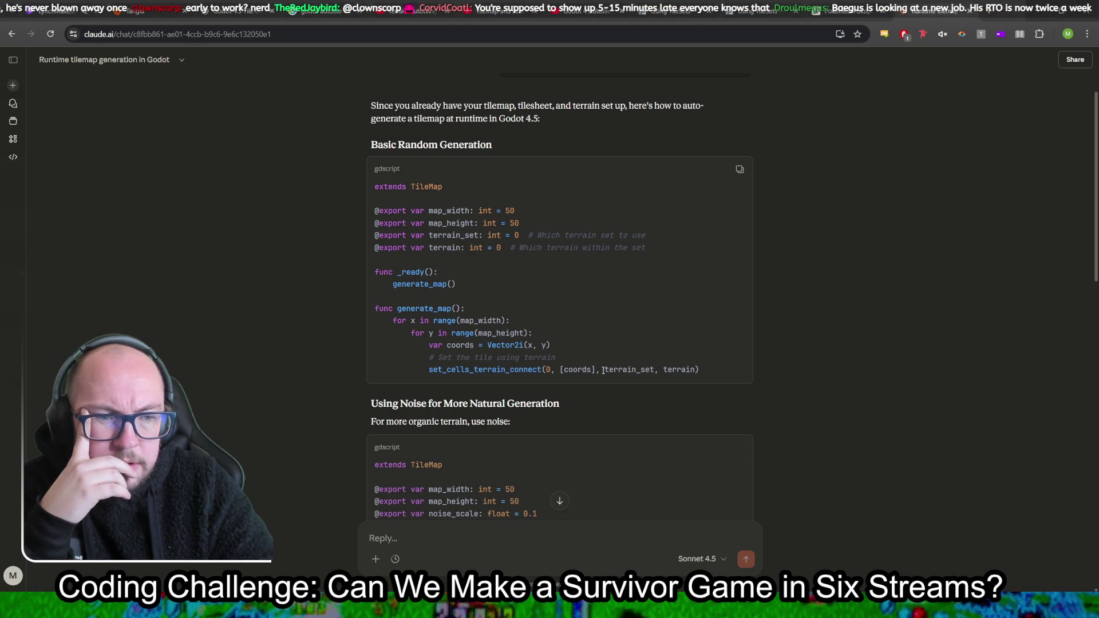
double_click(577, 369)
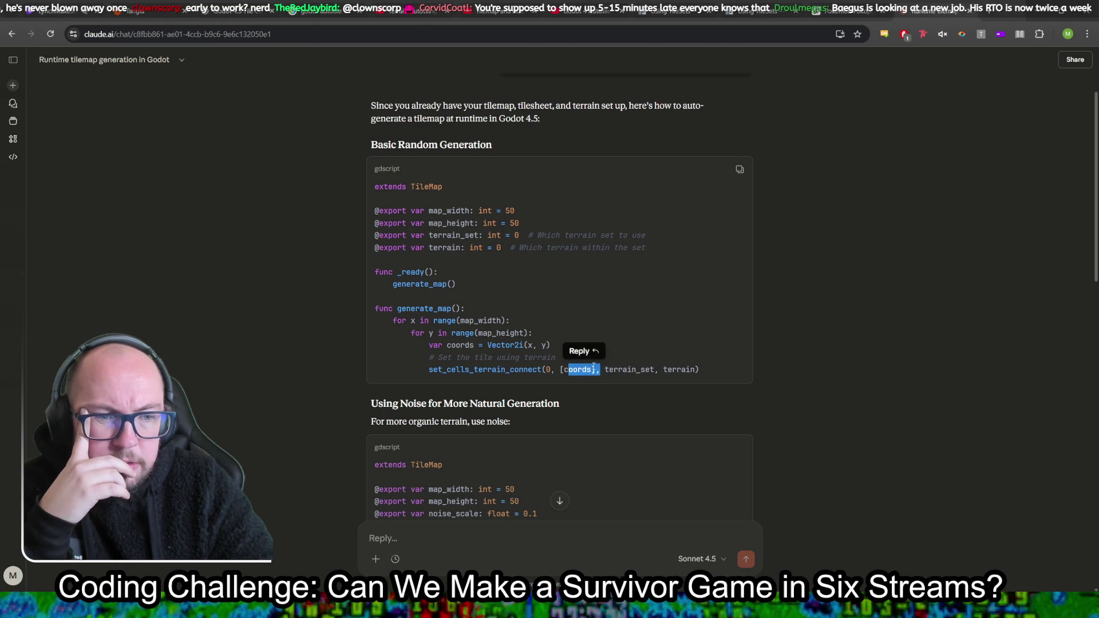
left_click(590, 367)
mouse_move(590, 367)
left_mouse_down()
mouse_move(538, 369)
mouse_move(560, 369)
left_mouse_up()
left_click(816, 292)
Highlight the terrain export's default value and the noise_scale line
scroll(815, 290, "down", 4)
scroll(814, 293, "up", 4)
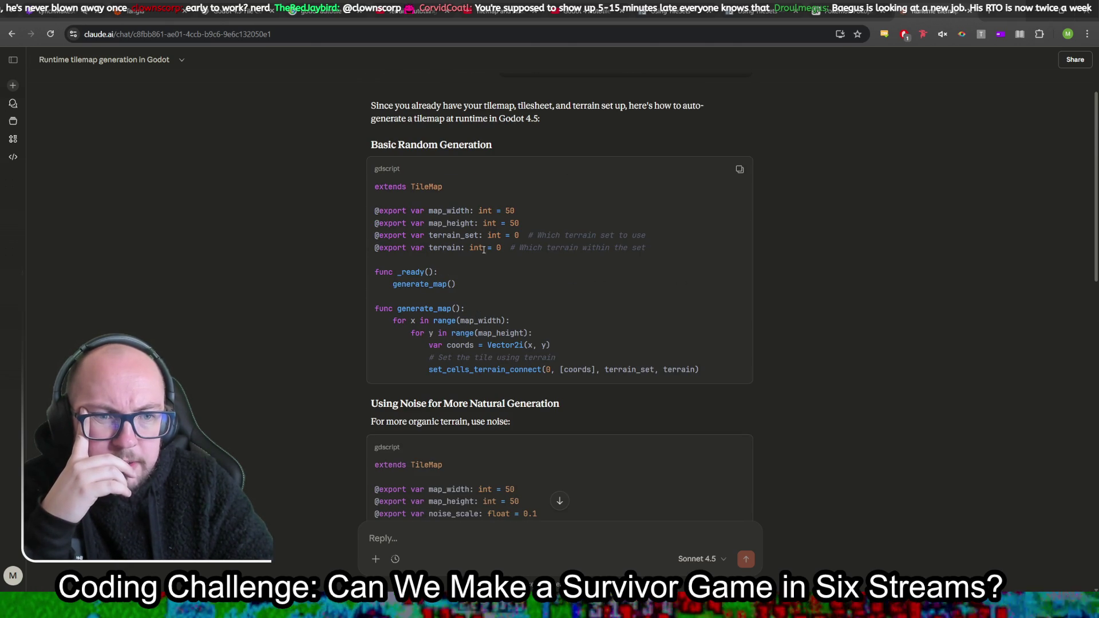
left_click_drag(433, 247, 505, 253)
left_click(504, 254)
scroll(667, 275, "down", 4)
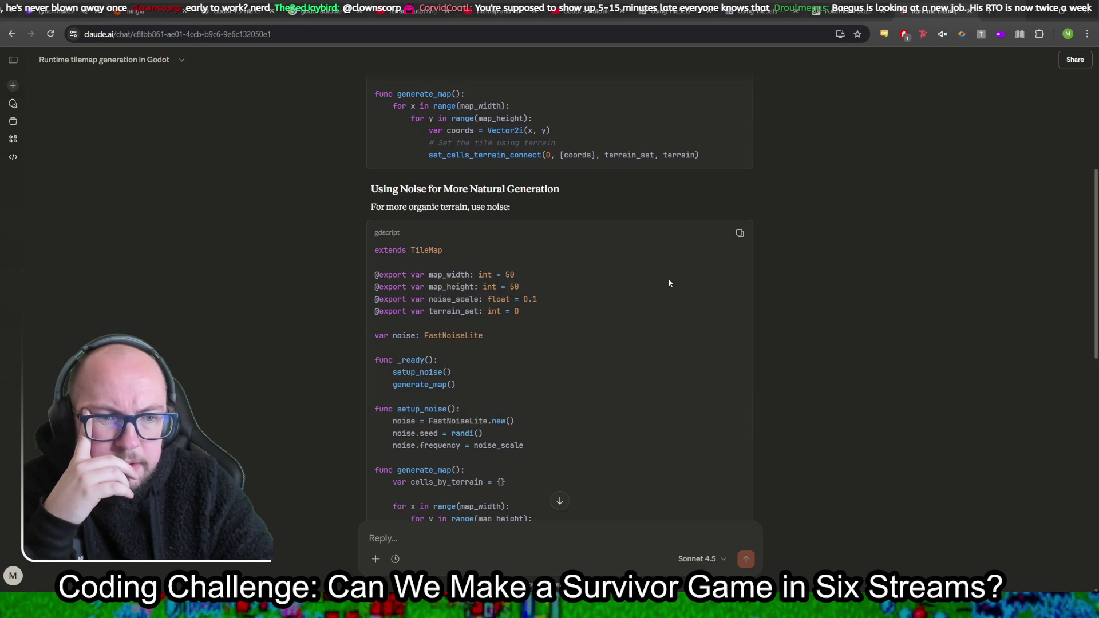
left_click_drag(486, 299, 638, 298)
left_click(637, 298)
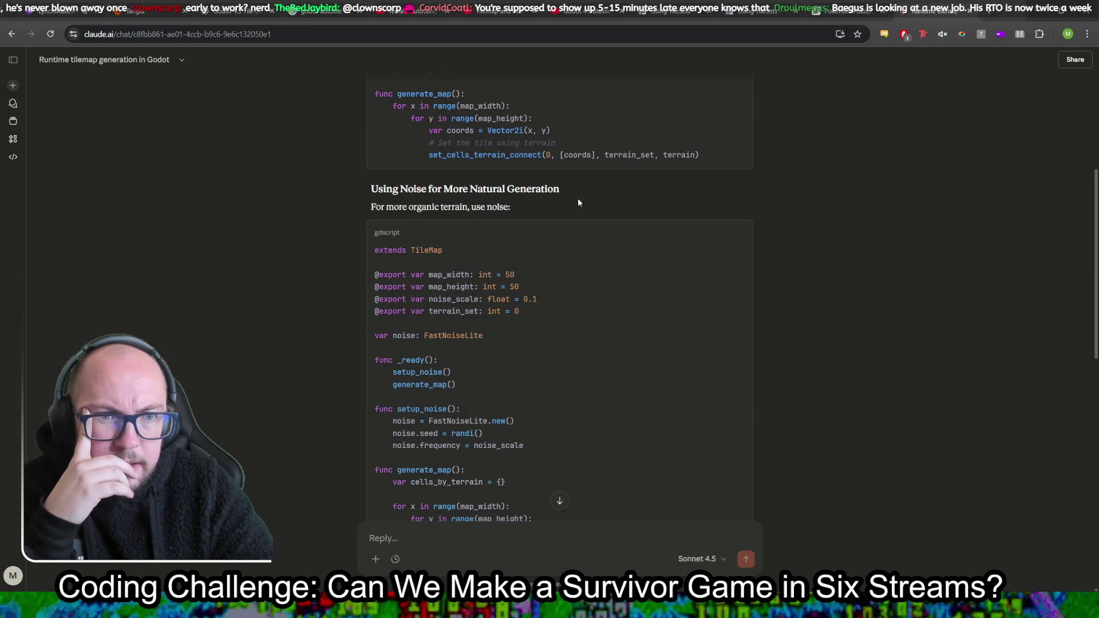
Scroll down to the noise example and highlight the get_terrain_from_noise function
scroll(572, 197, "up", 4)
scroll(565, 323, "down", 4)
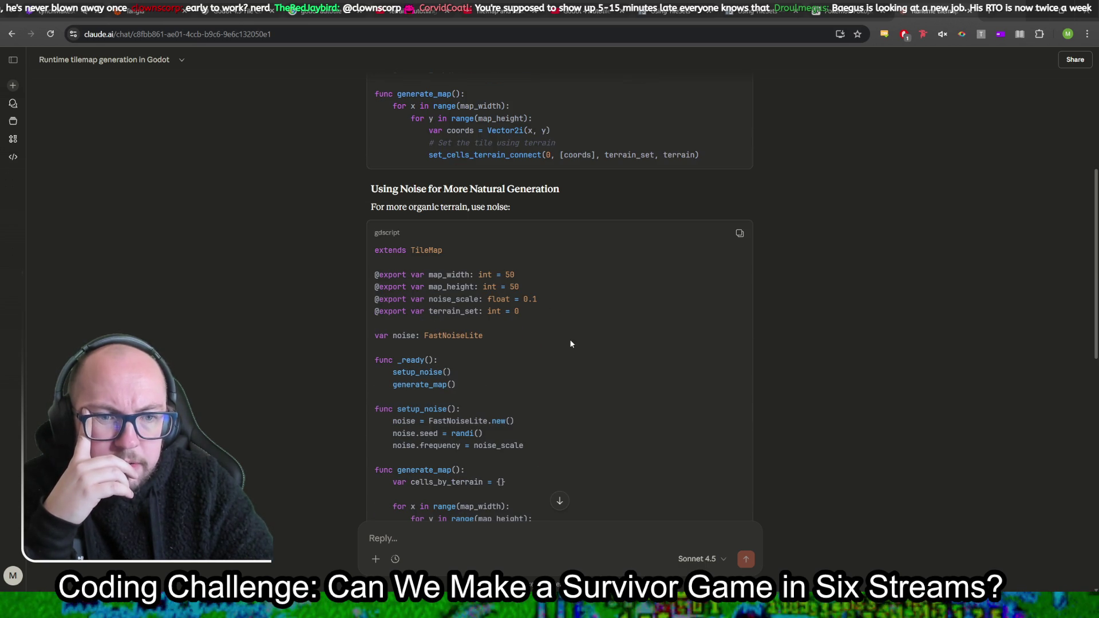
left_click_drag(457, 294, 574, 299)
scroll(626, 306, "down", 5)
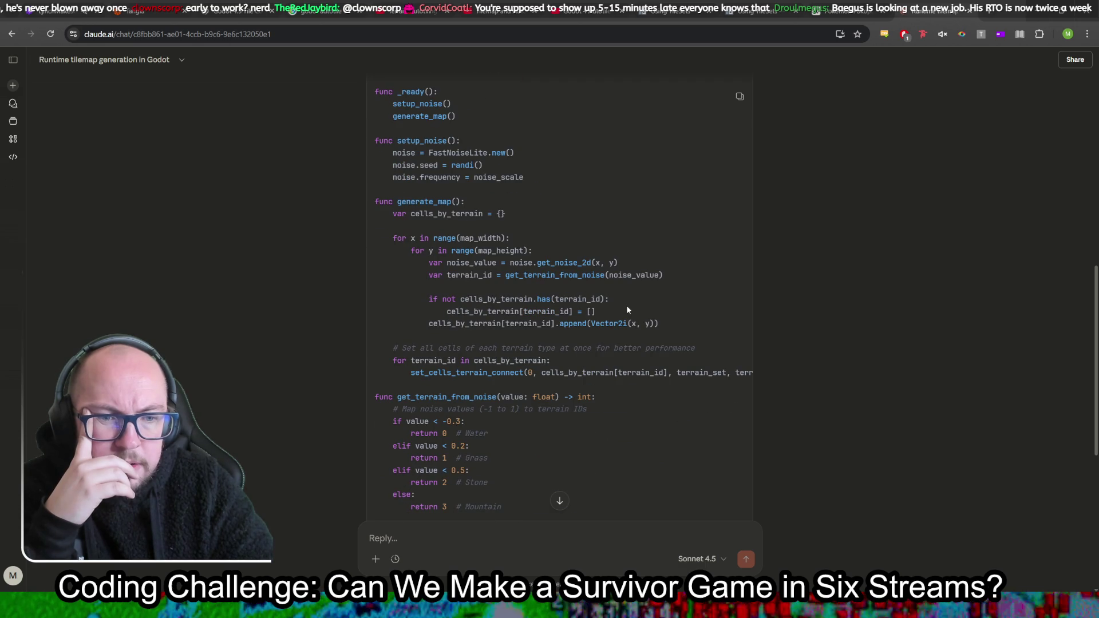
scroll(627, 309, "down", 1)
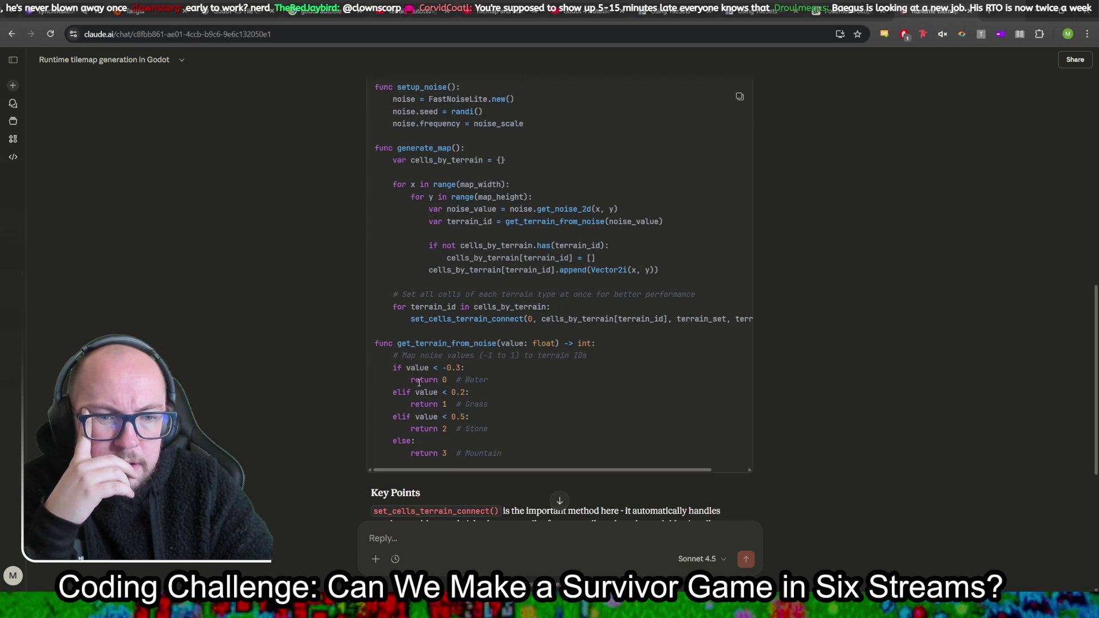
mouse_move(411, 343)
left_mouse_down()
mouse_move(503, 420)
mouse_move(521, 455)
left_mouse_up()
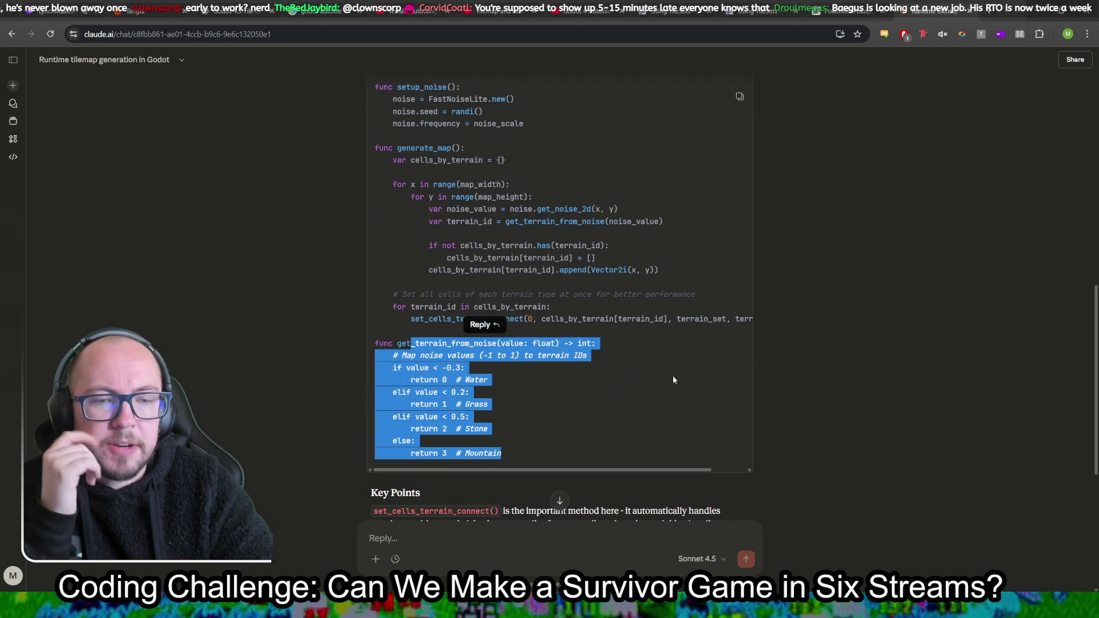
scroll(745, 114, "up", 6)
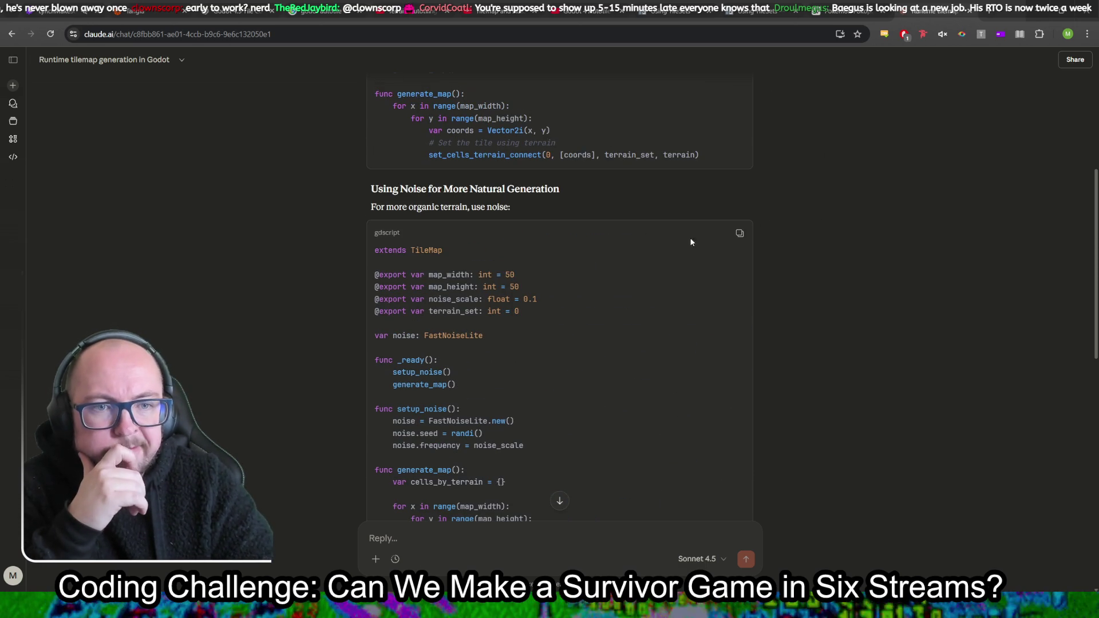
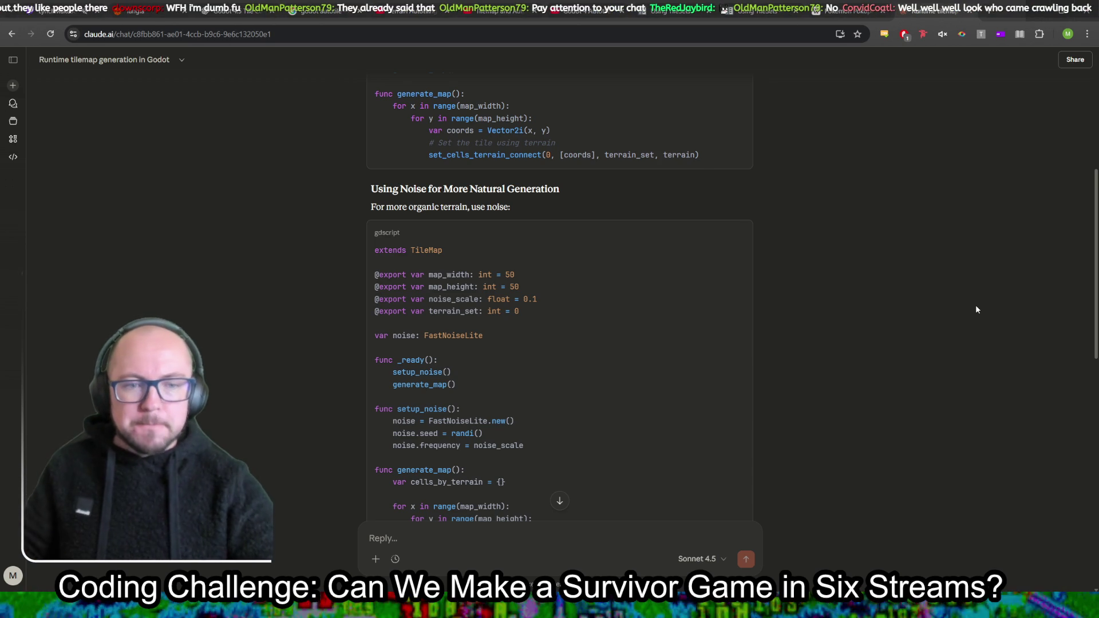
Copy the FastNoiseLite terrain generation script from Claude's 'Using Noise for More Natural Generation' answer
left_click(740, 234)
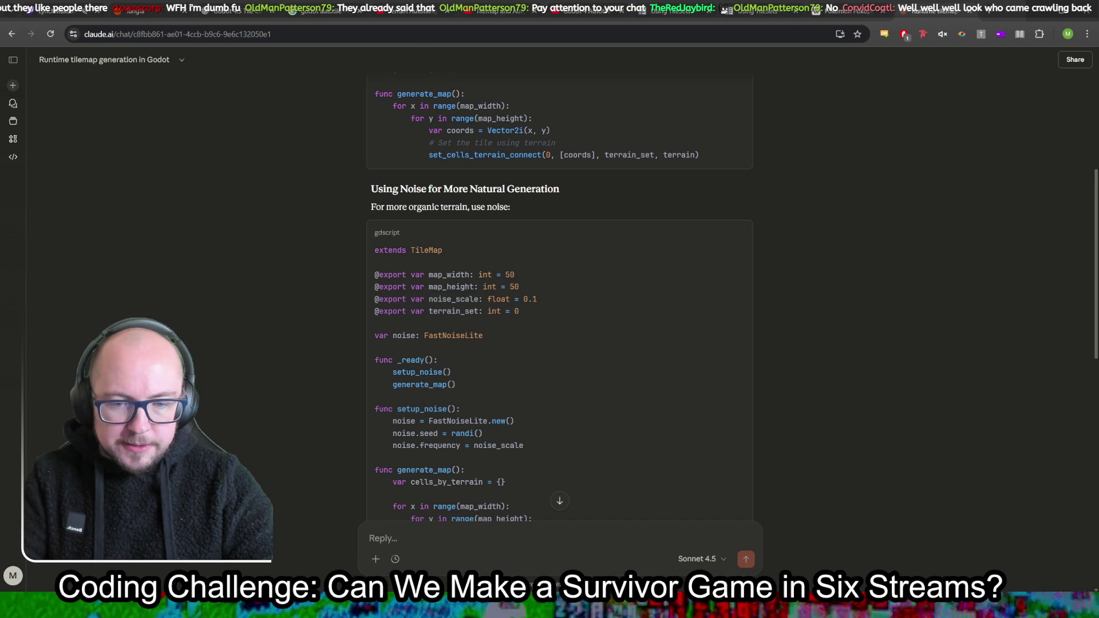
key("alt+Tab")
right_click(68, 76)
Attach a new script named tilemap.gd to the TileMapLayer node and save the scene
left_click(69, 69)
right_click(66, 70)
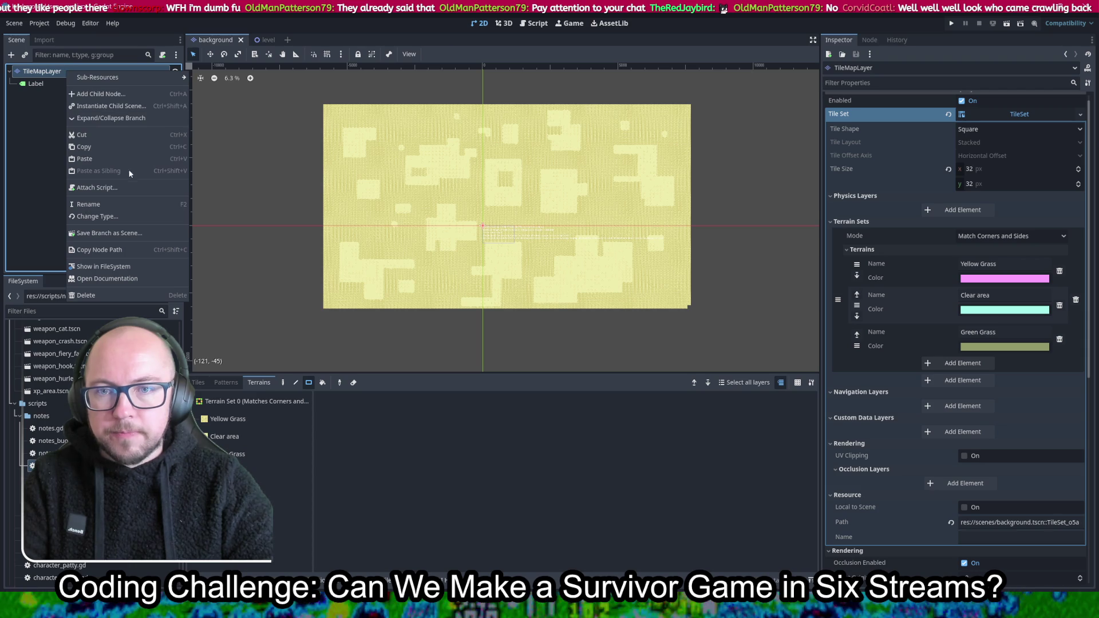
left_click(125, 186)
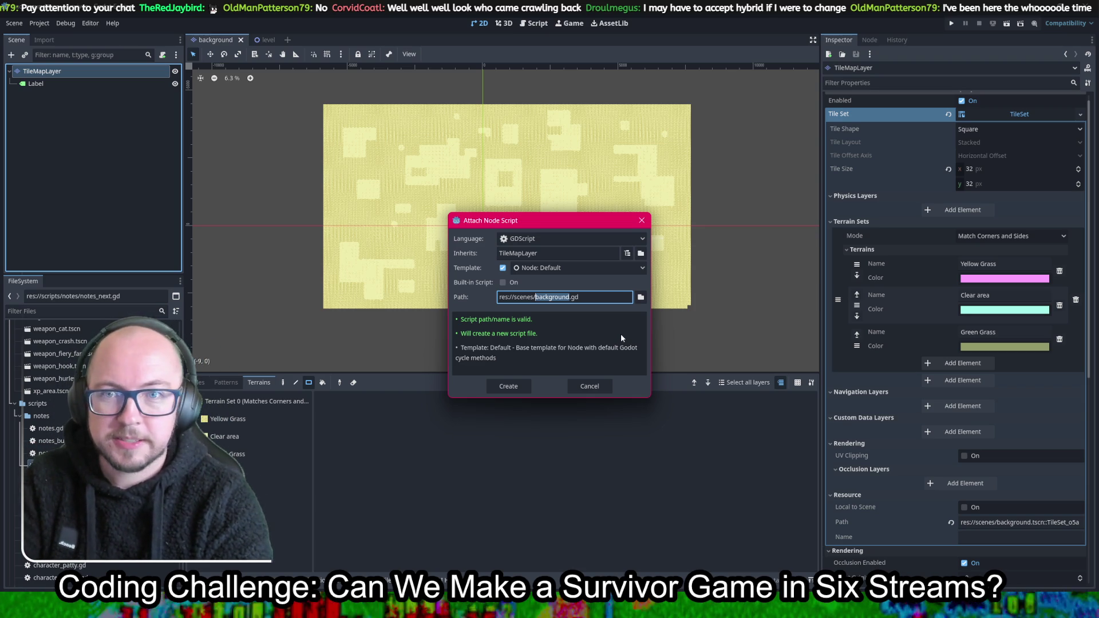
type("tilemap")
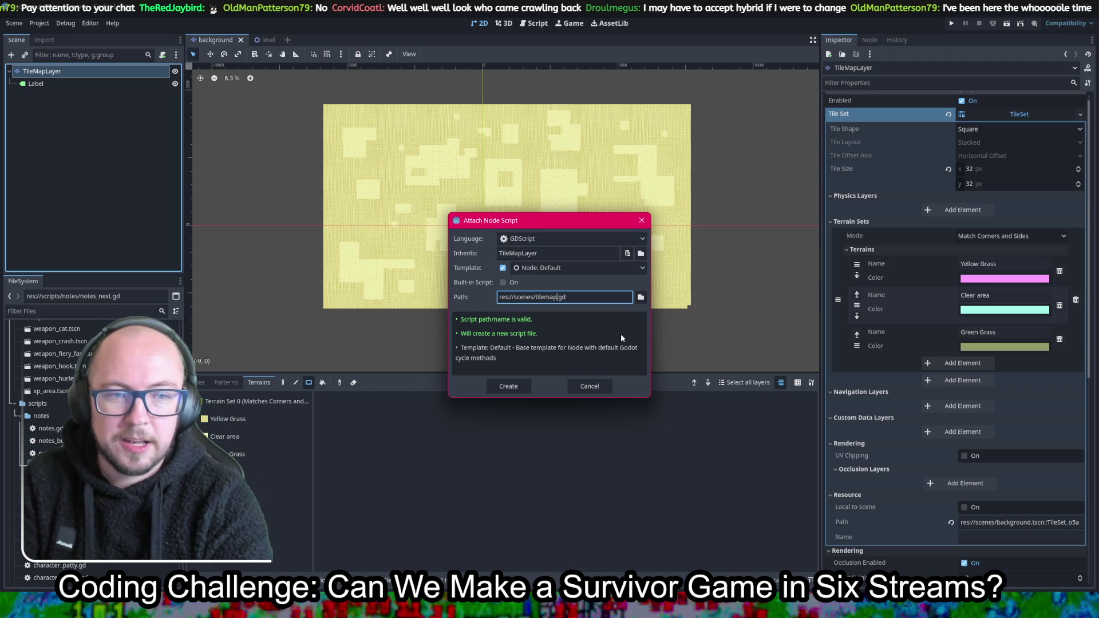
key("Return")
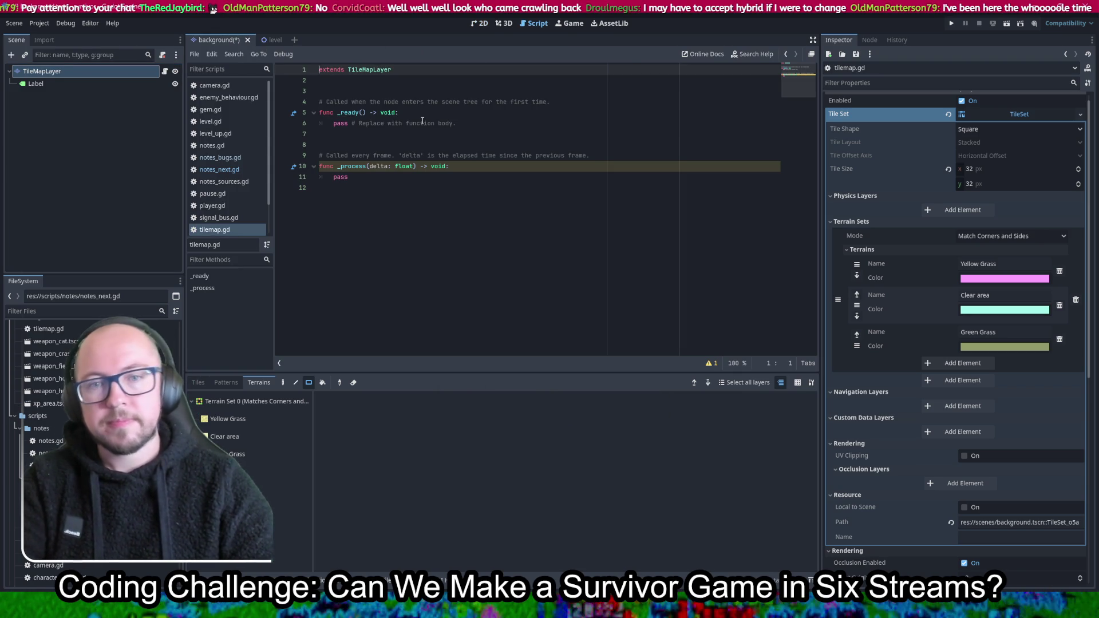
key("ctrl+s")
Replace the template with the pasted noise terrain code and change 'extends TileMap' to 'extends TileMapLayer'
key("ctrl+a")
key("ctrl+v")
scroll(490, 230, "up", 5)
key("ctrl+s")
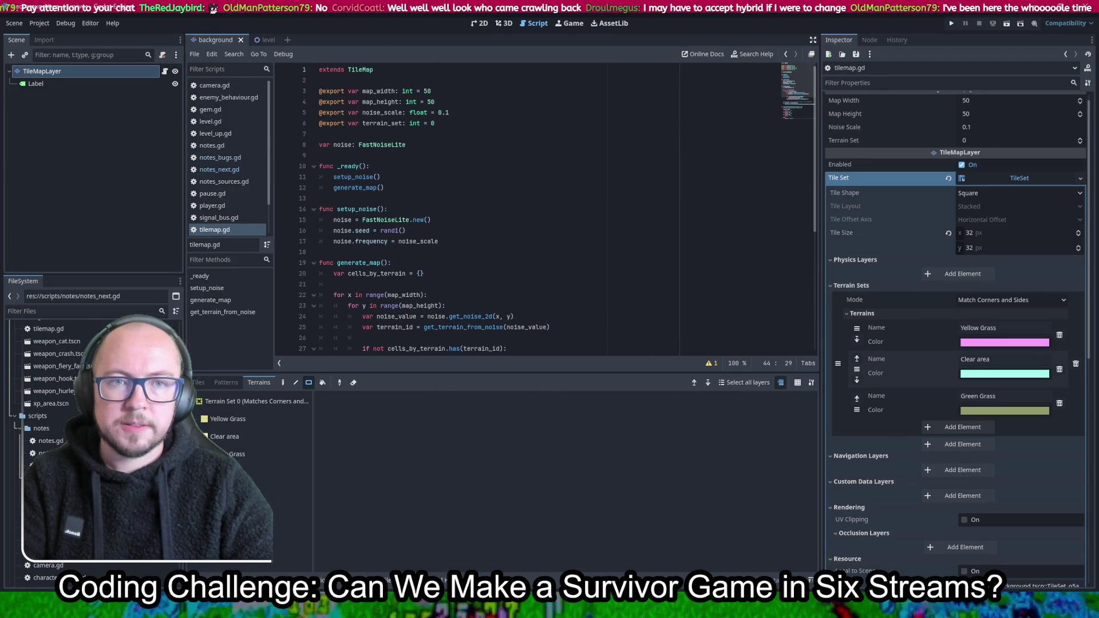
left_click(404, 70)
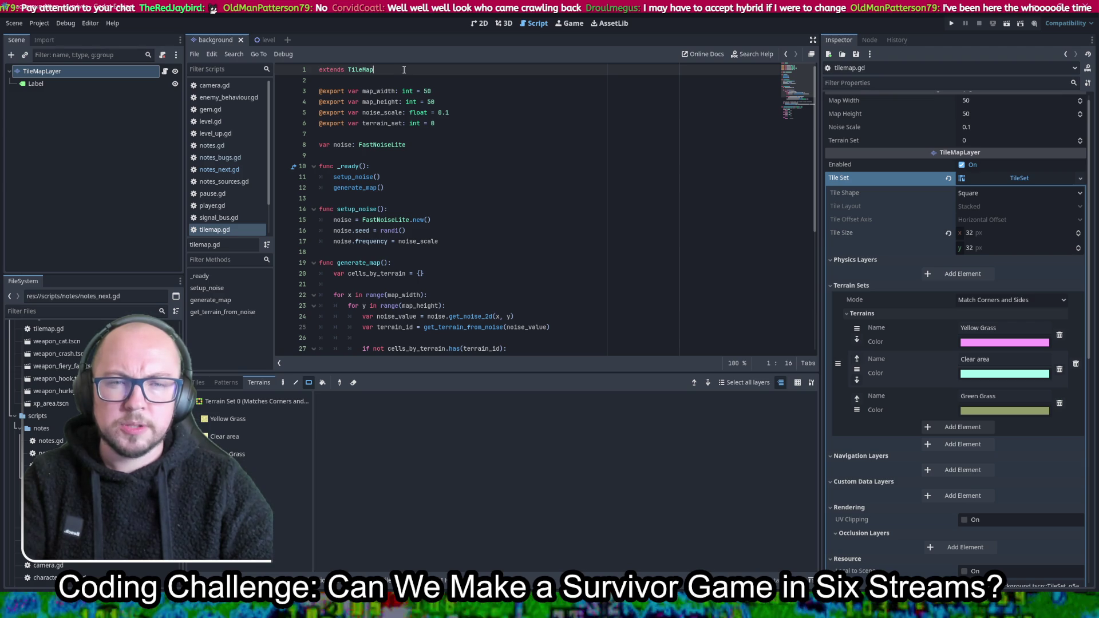
type("Layer")
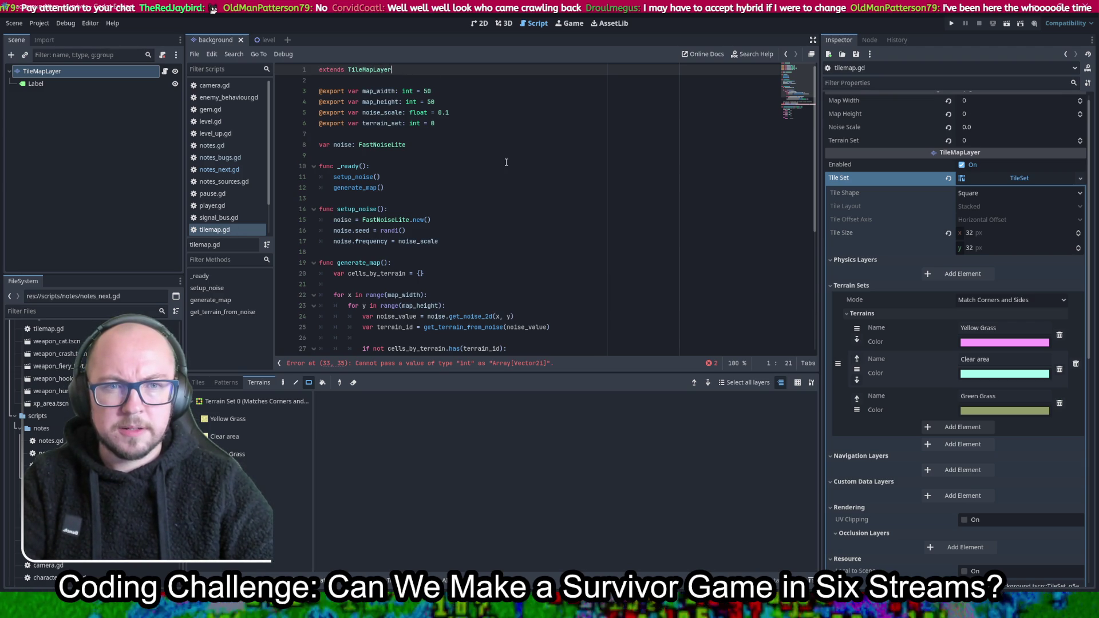
scroll(506, 162, "down", 3)
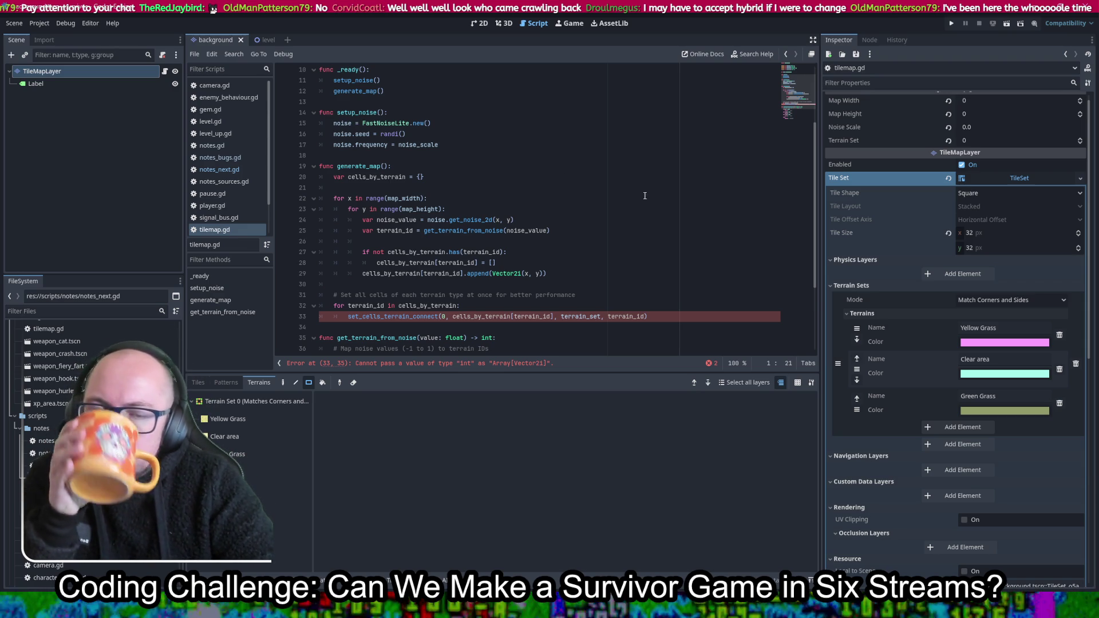
scroll(578, 195, "down", 3)
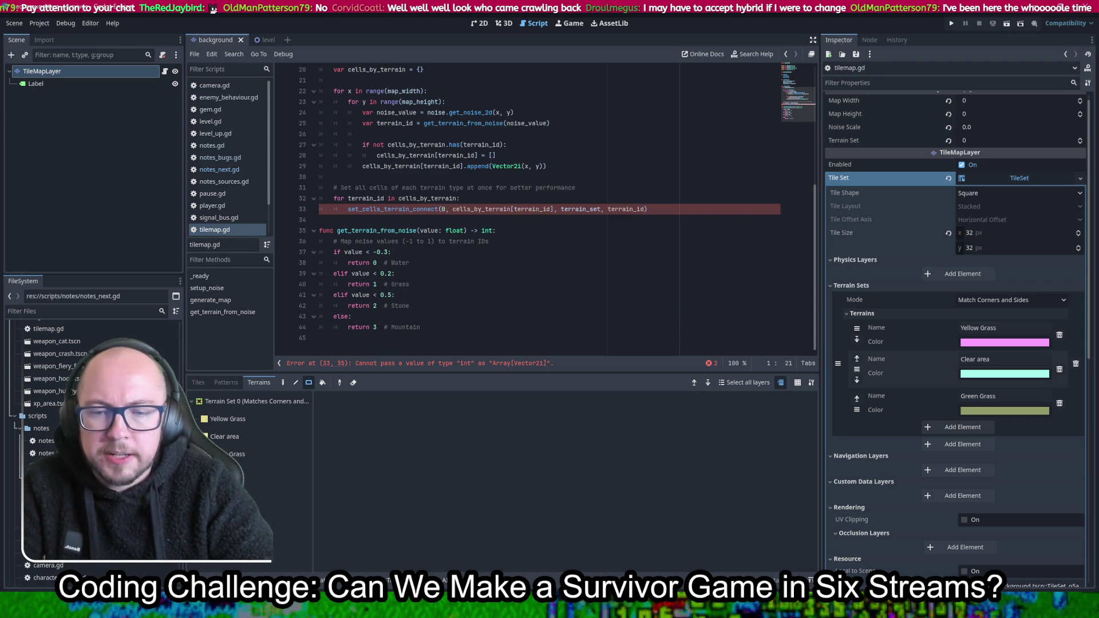
key("alt+Tab")
scroll(550, 461, "down", 10)
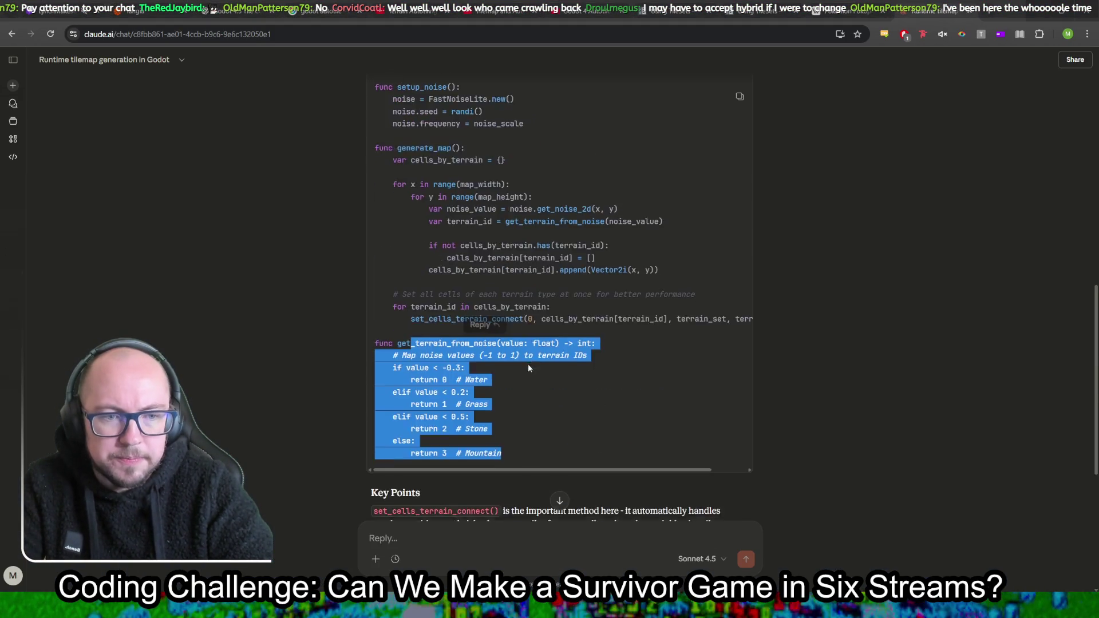
Ask Claude 'Use tielmaplayer instead of tilemap' and review the updated noise code
scroll(574, 398, "up", 5)
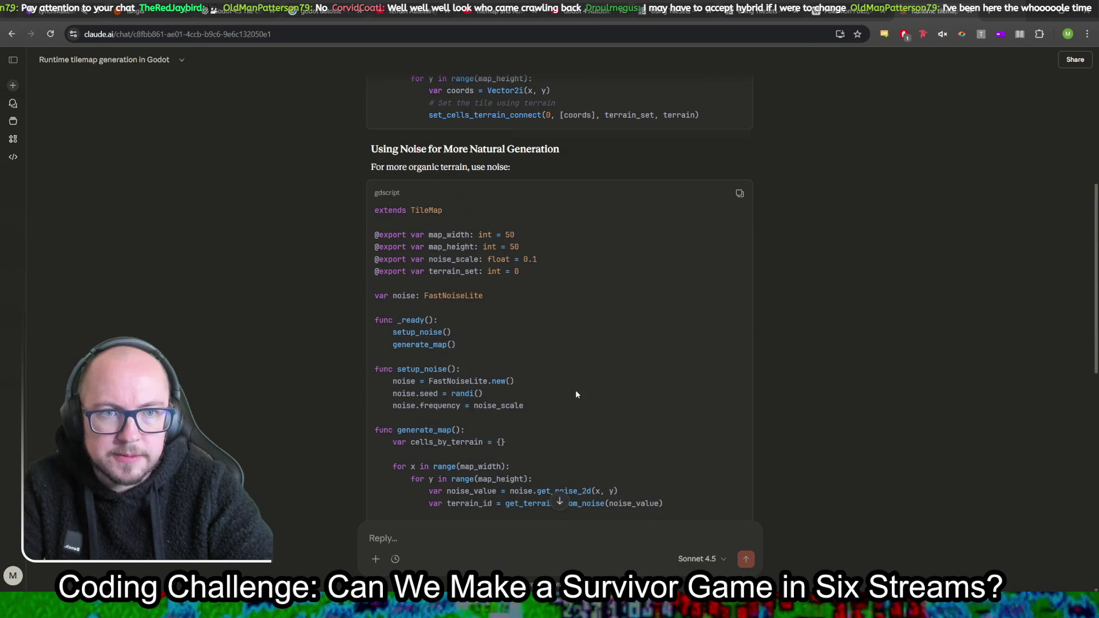
scroll(575, 374, "down", 5)
left_click(448, 535)
type("Use tielmaplayer inst")
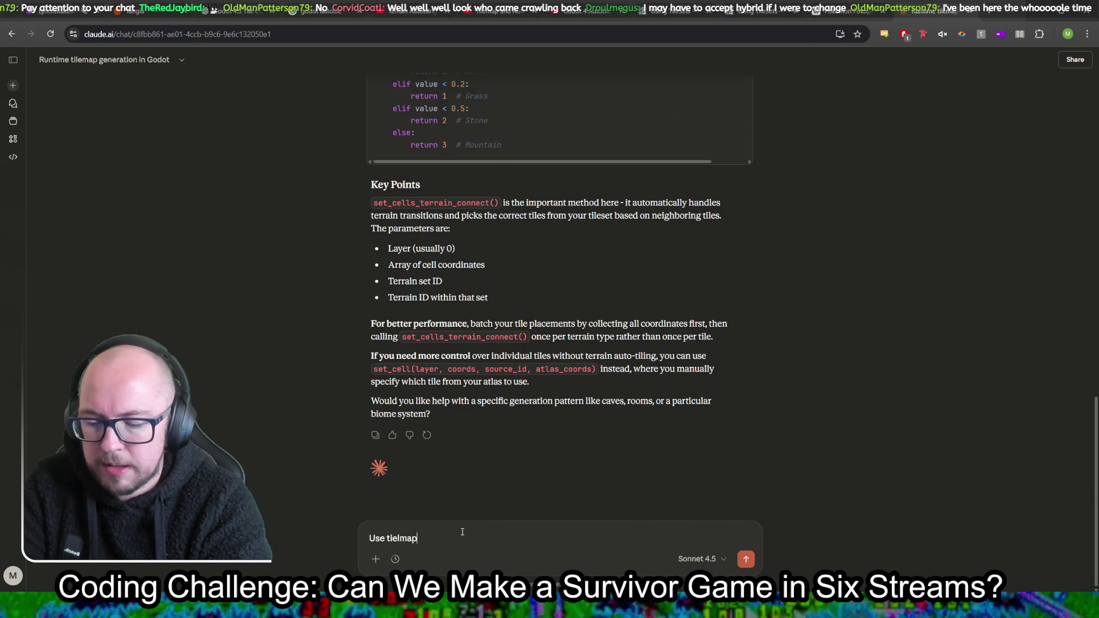
type("ead of tilemap")
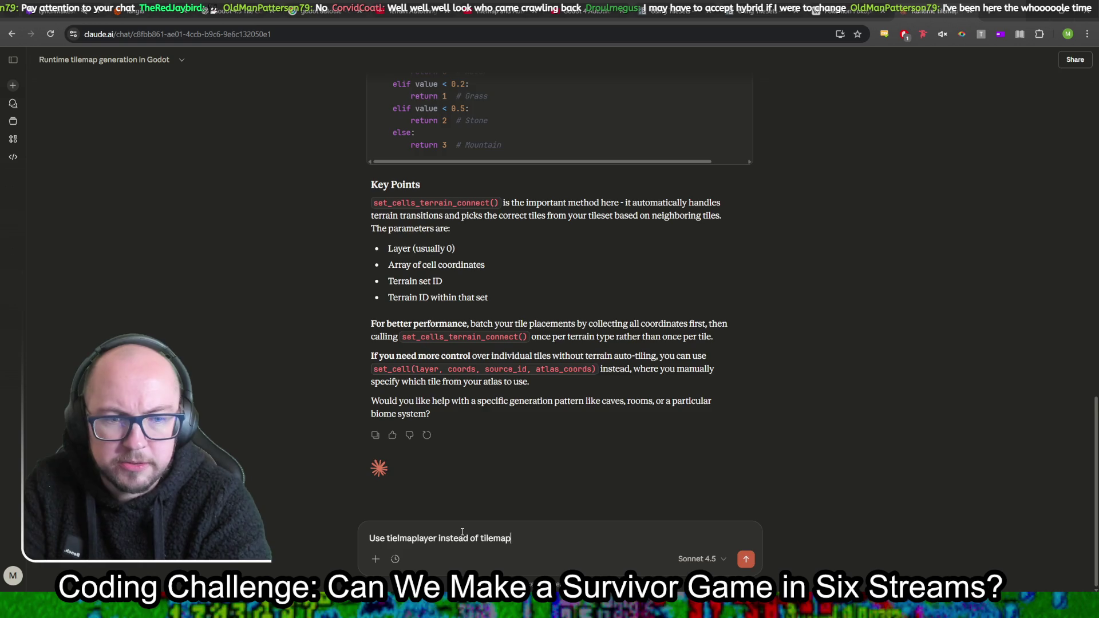
key("Return")
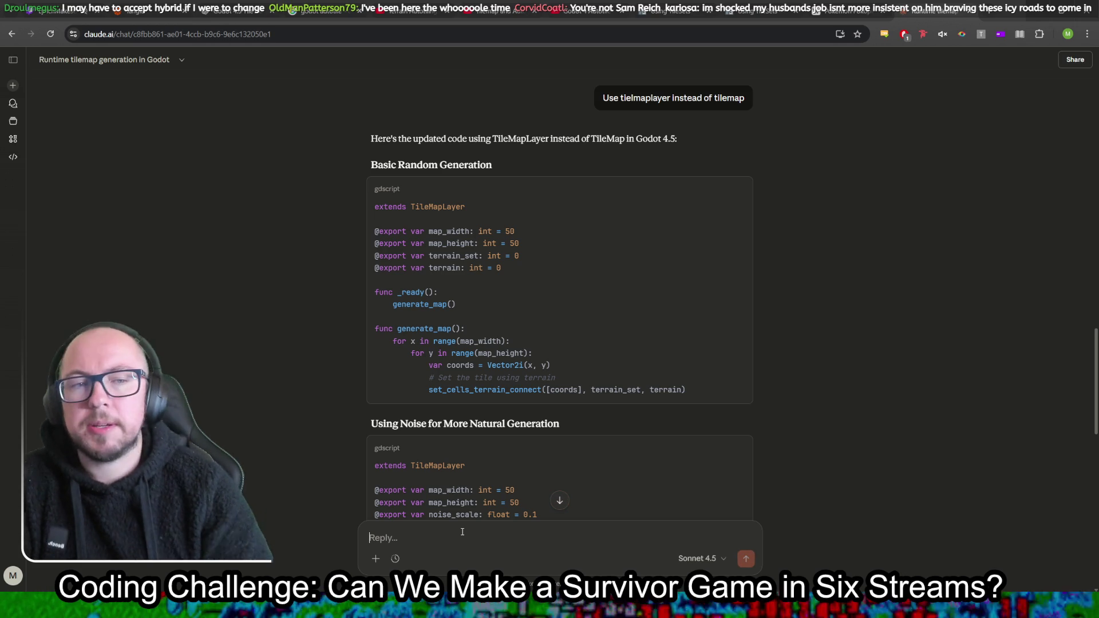
scroll(924, 257, "down", 5)
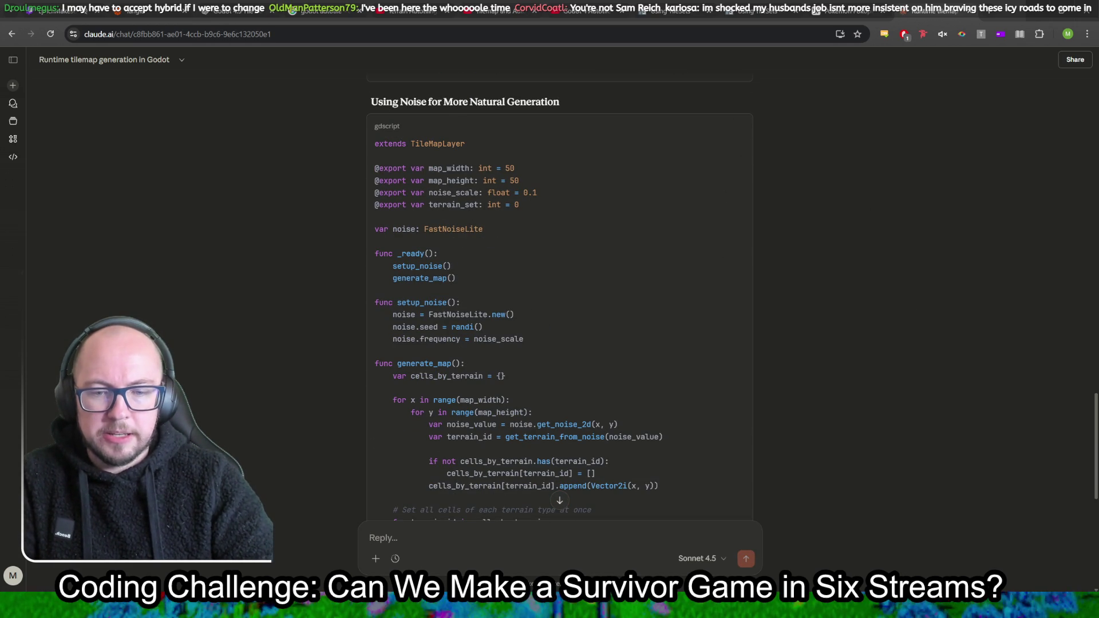
key("alt+Tab")
left_click(505, 189)
Replace tilemap.gd's contents with Claude's updated TileMapLayer code
key("ctrl+a")
key("ctrl+v")
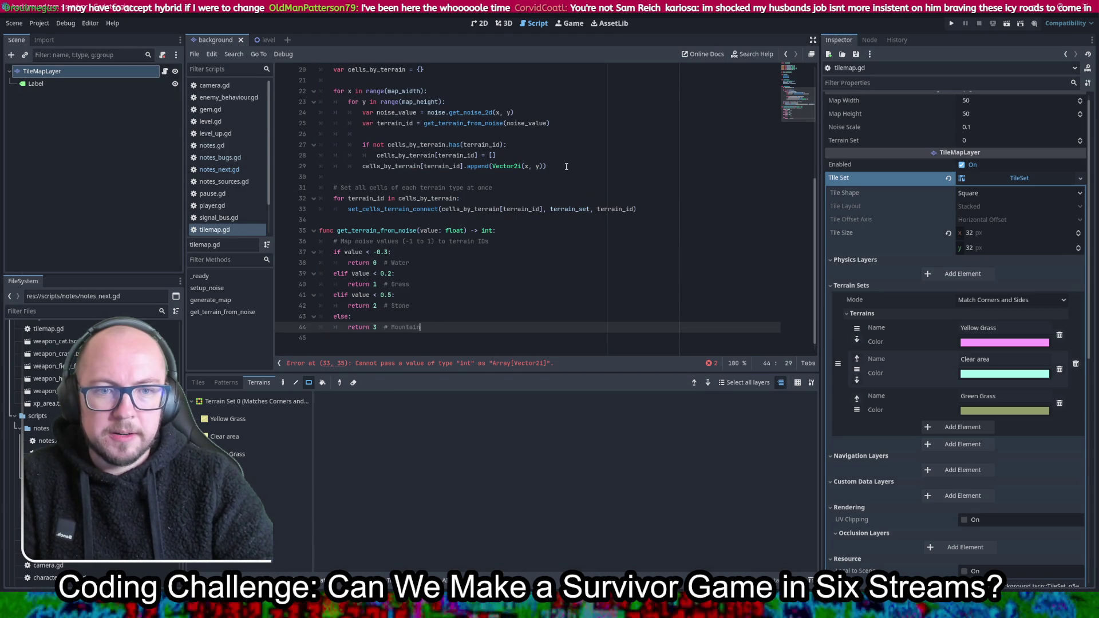
scroll(569, 169, "up", 5)
scroll(570, 170, "down", 5)
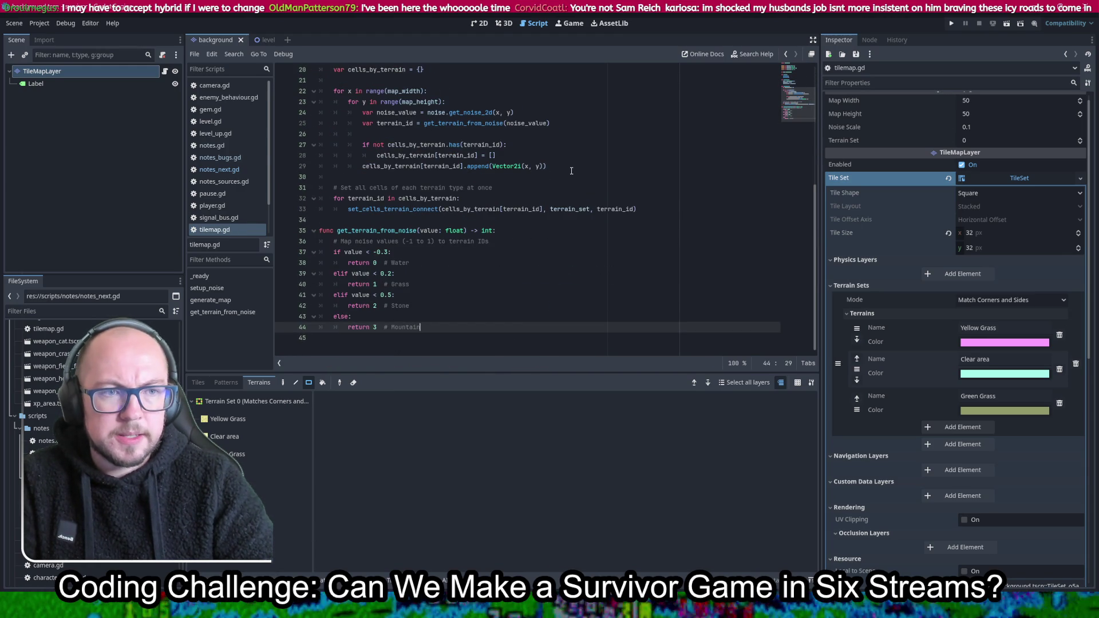
scroll(571, 170, "up", 5)
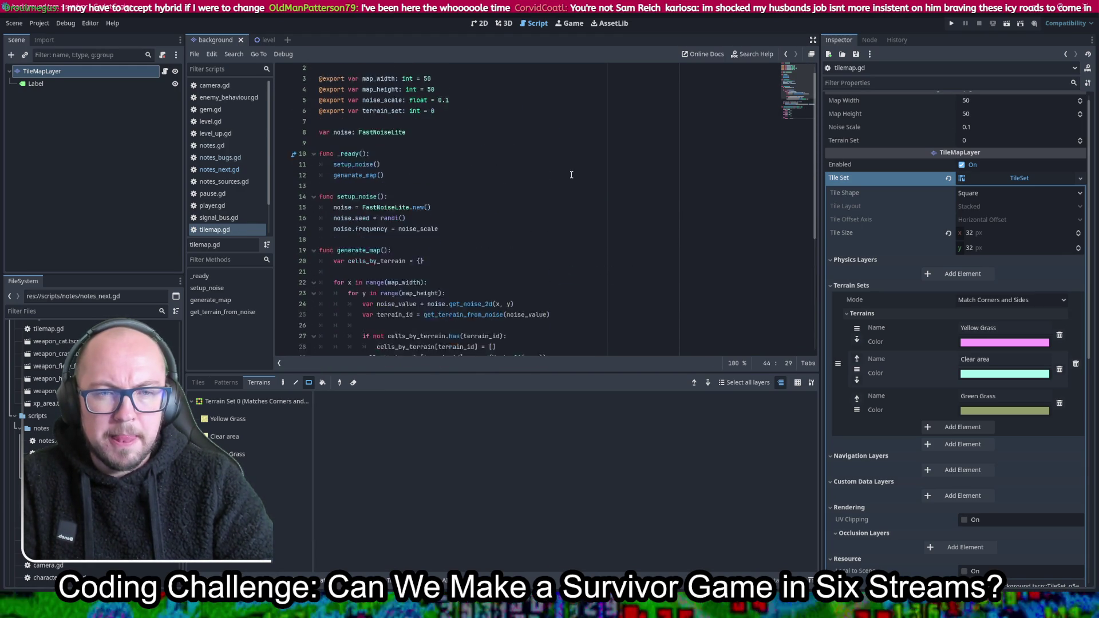
scroll(571, 172, "down", 5)
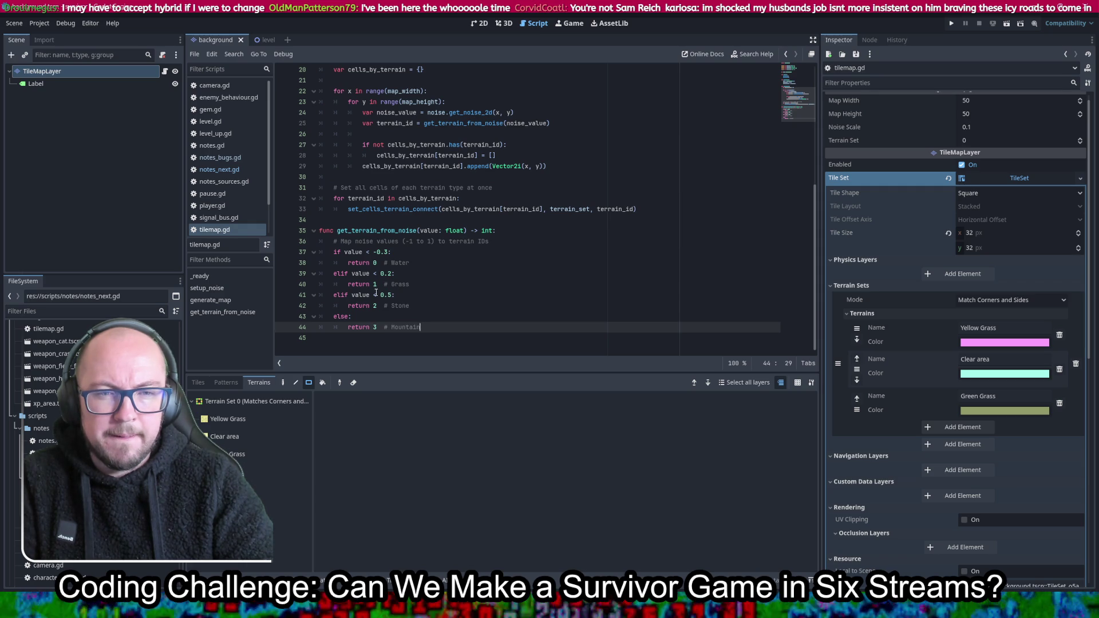
Comment out the stone and mountain branches, save, and set the line 37 threshold to 0.3
left_click(388, 253)
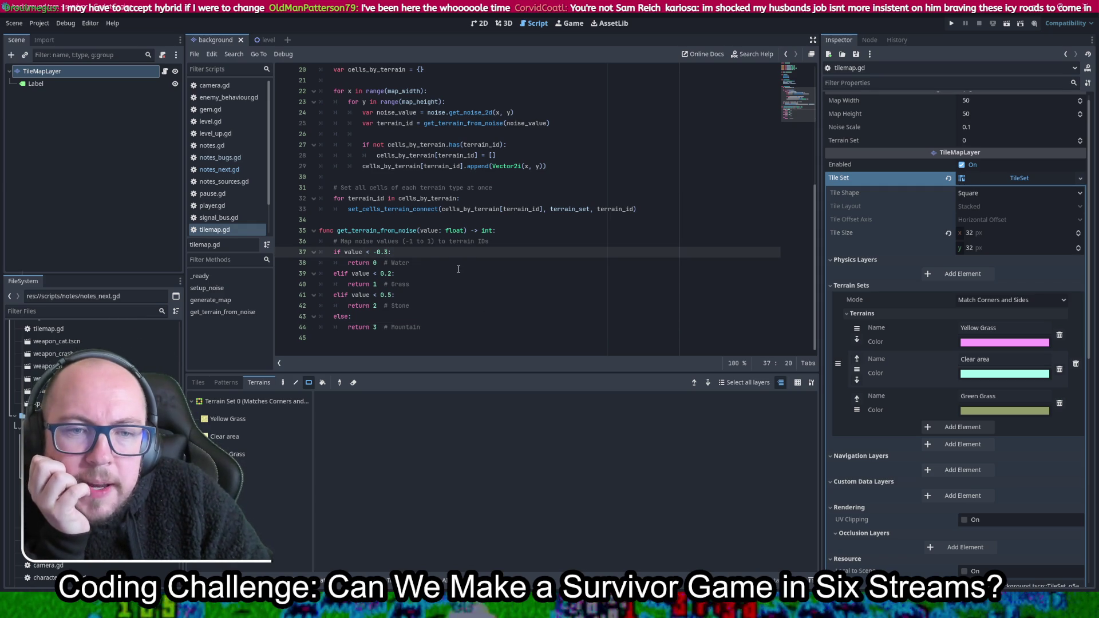
left_click_drag(448, 295, 442, 327)
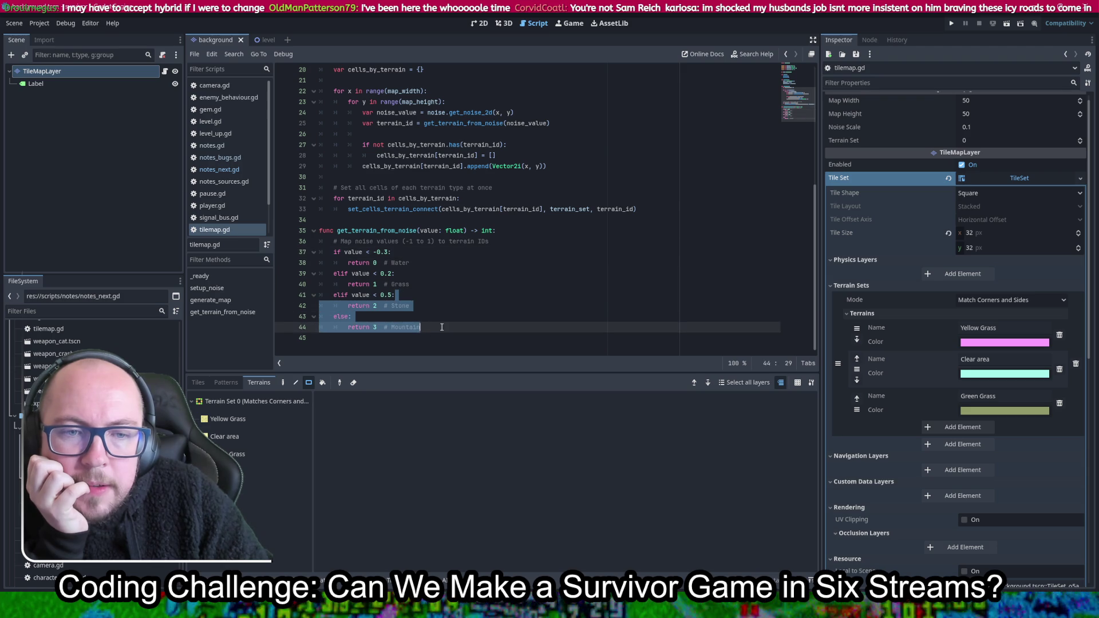
key("ctrl+k")
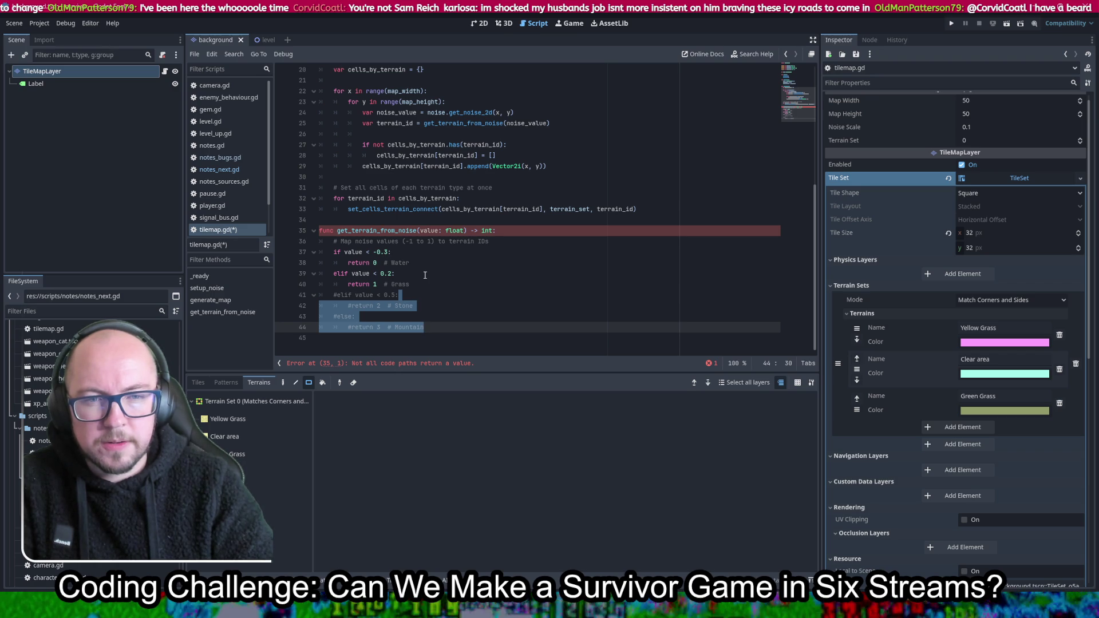
key("ctrl+s")
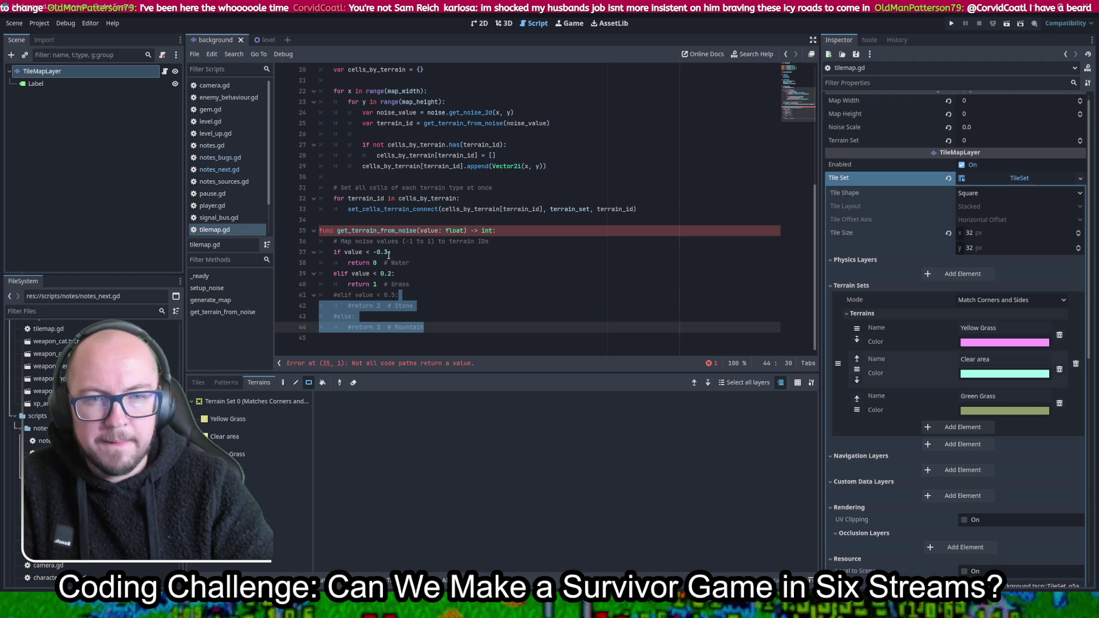
left_click_drag(388, 254, 380, 256)
type("0.3")
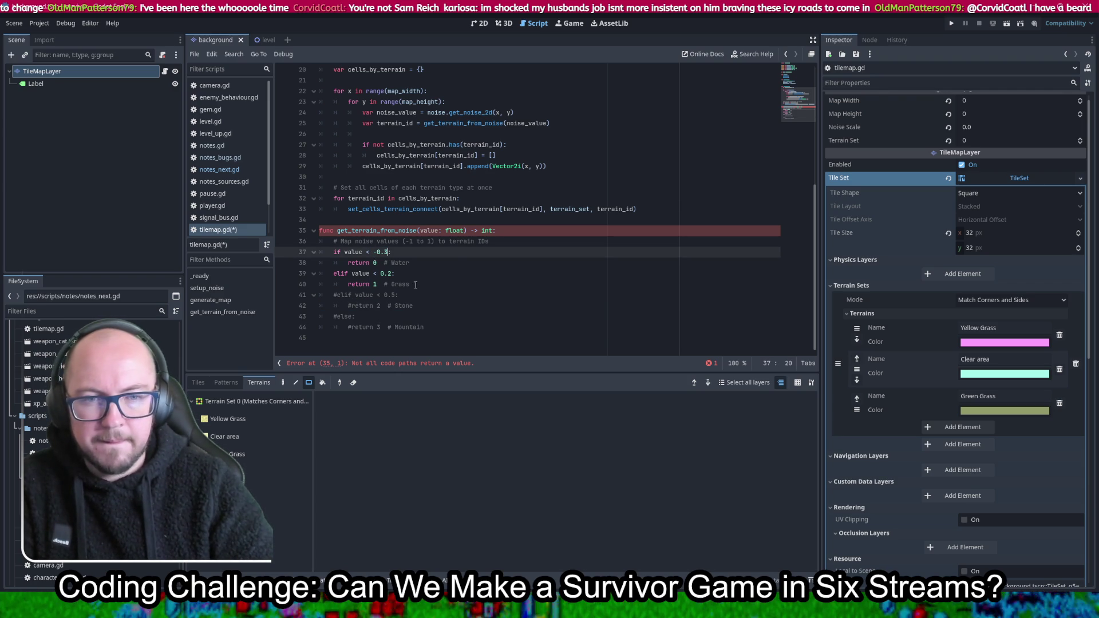
double_click(342, 274)
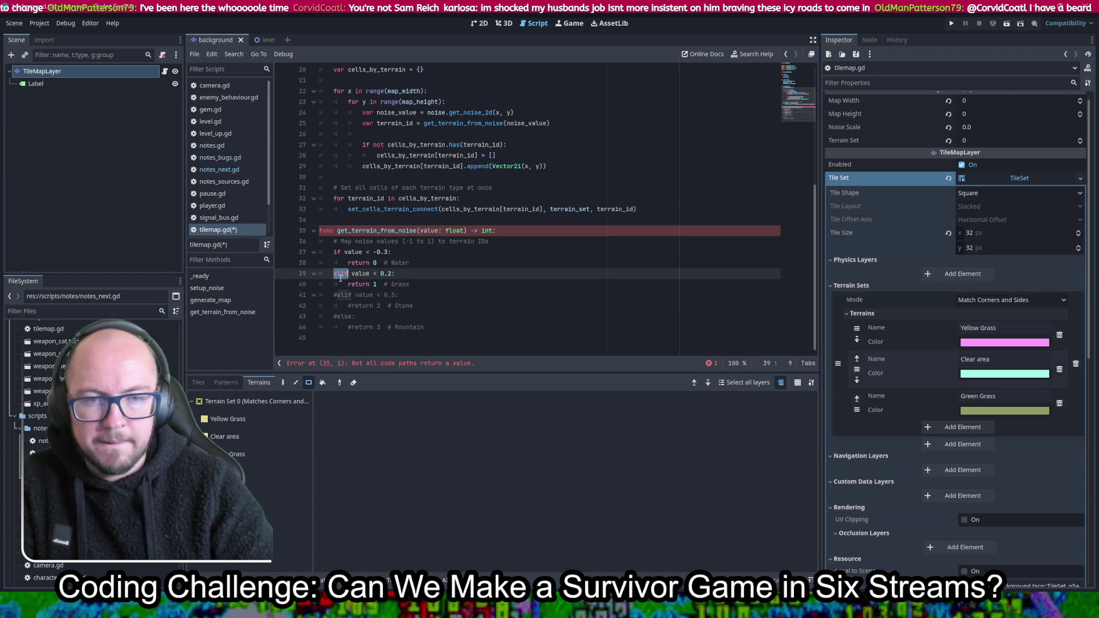
Try turning line 39 into else and uncommenting lines 41–44, then revert and save
type("else")
key("Escape")
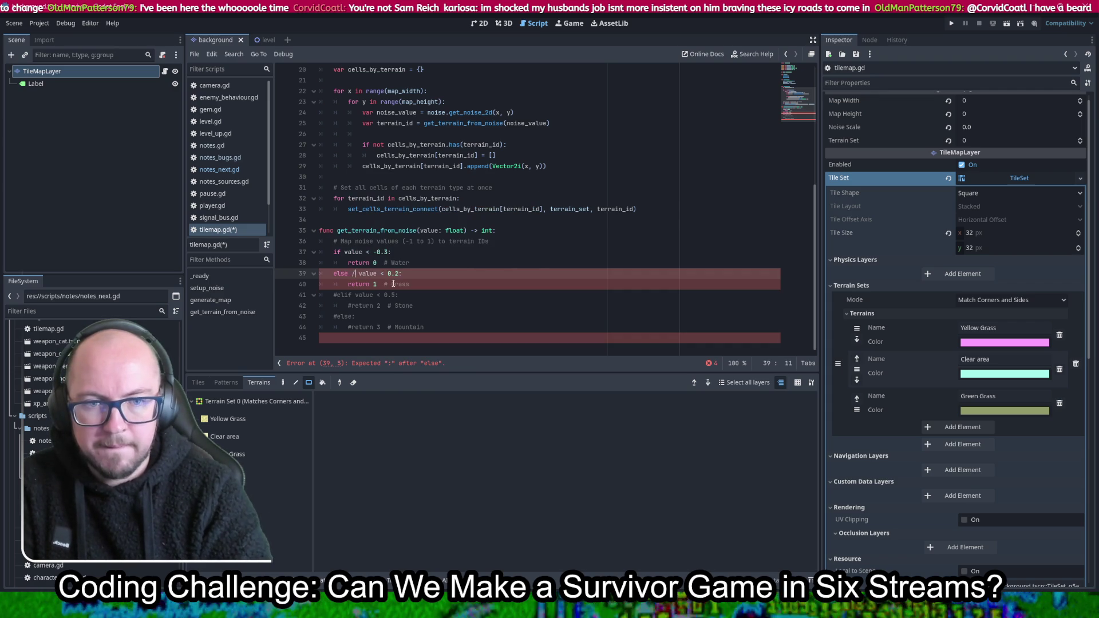
key("ctrl+z")
left_click_drag(334, 295, 423, 327)
key("ctrl+k")
key("ctrl+z")
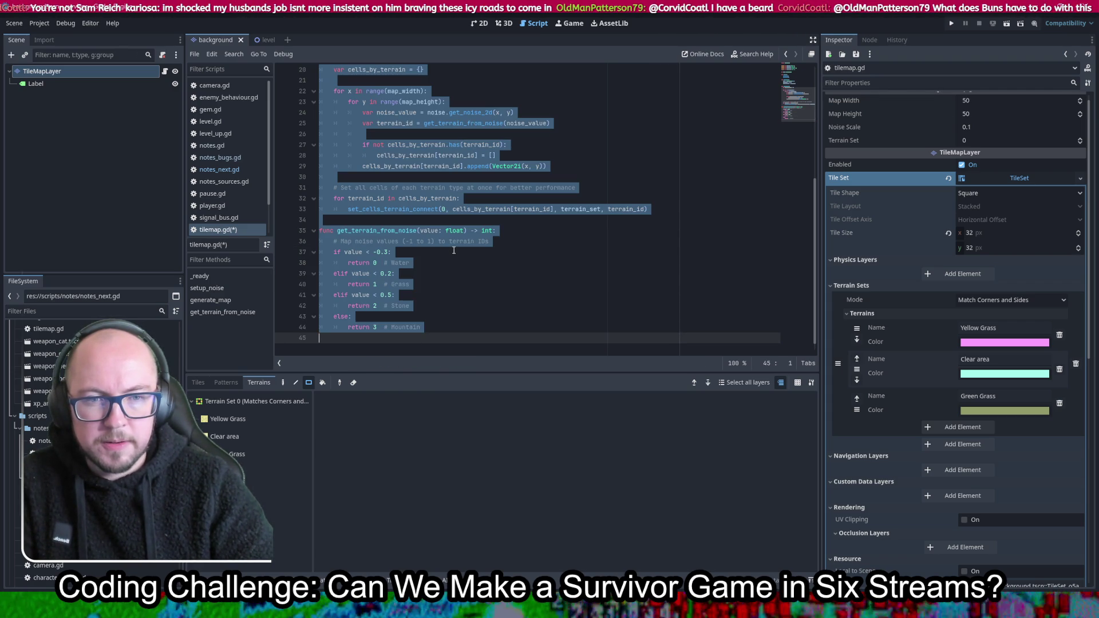
key("ctrl+y")
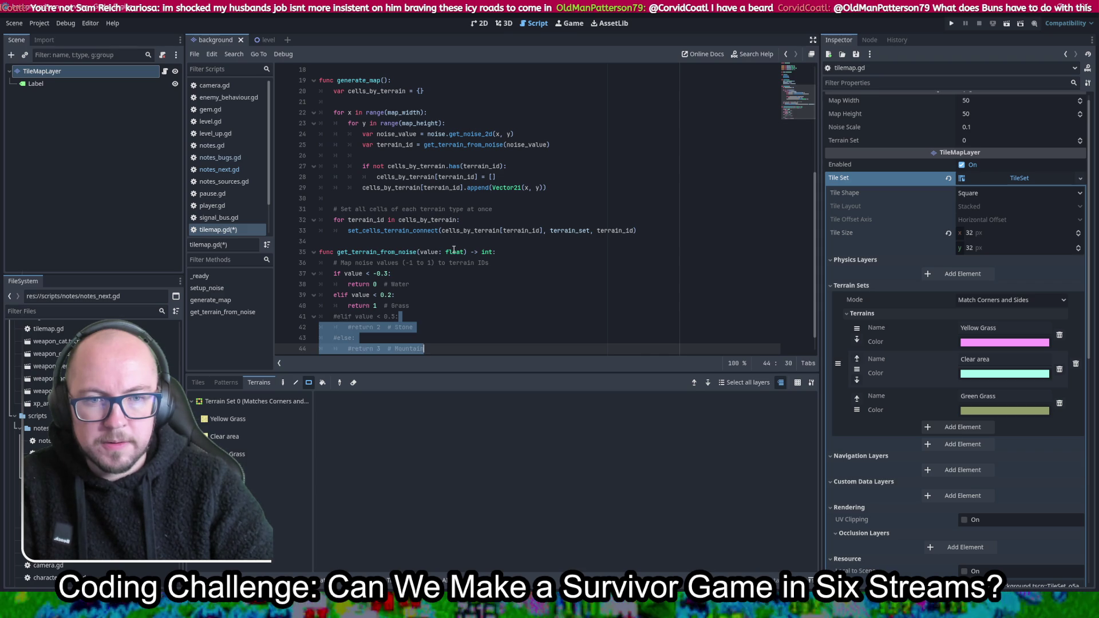
key("ctrl+s")
Comment out the original terrain mapping and paste an uncommented copy beneath it, then save
left_click_drag(458, 252, 457, 333)
key("ctrl+c")
mouse_move(491, 241)
left_mouse_down()
mouse_move(503, 334)
mouse_move(467, 326)
mouse_move(501, 243)
mouse_move(493, 252)
left_mouse_up()
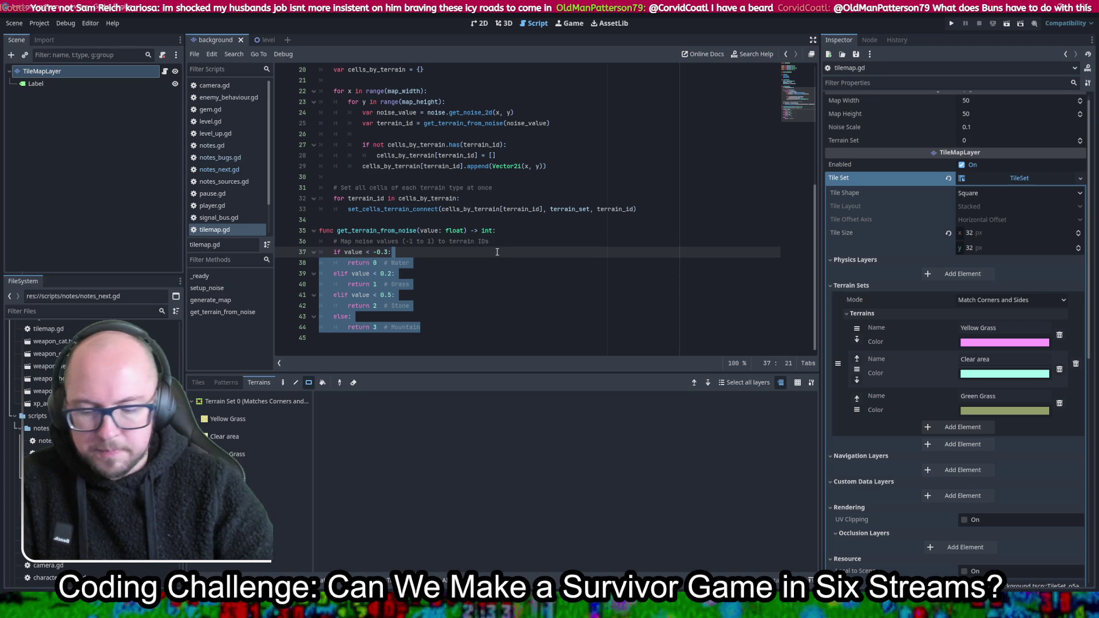
key("ctrl+k")
left_click(502, 243)
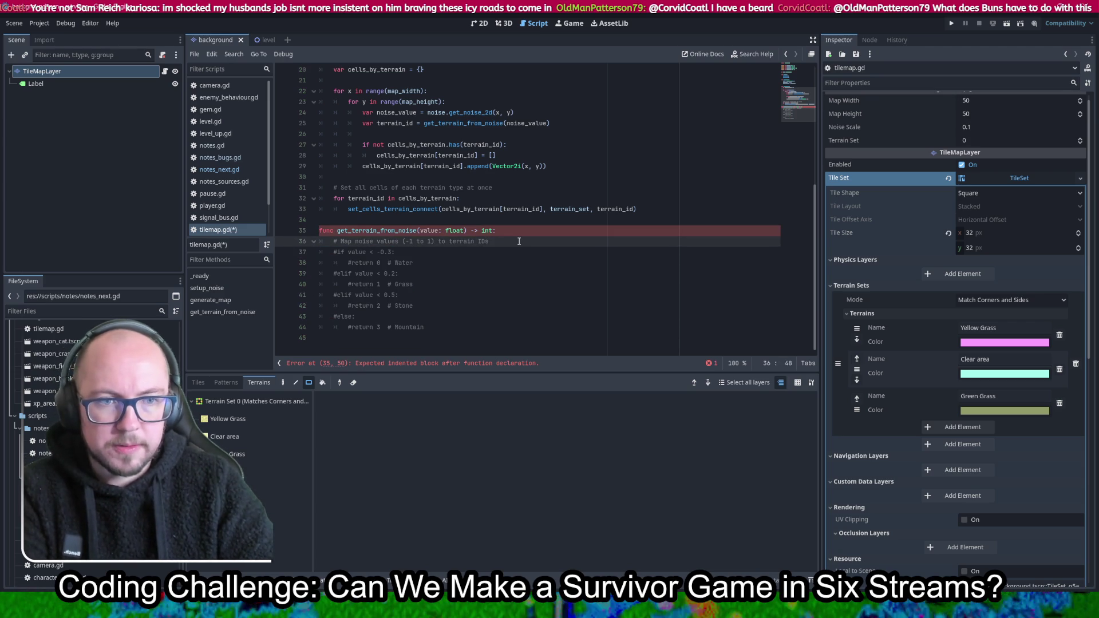
key("ctrl+v")
key("ctrl+s")
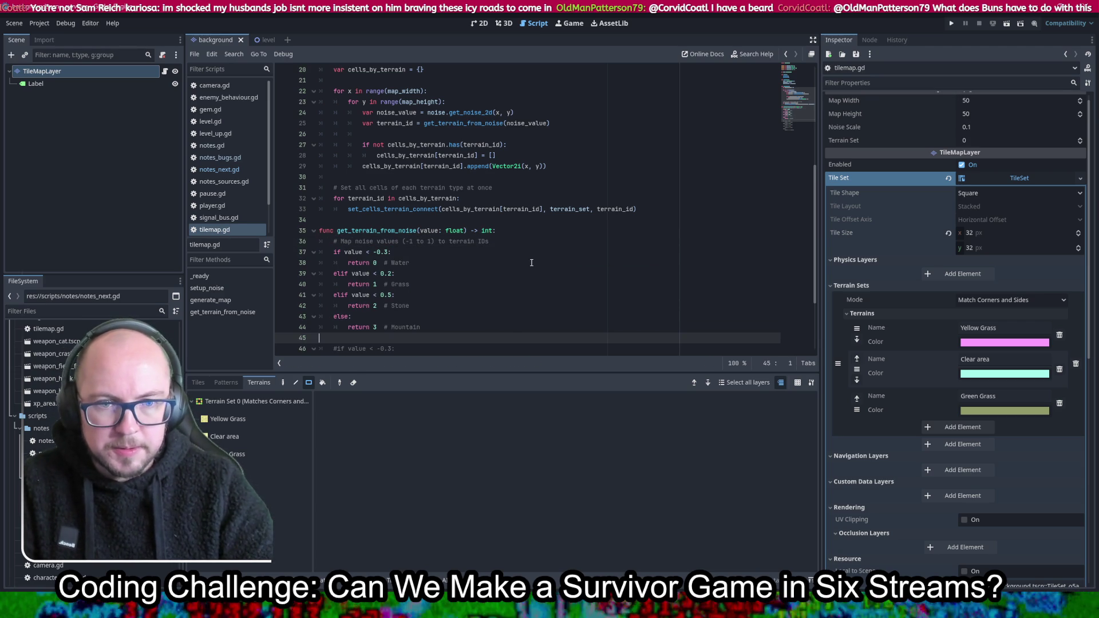
Set the first threshold to 1.3, delete the Stone and Mountain branches, and make line 39 else
left_click(383, 252)
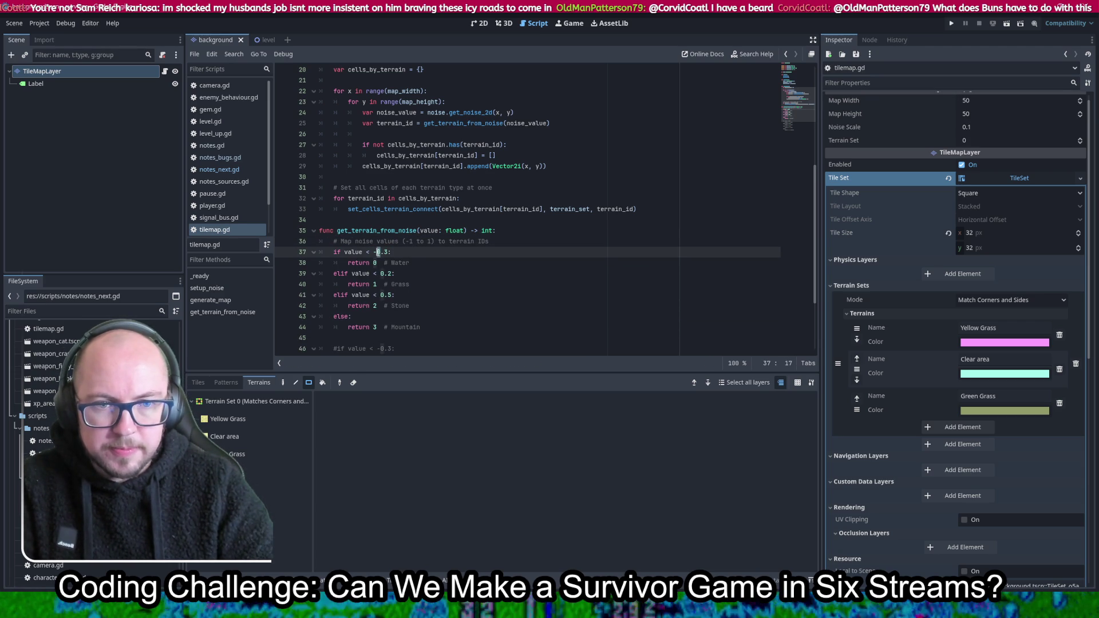
key("BackSpace")
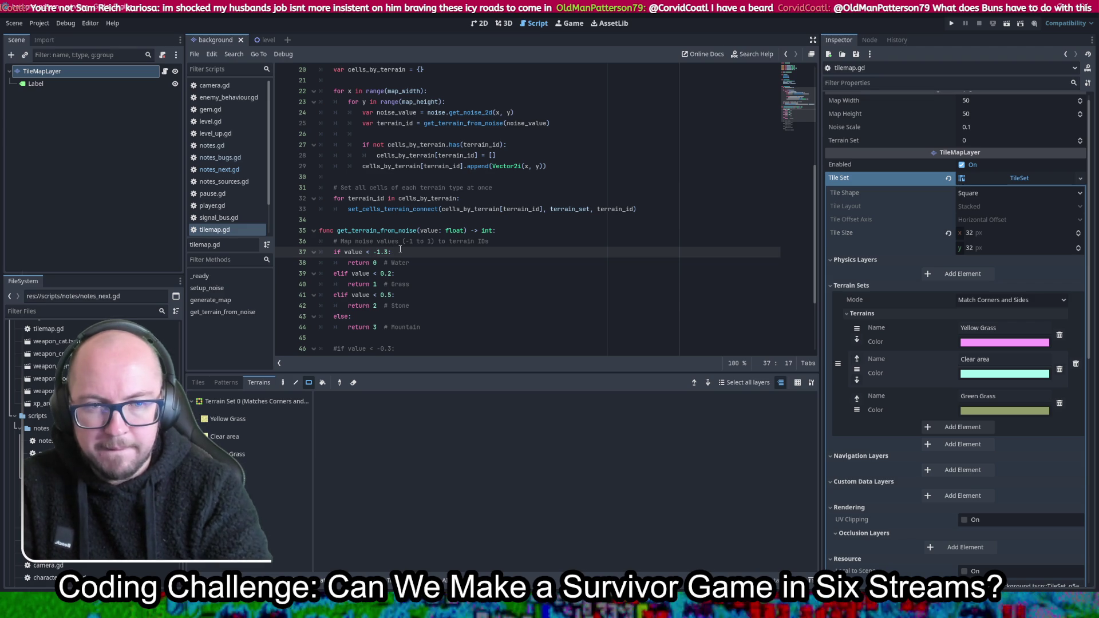
key("Delete")
type("1")
key("Escape")
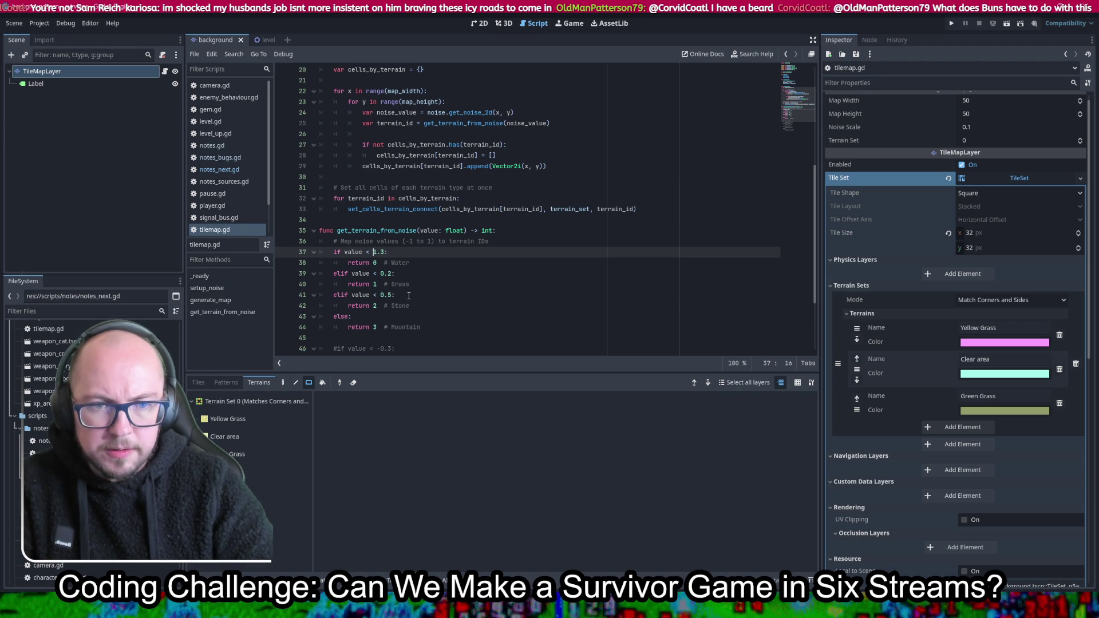
left_click_drag(397, 295, 456, 327)
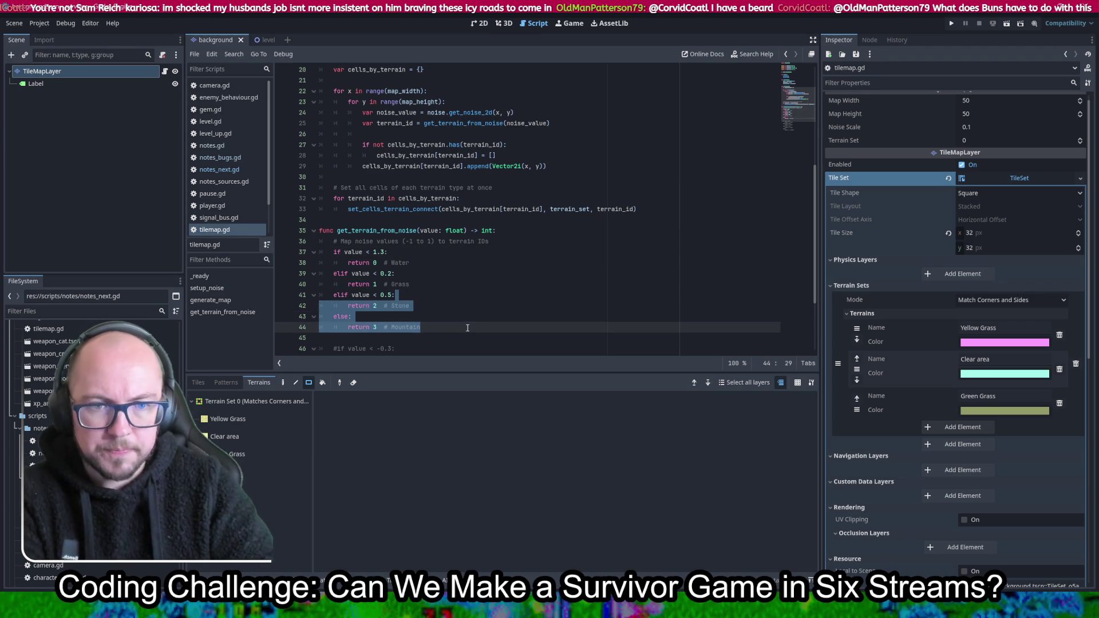
key("Delete")
key("ctrl+shift+k")
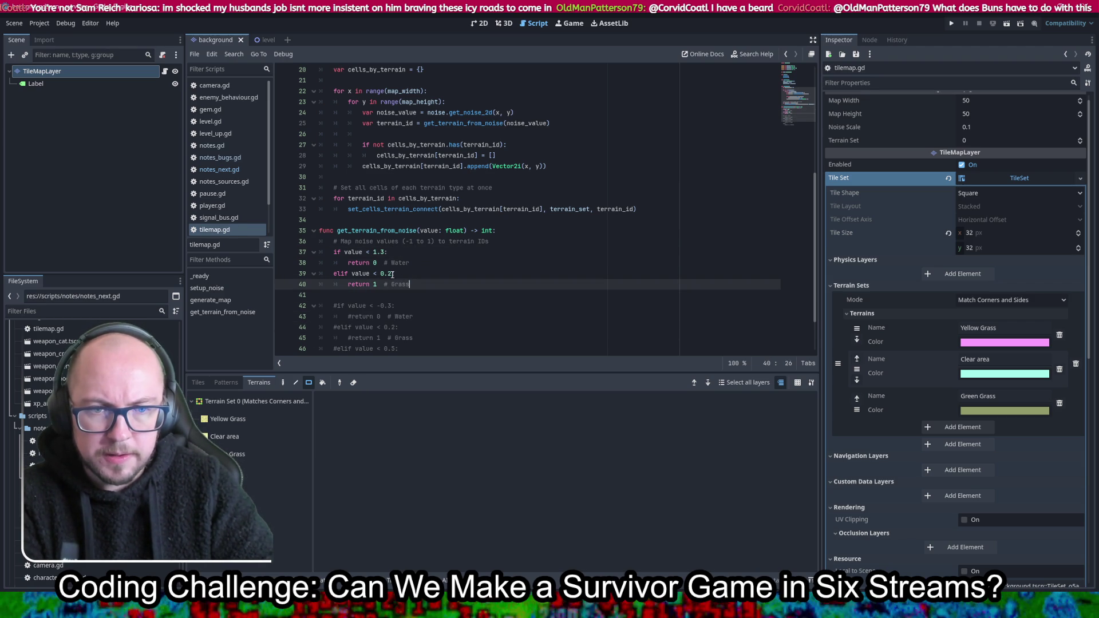
left_click_drag(392, 274, 366, 274)
key("BackSpace")
key("BackSpace")
key("BackSpace")
type("se:")
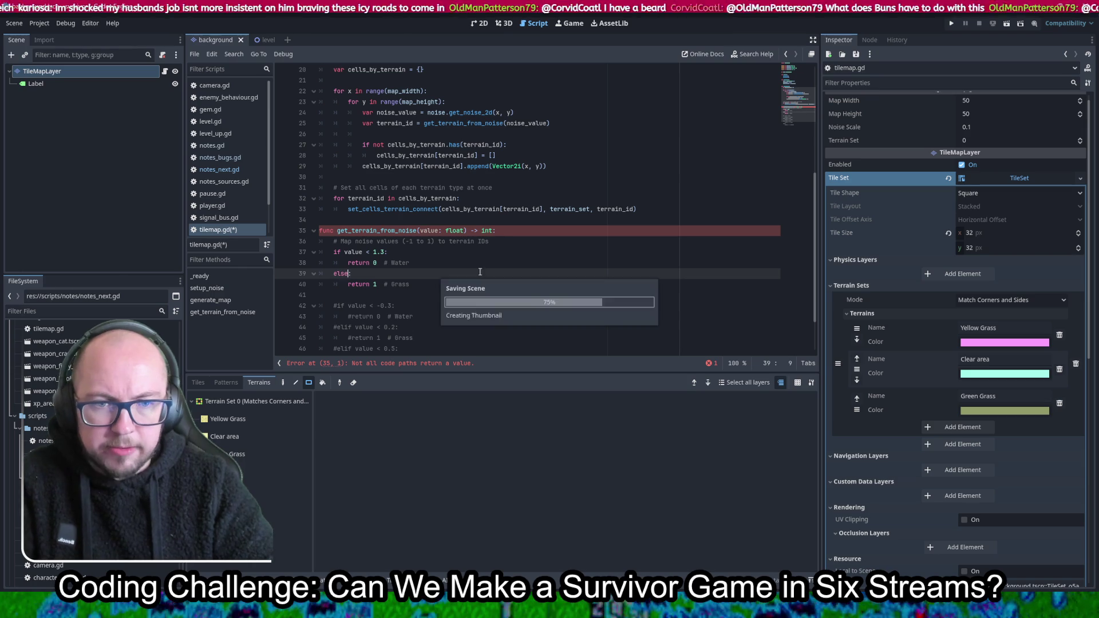
Rename the branch comments to Grass and Bare and save the script
double_click(400, 263)
type("Grass")
key("Down")
key("Down")
key("End")
key("BackSpace")
key("BackSpace")
key("BackSpace")
key("BackSpace")
type("Bare")
key("ctrl+s")
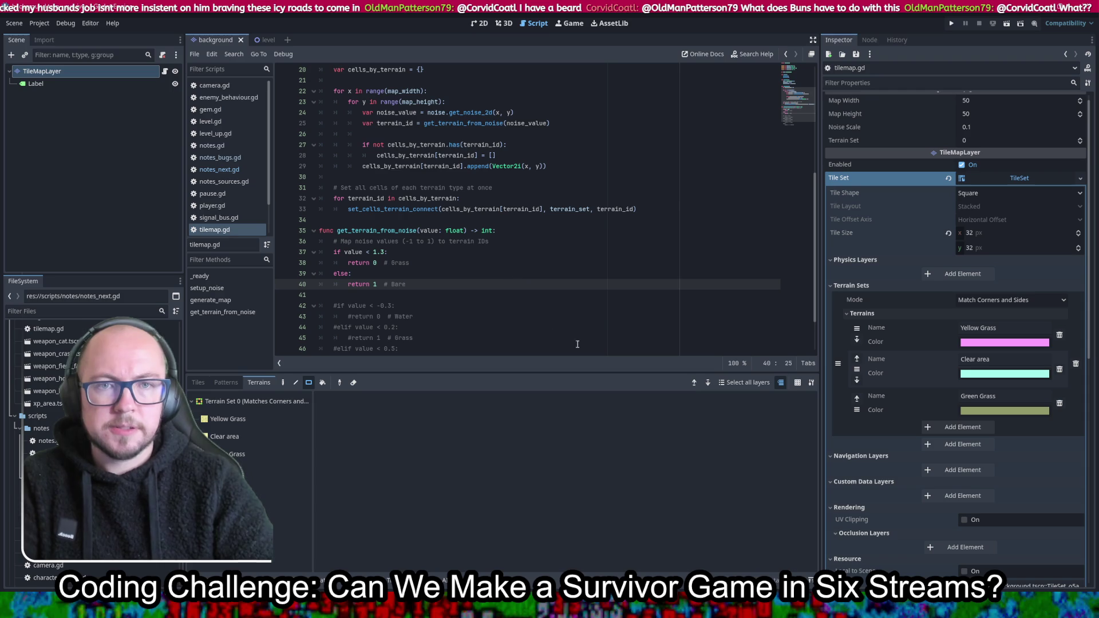
Erase every painted terrain tile across the TileMapLayer in the 2D view and save the scene
left_click(479, 24)
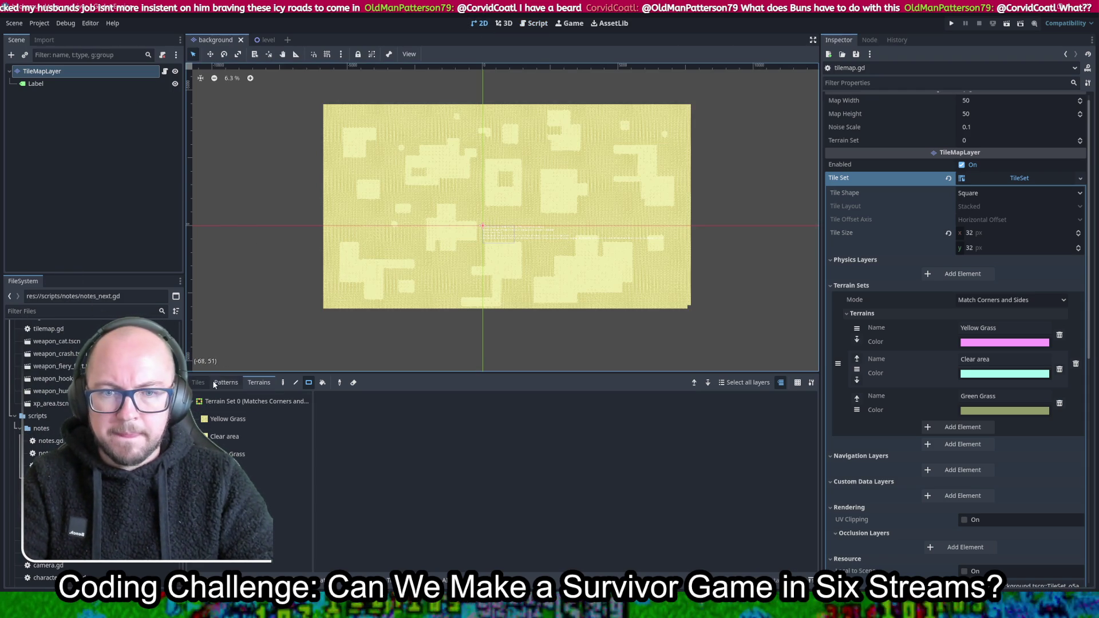
left_click(354, 382)
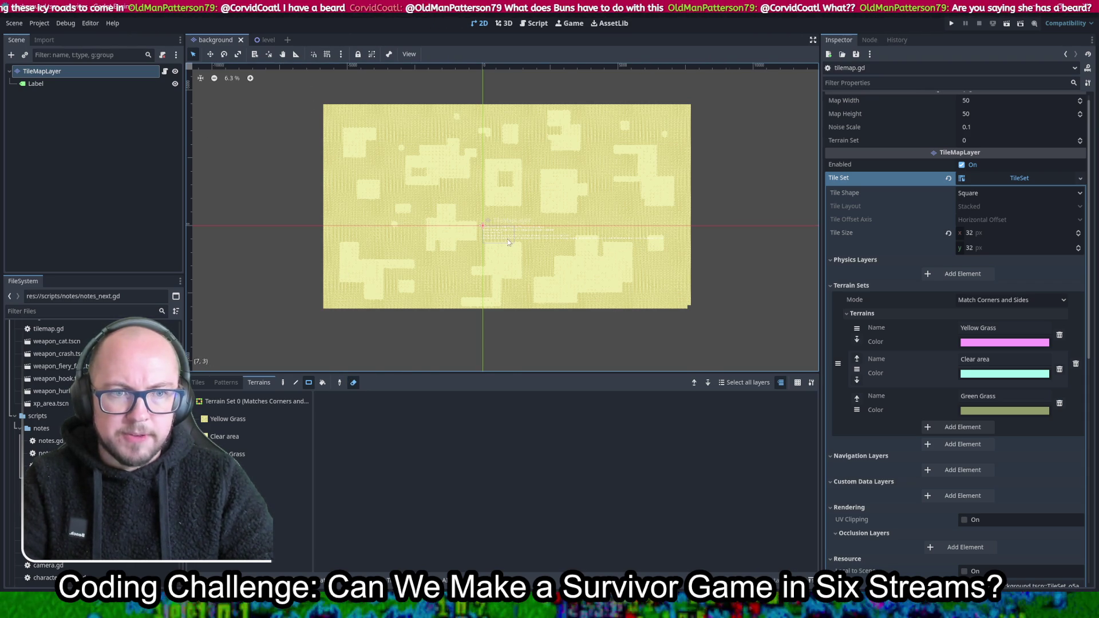
scroll(506, 241, "down", 1)
left_click(57, 70)
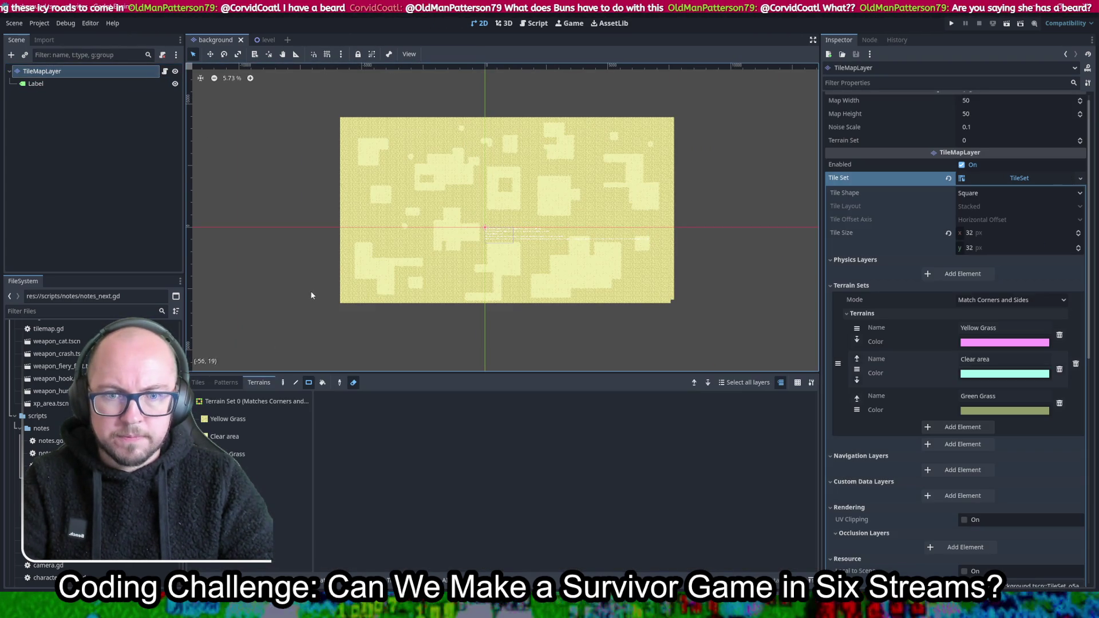
left_click(246, 420)
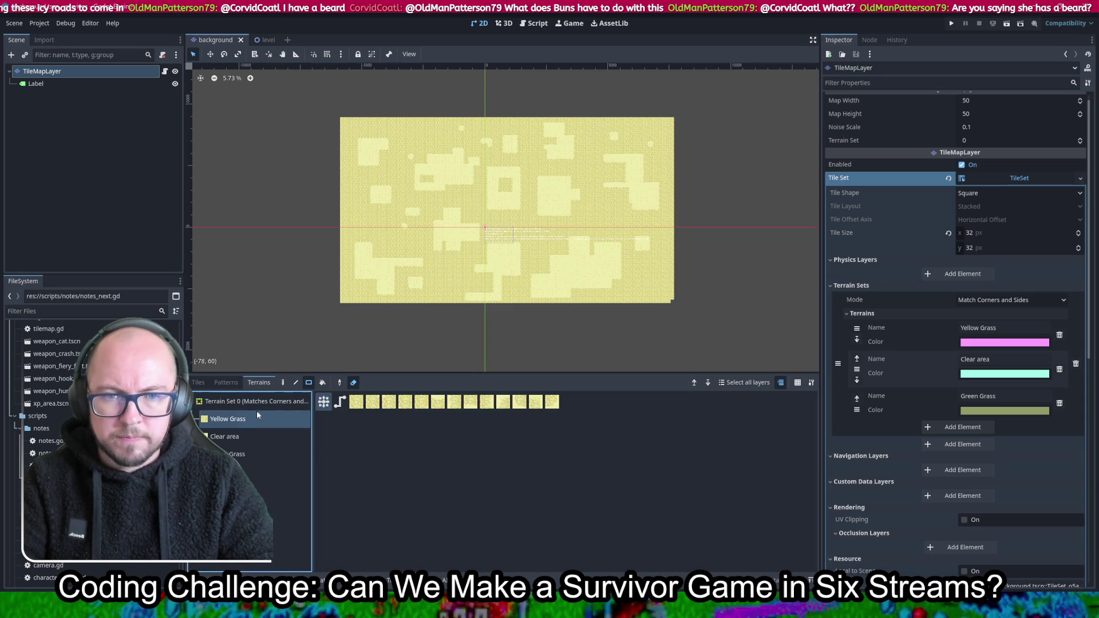
left_click_drag(324, 102, 719, 325)
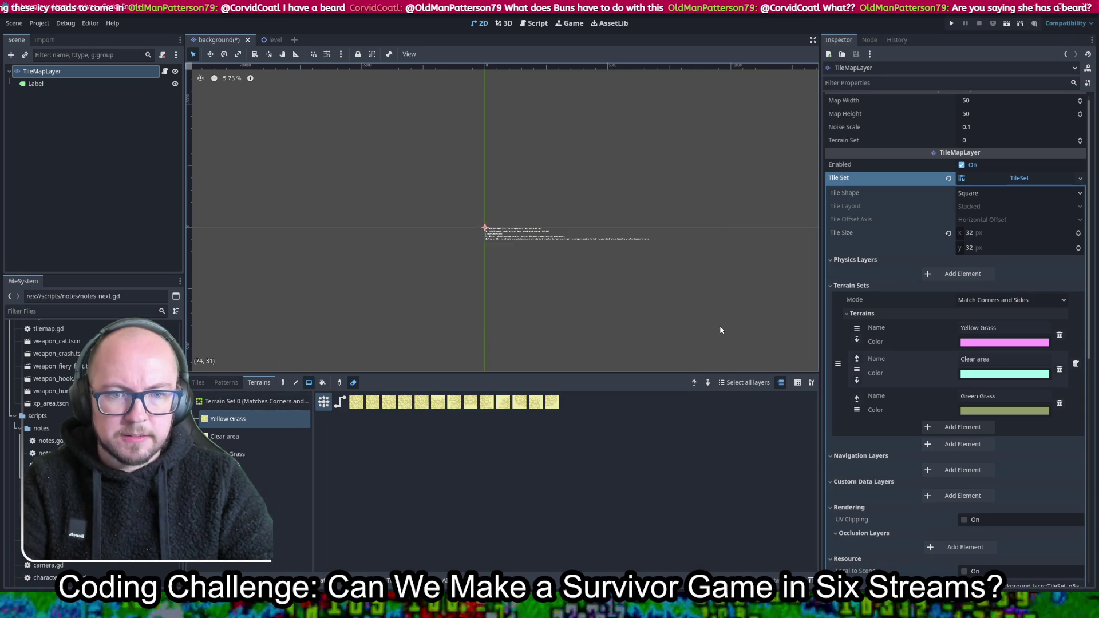
key("ctrl+s")
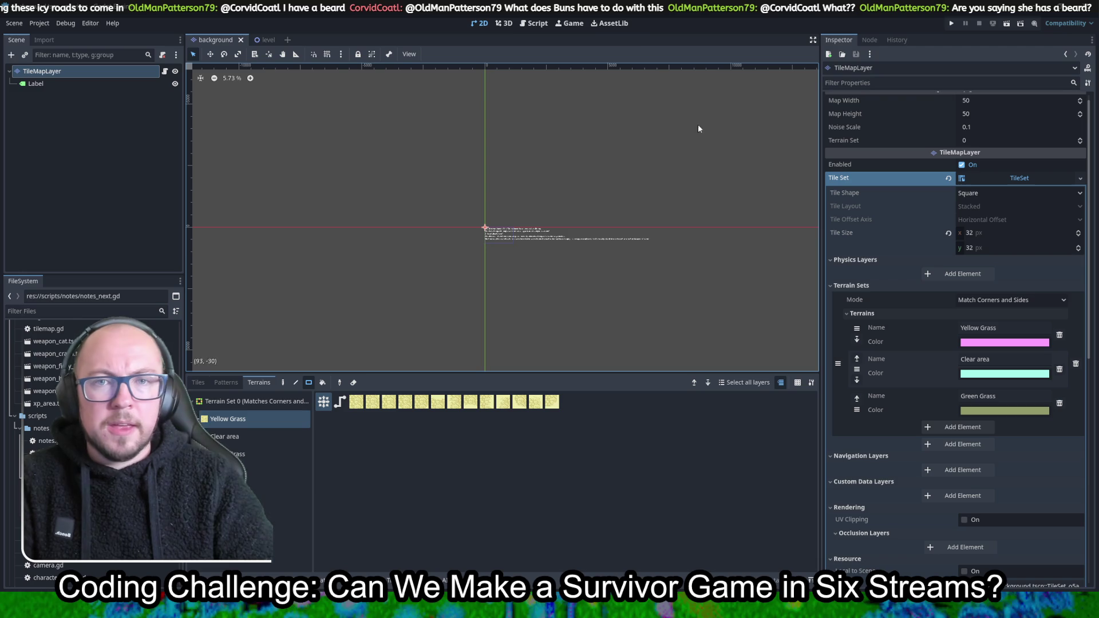
Run the project with the green-capped character and walk down-right across the generated yellow grass
left_click(950, 24)
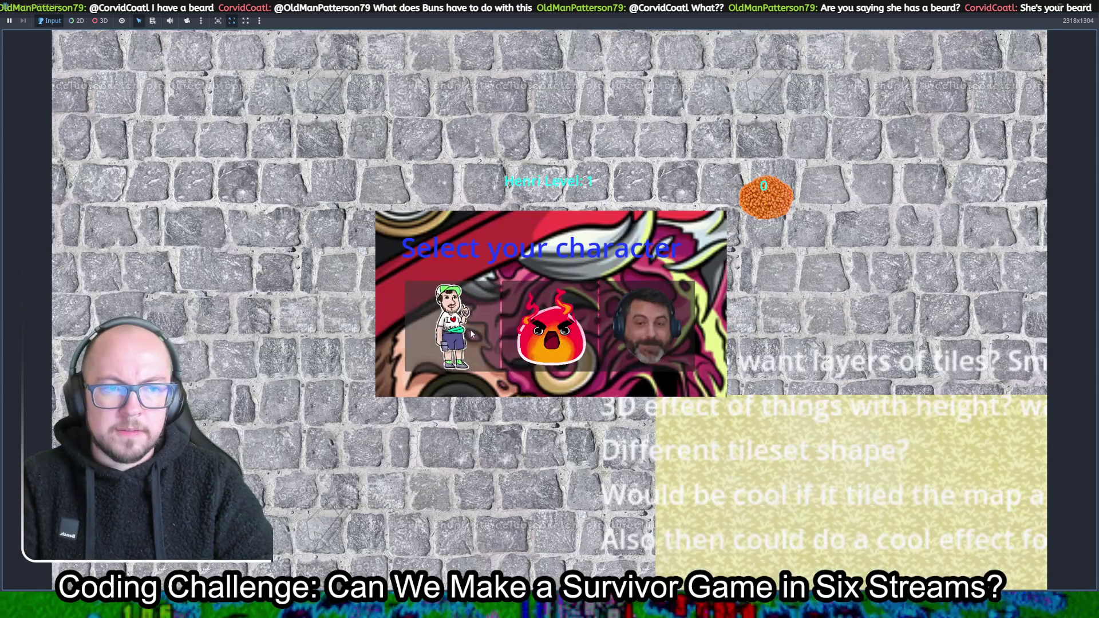
left_click(472, 335)
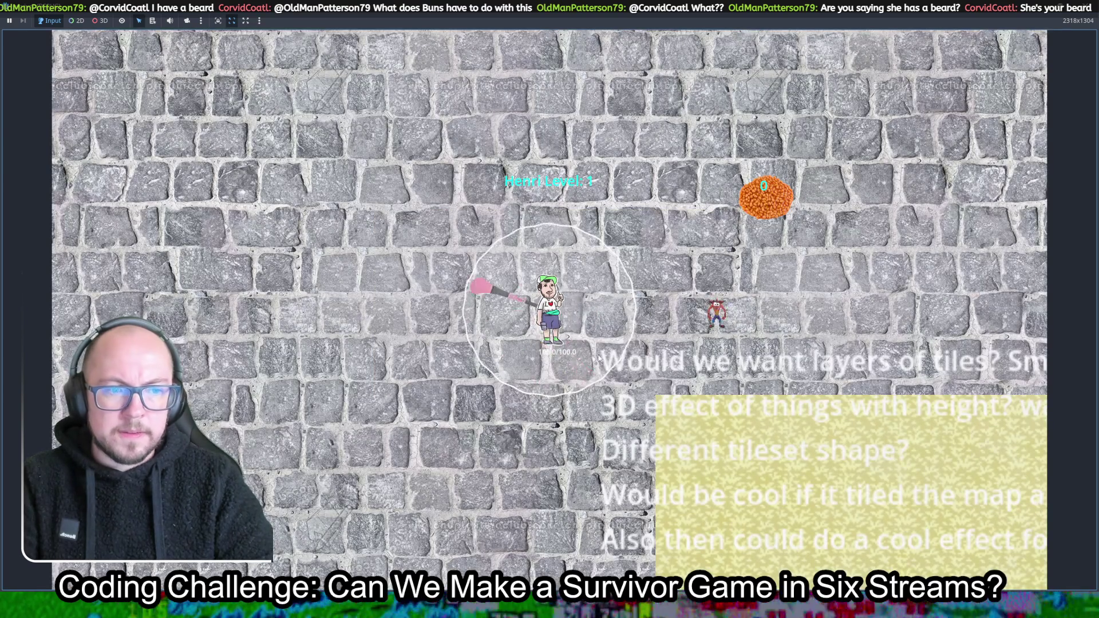
key("s")
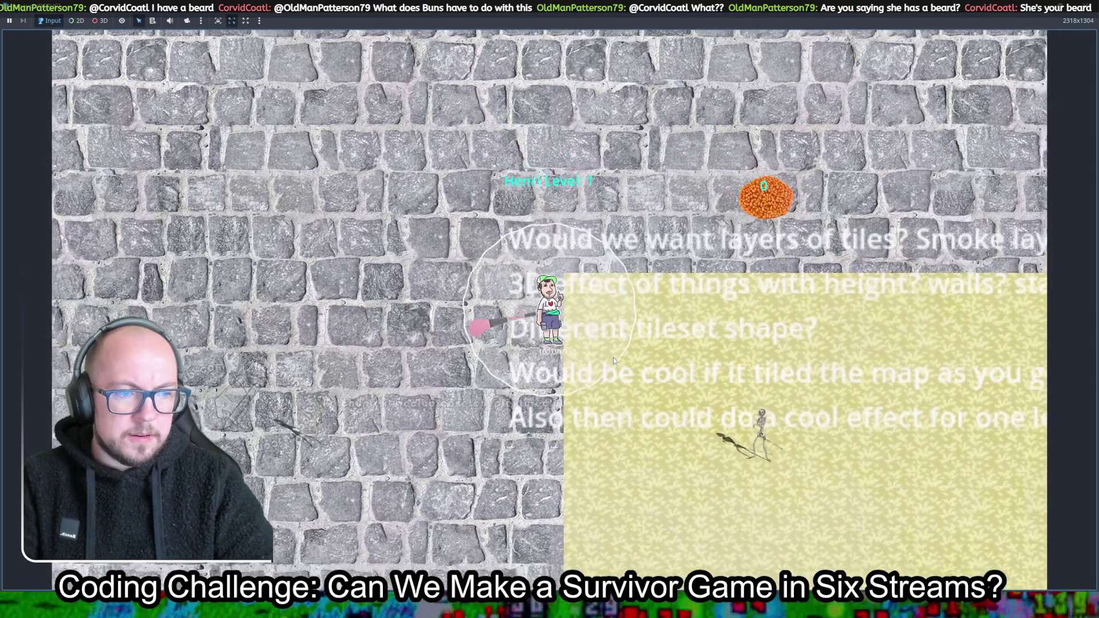
key("s")
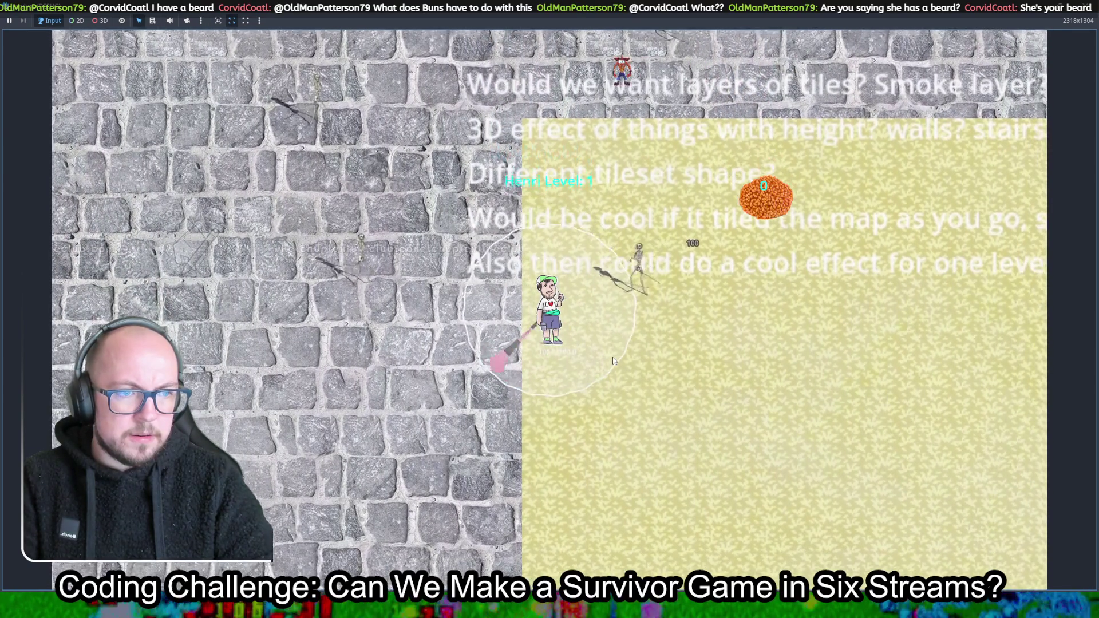
key("s")
key("d")
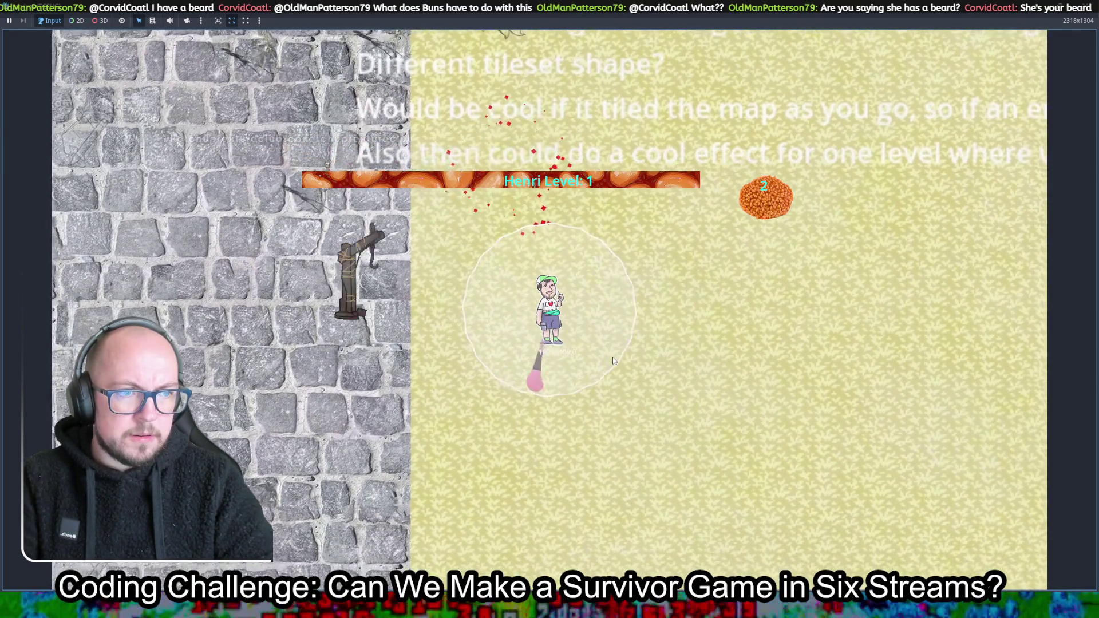
key("d")
key("s")
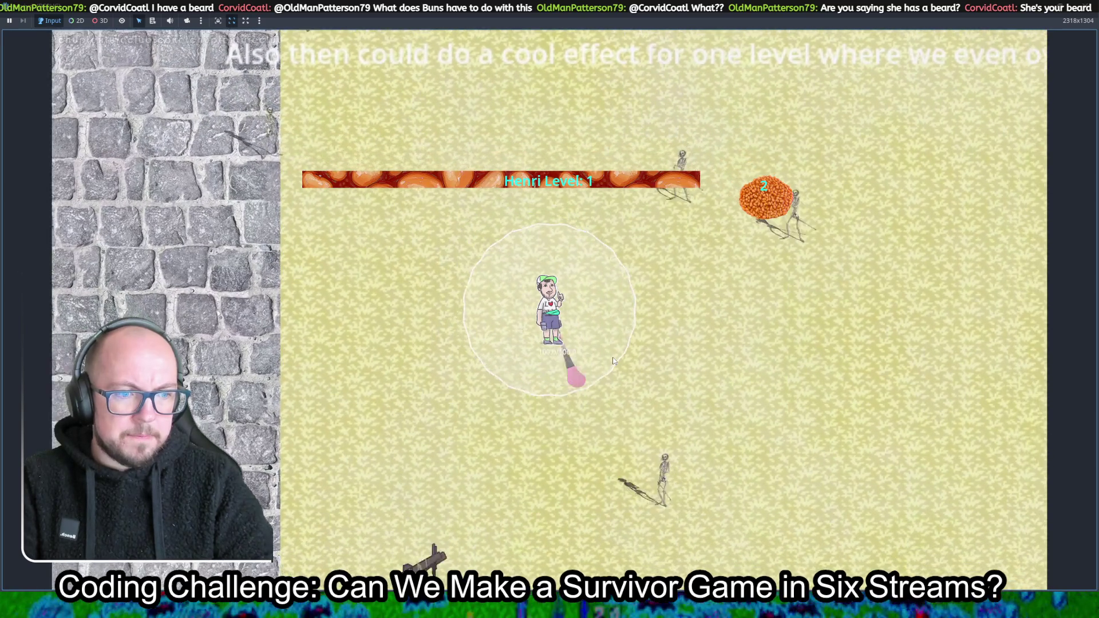
key("d")
key("s")
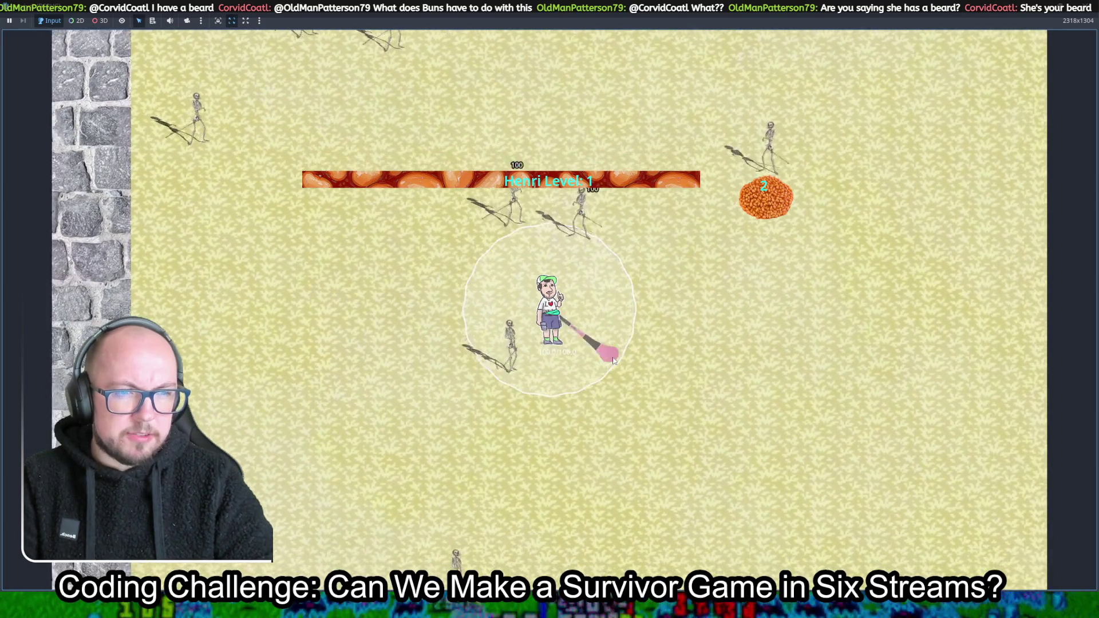
key("d")
key("s")
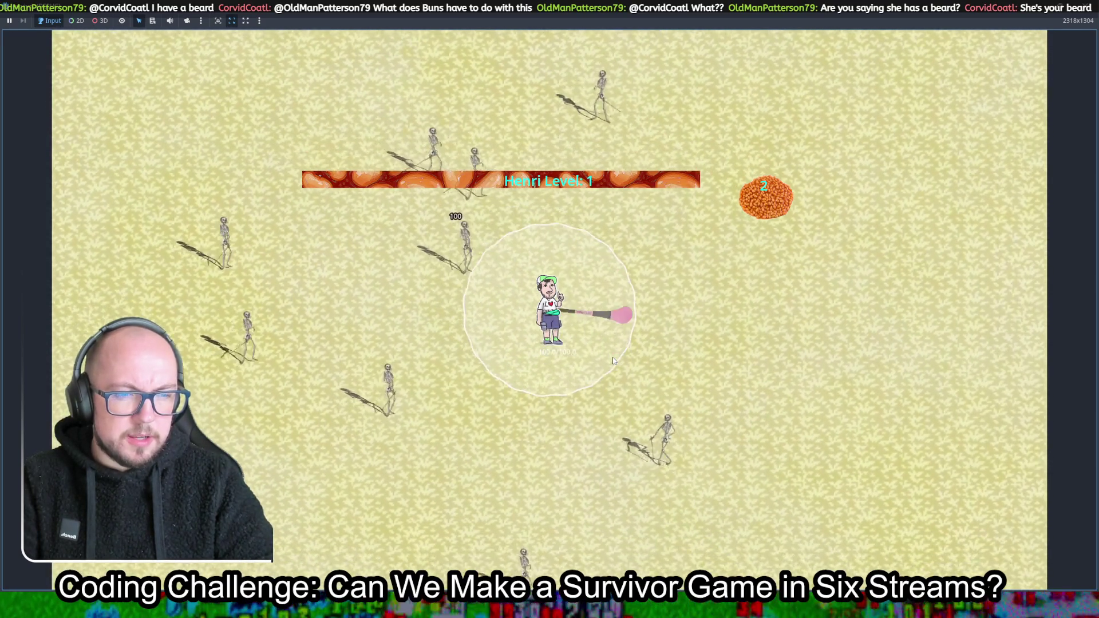
key("d")
key("s")
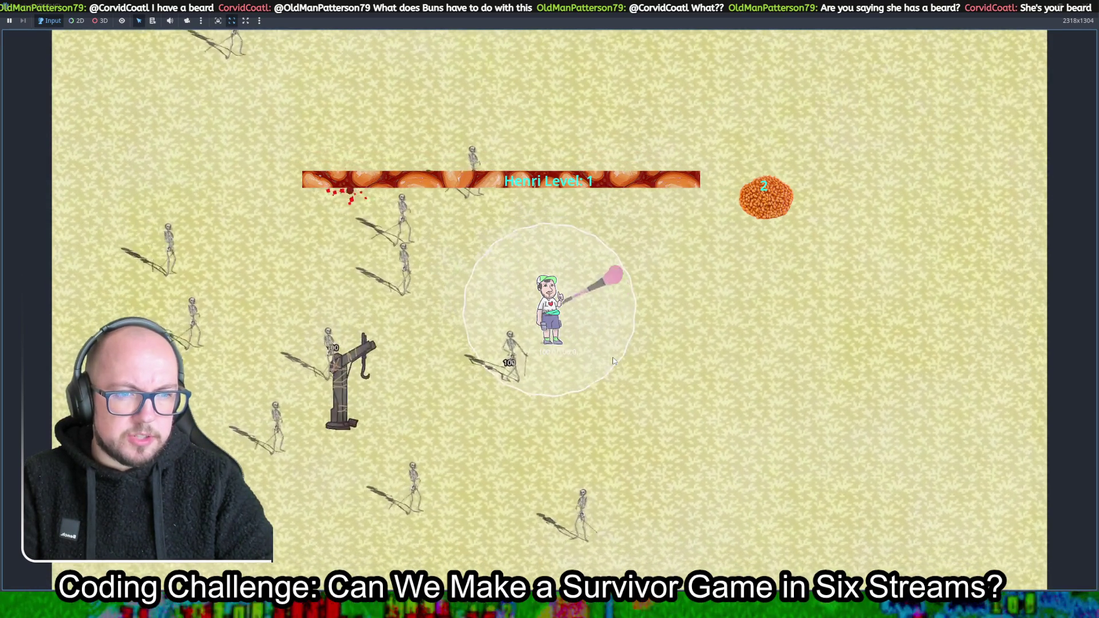
key("d")
key("s")
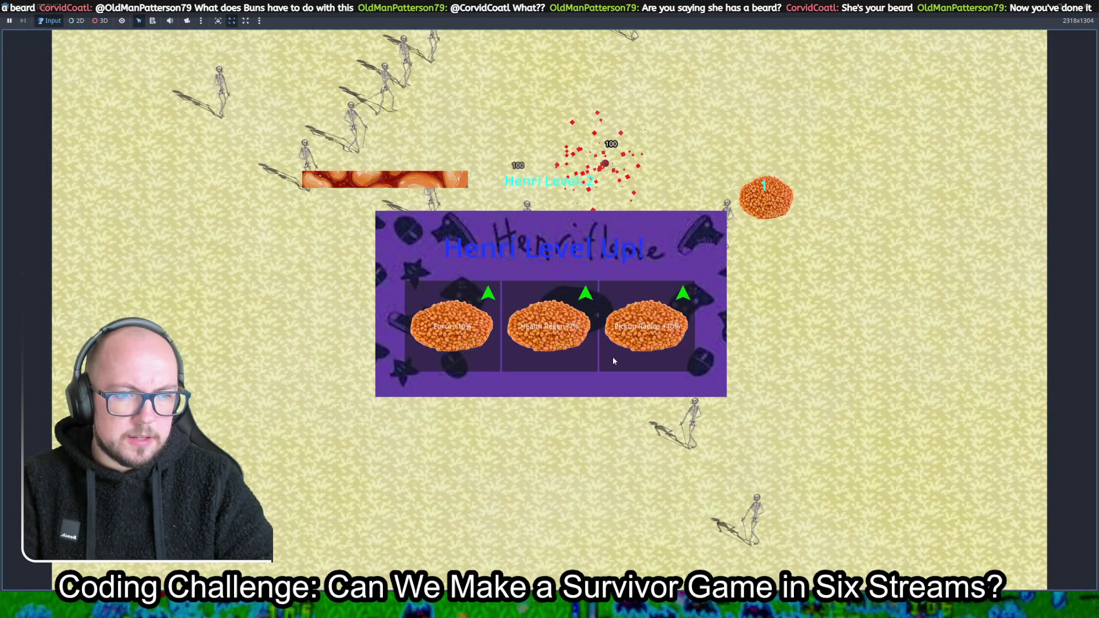
Stop the game, change the Grass threshold on line 37 from 1.3 to 0.3, and relaunch
key("F8")
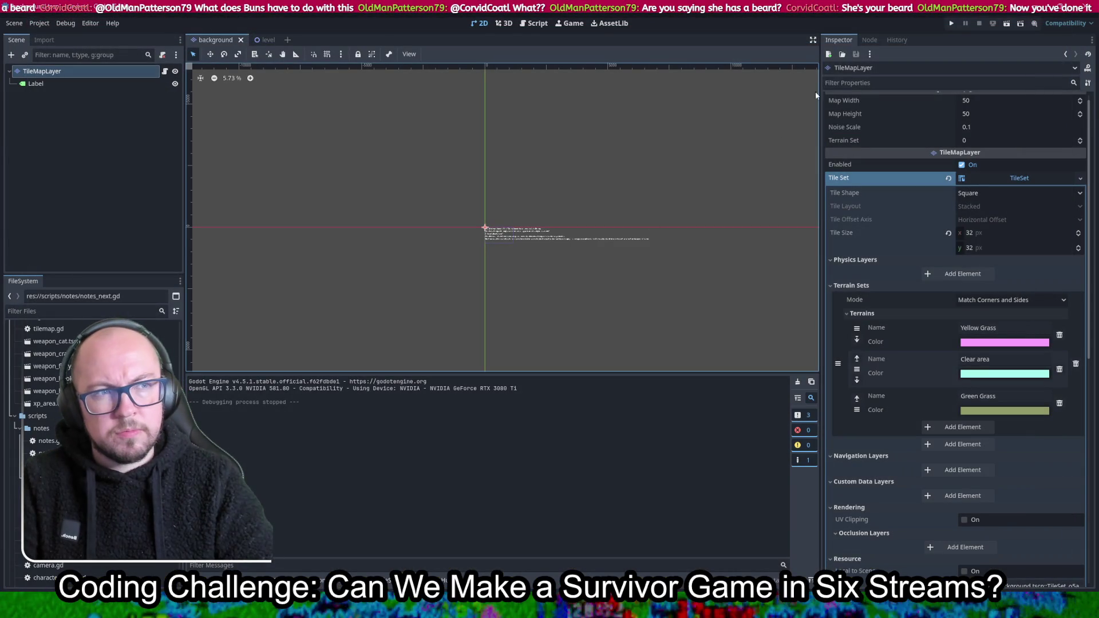
left_click(525, 24)
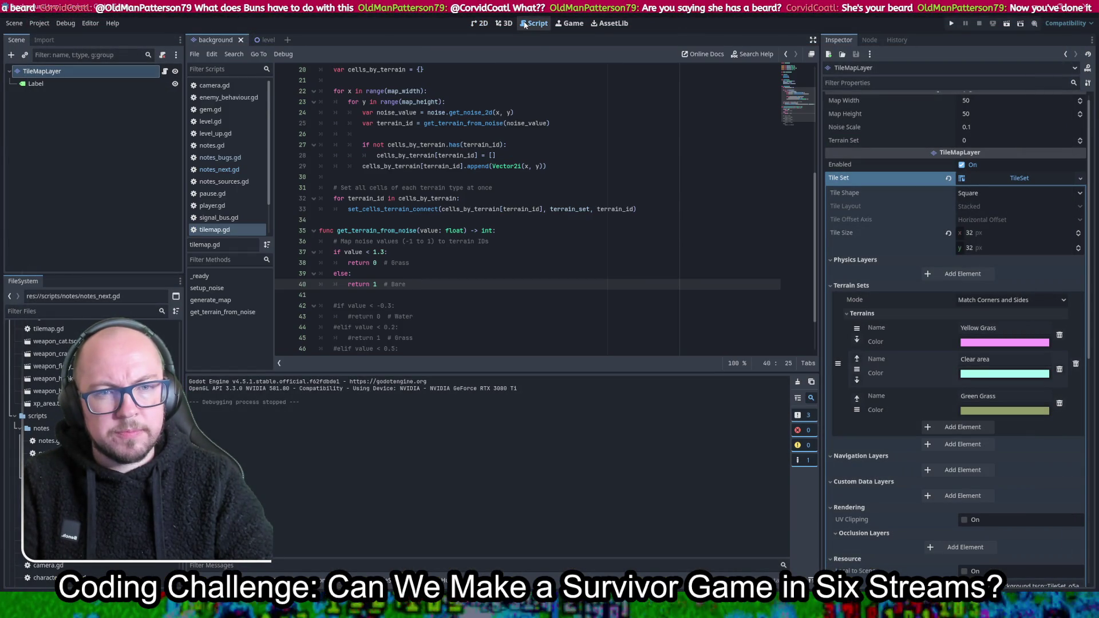
left_click(374, 252)
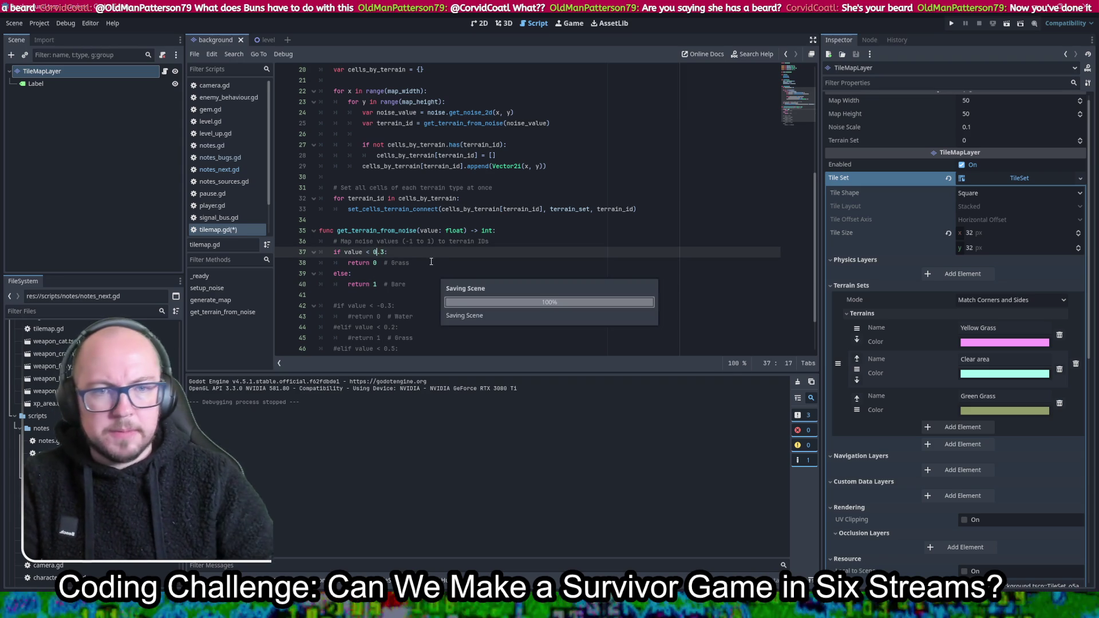
left_click(1019, 178)
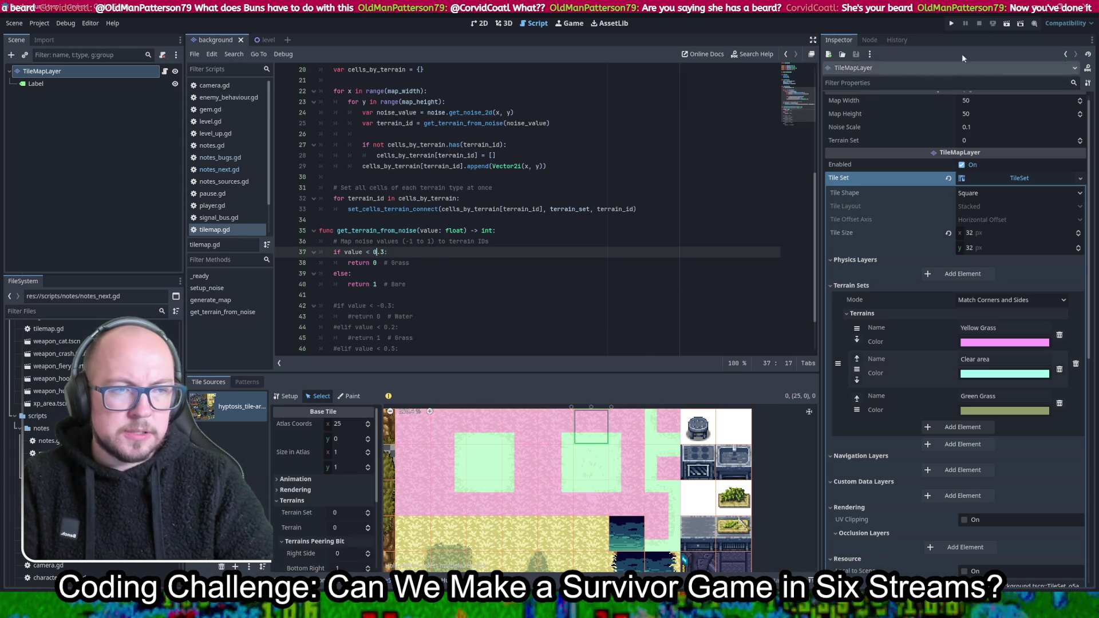
left_click(954, 20)
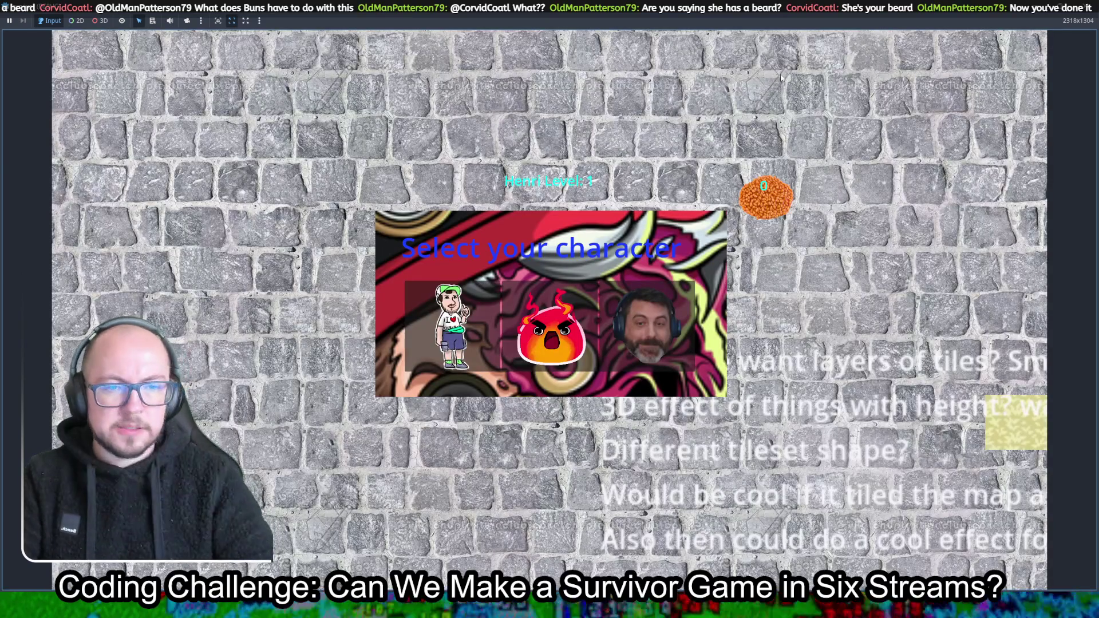
Pick the green-capped character, walk down-right to inspect the 0.3-threshold terrain, then stop the game
left_click(452, 326)
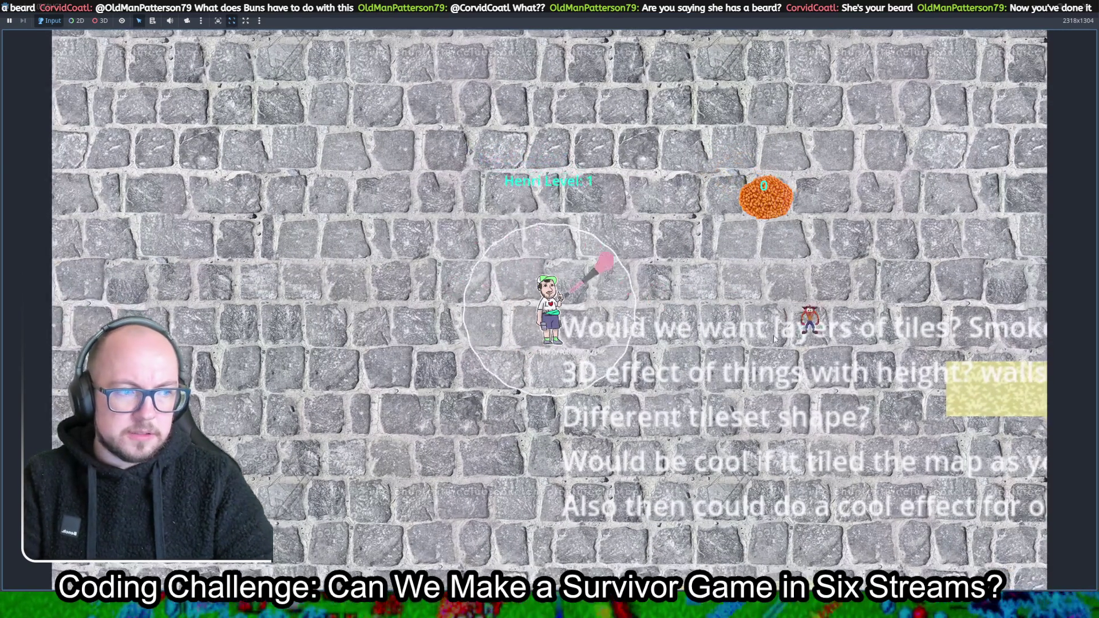
key("s")
key("d")
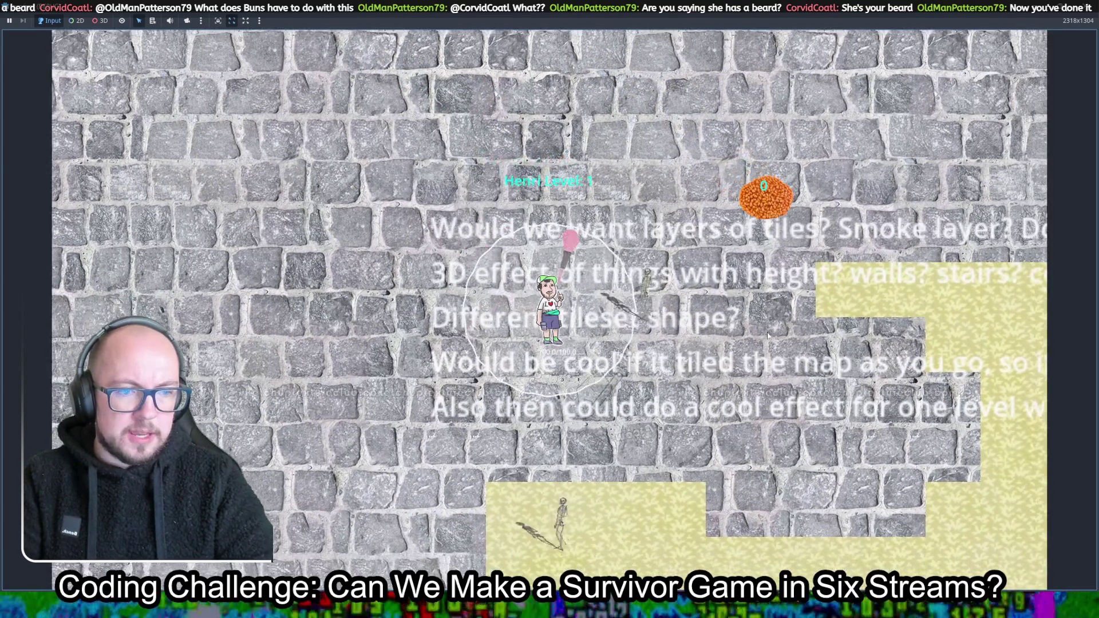
key("s")
key("d")
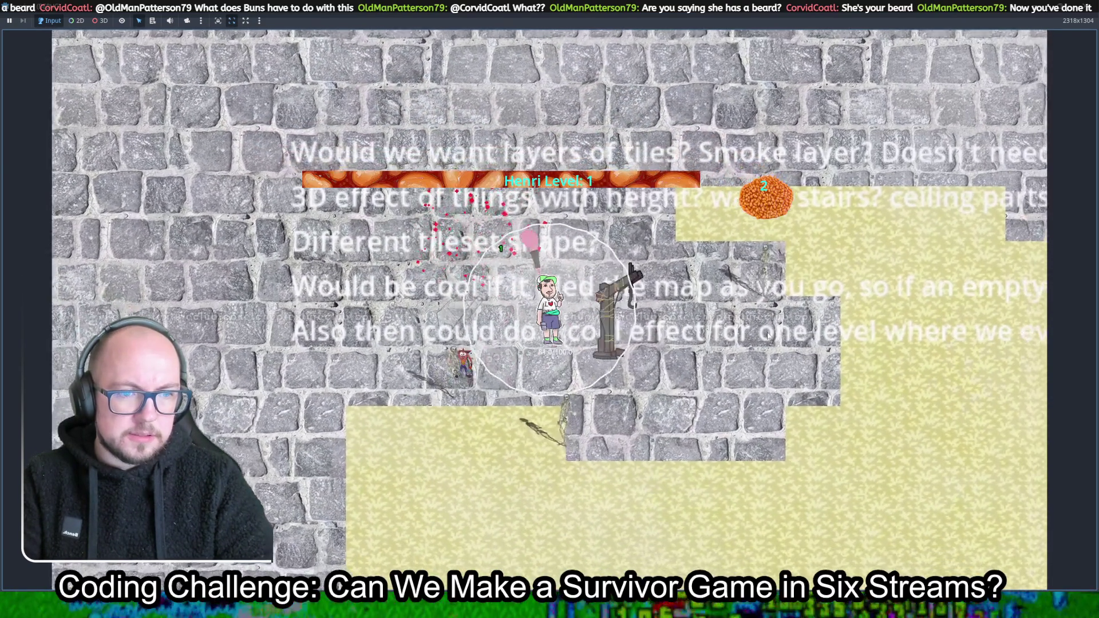
key("s")
key("d")
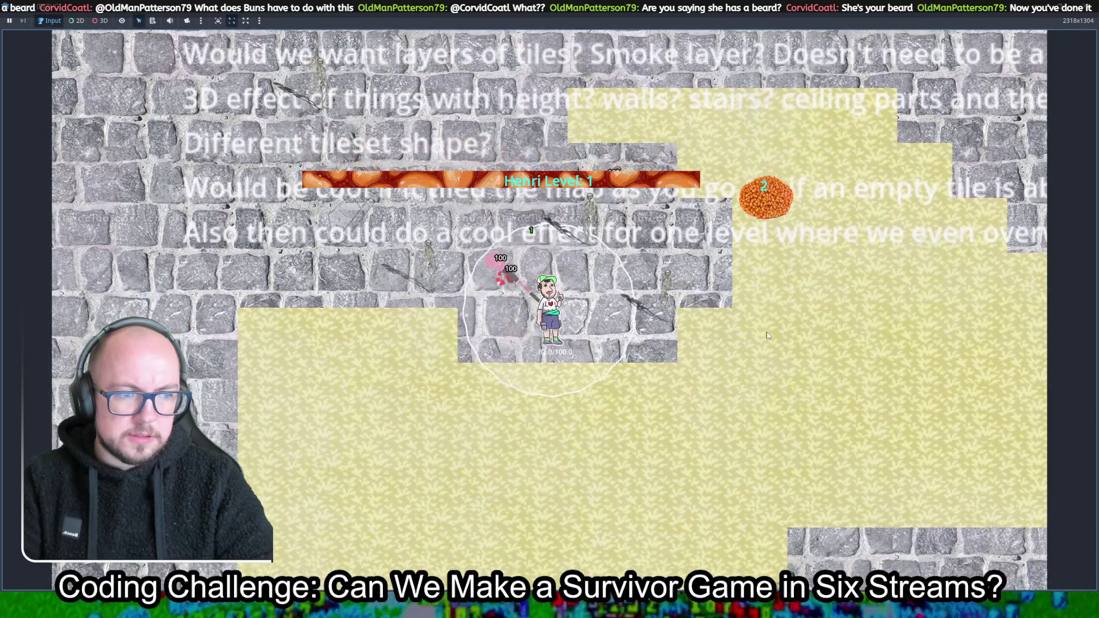
key("s")
key("d")
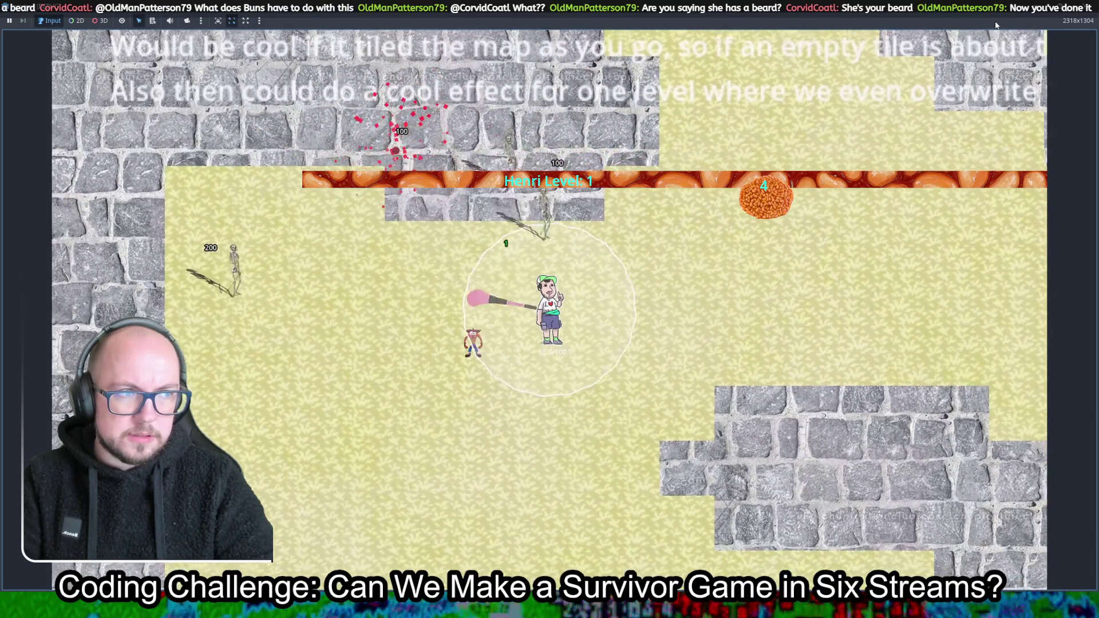
key("F8")
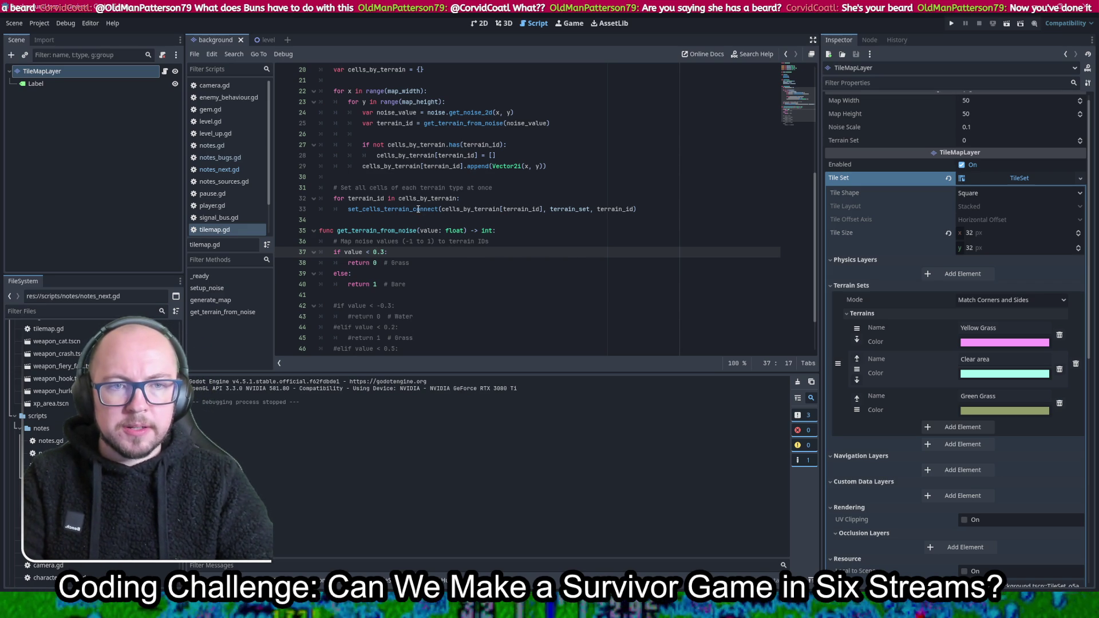
Read the set_cells_terrain_connect documentation, scroll back to the top of tilemap.gd, and run the project
mouse_move(418, 209)
scroll(486, 220, "down", 2)
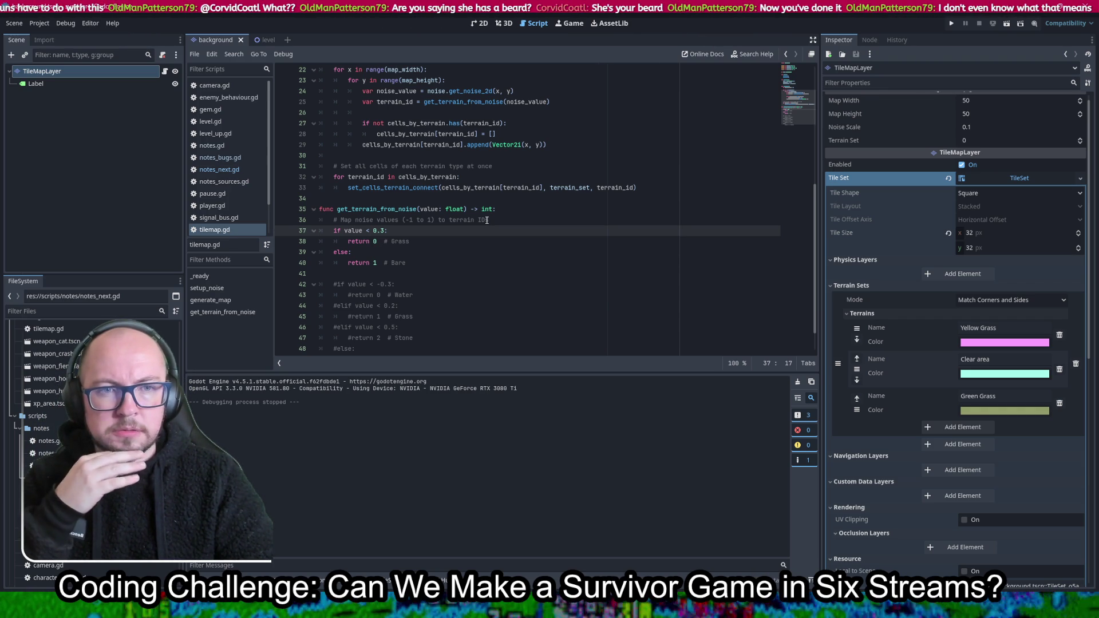
scroll(558, 146, "up", 5)
scroll(547, 139, "up", 2)
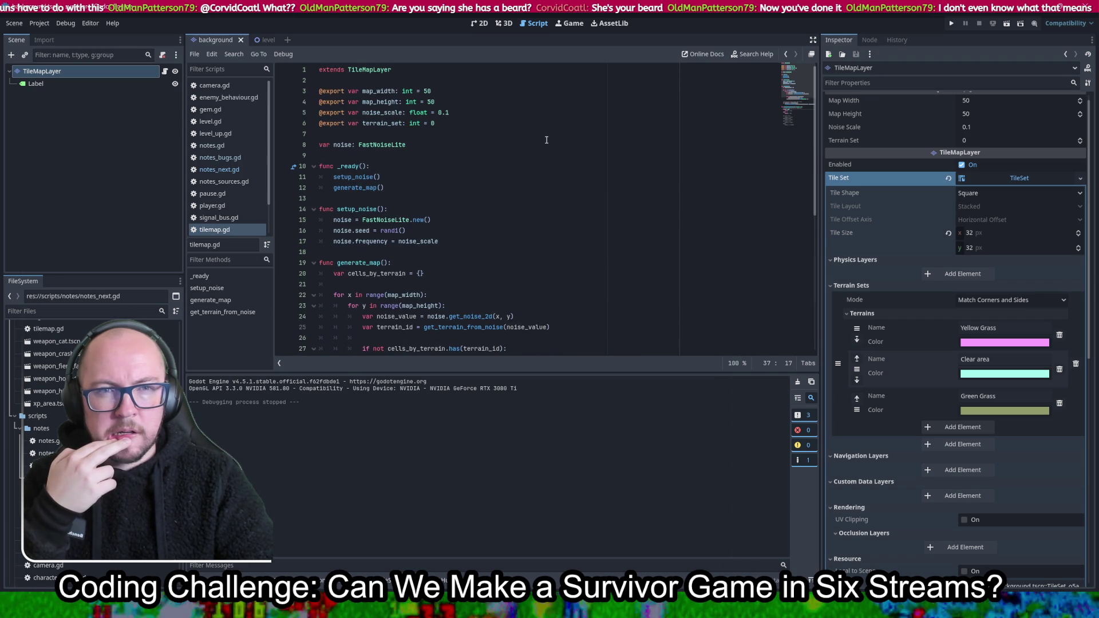
left_click(950, 23)
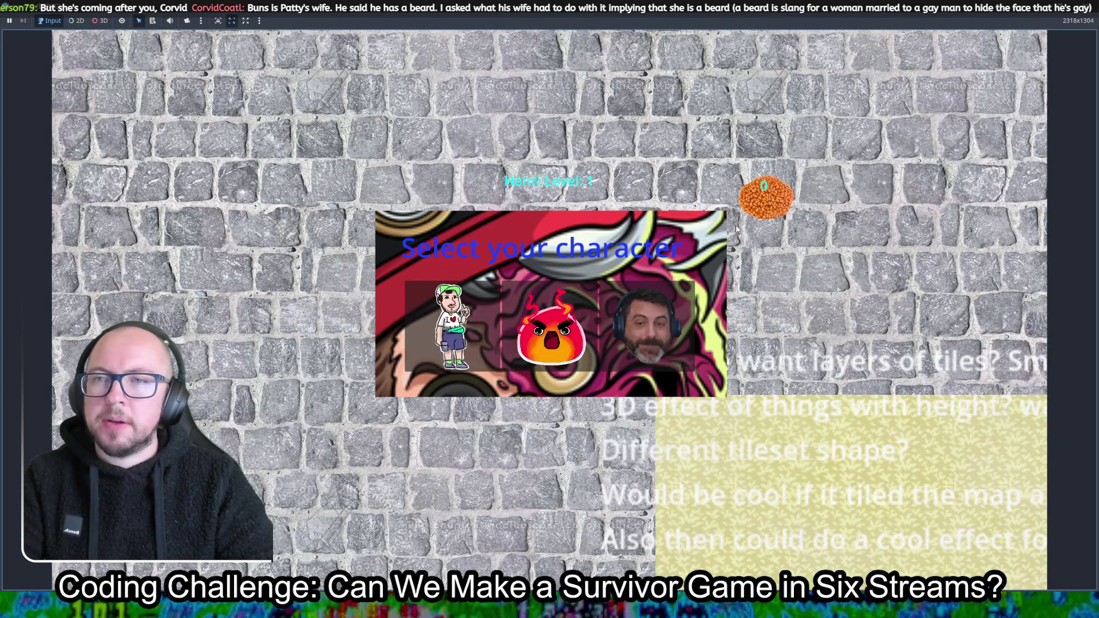
Start the game as Henri and walk the character down-right through the generated terrain
left_click(469, 282)
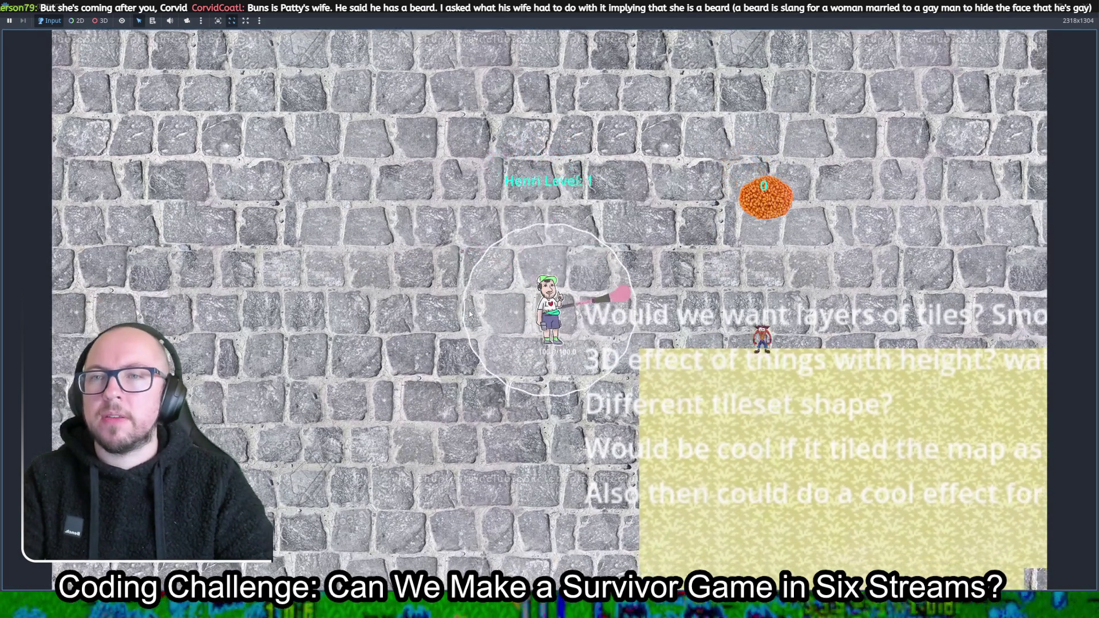
key("d+s")
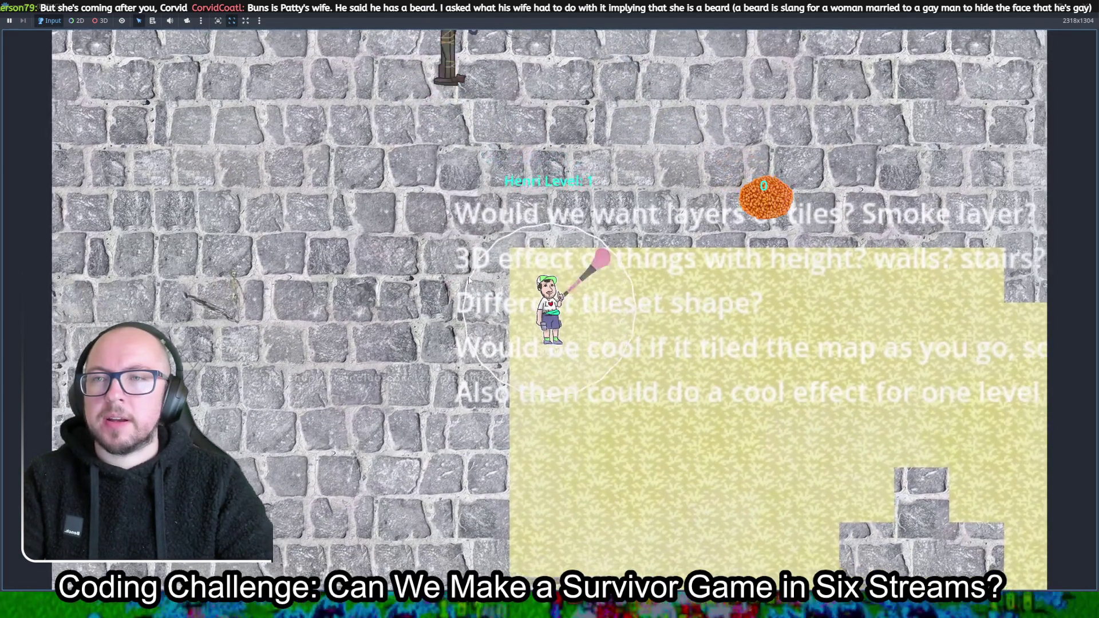
key("s+d")
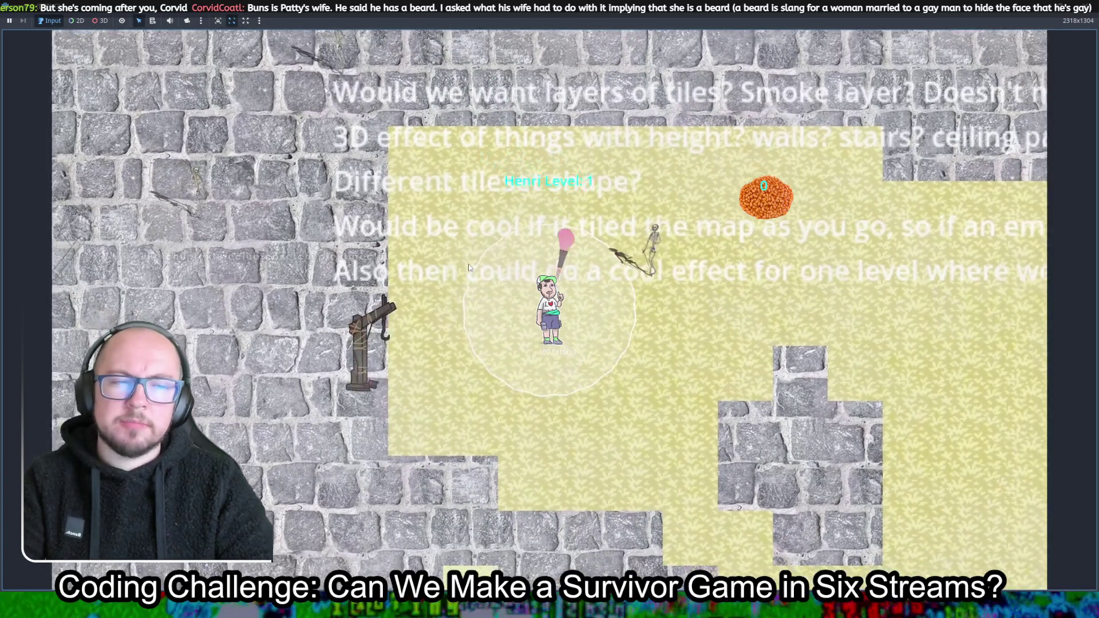
key("s")
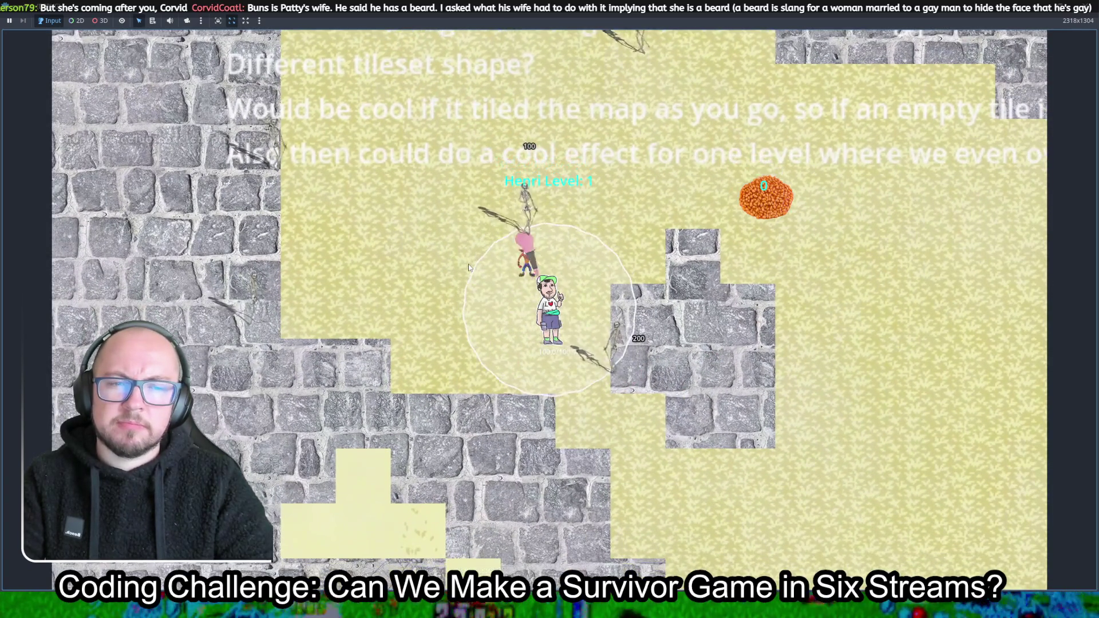
key("s")
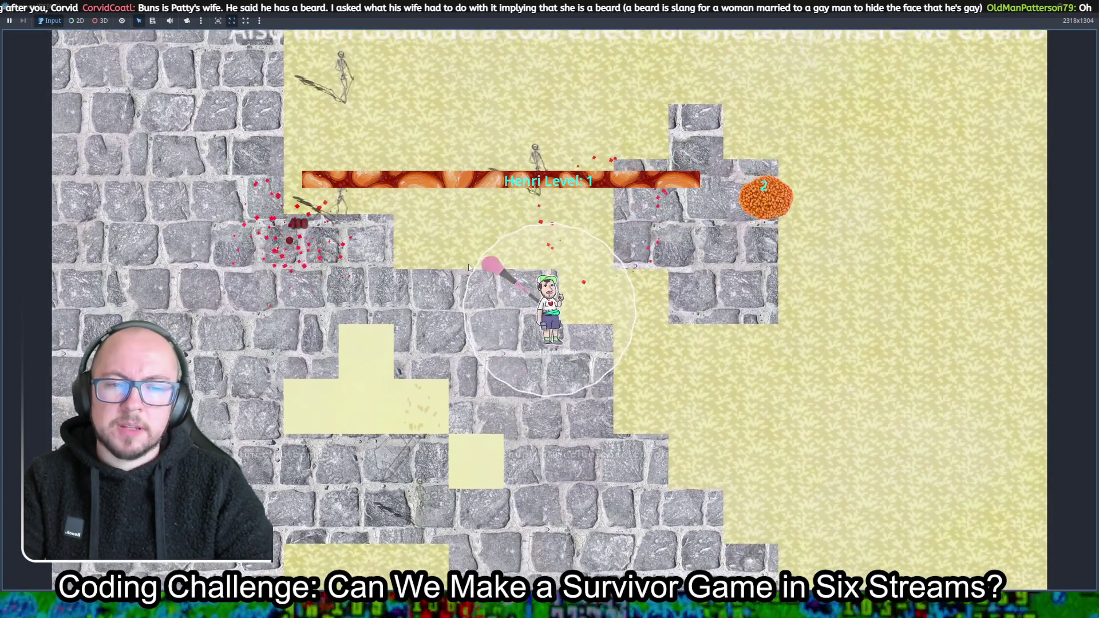
key("s")
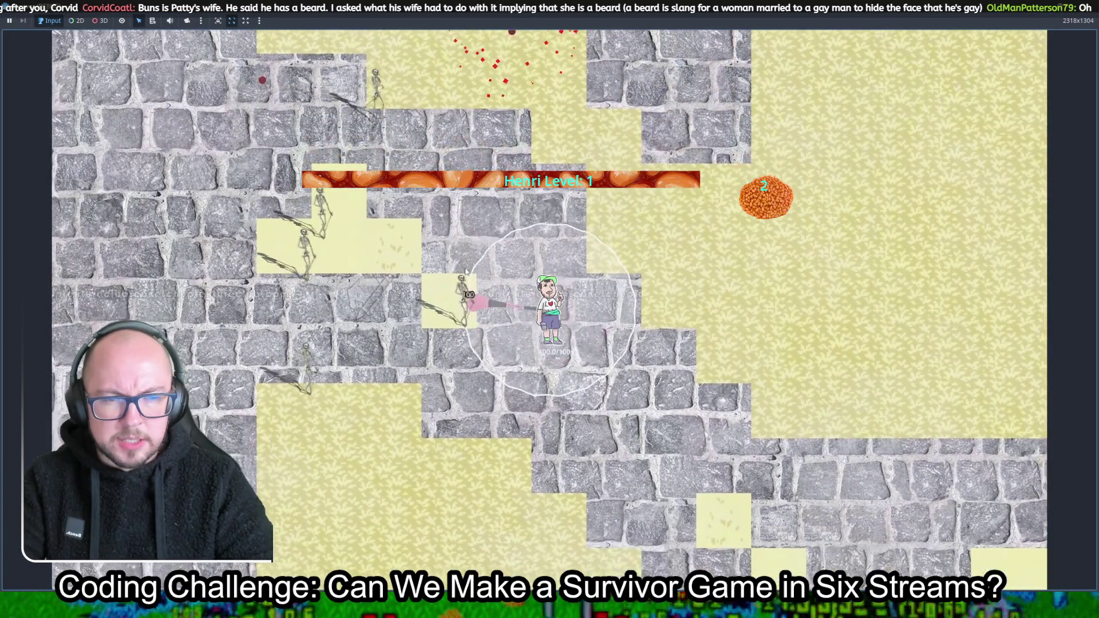
key("s")
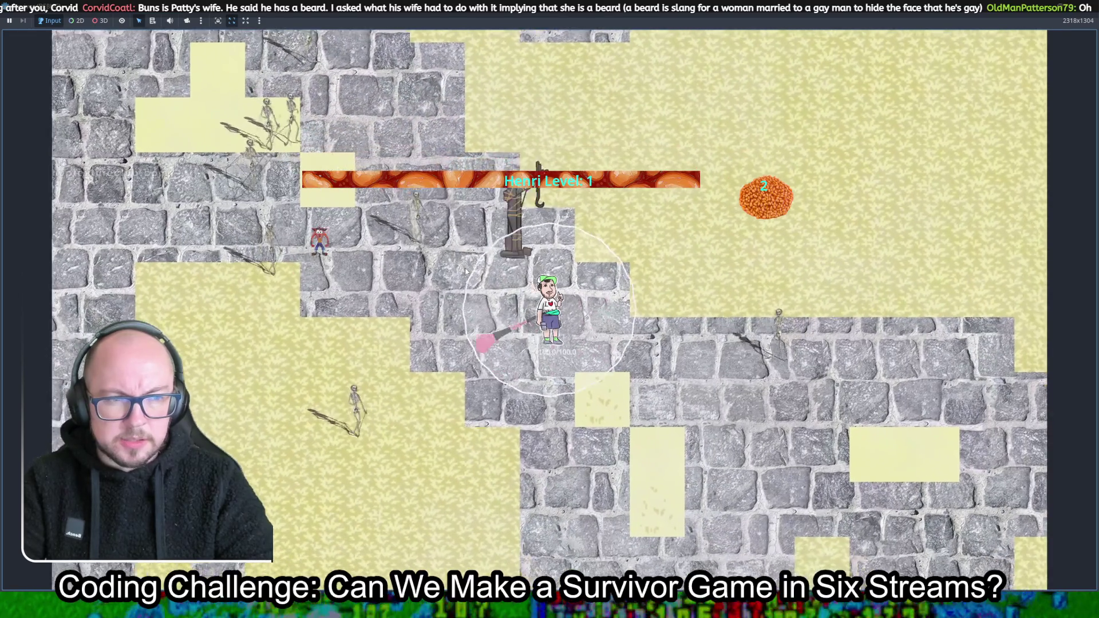
key("s")
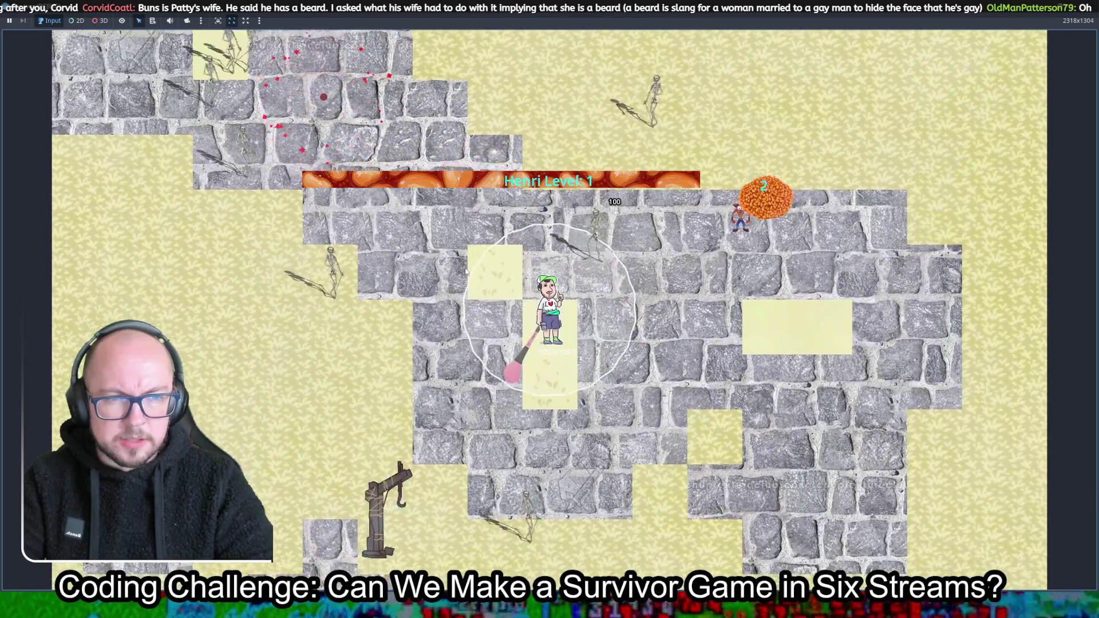
key("s")
key("d")
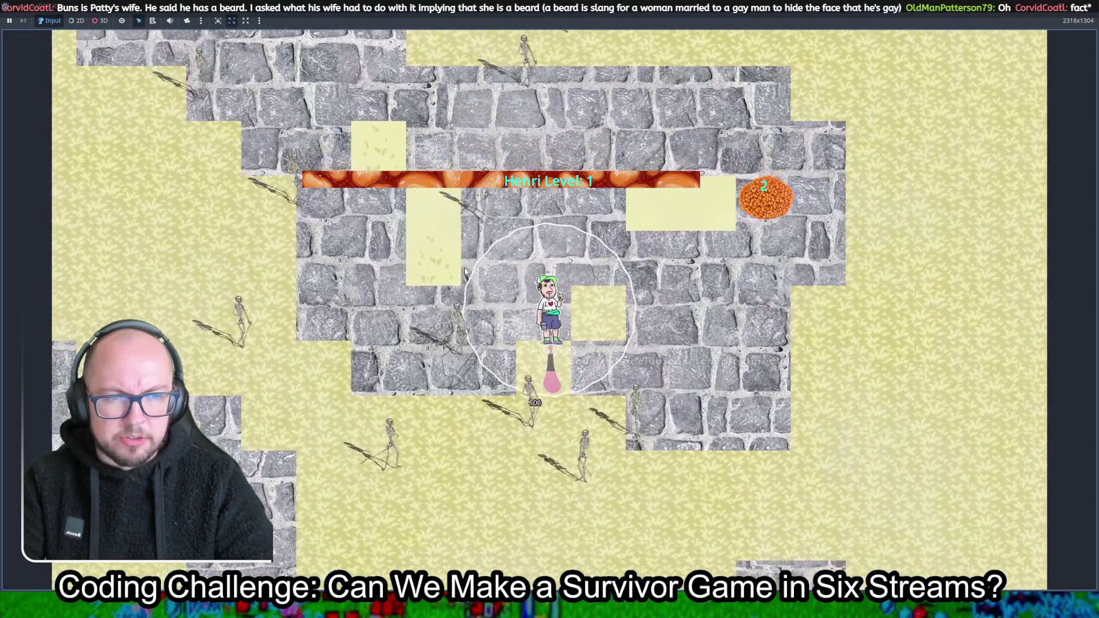
key("s")
key("d")
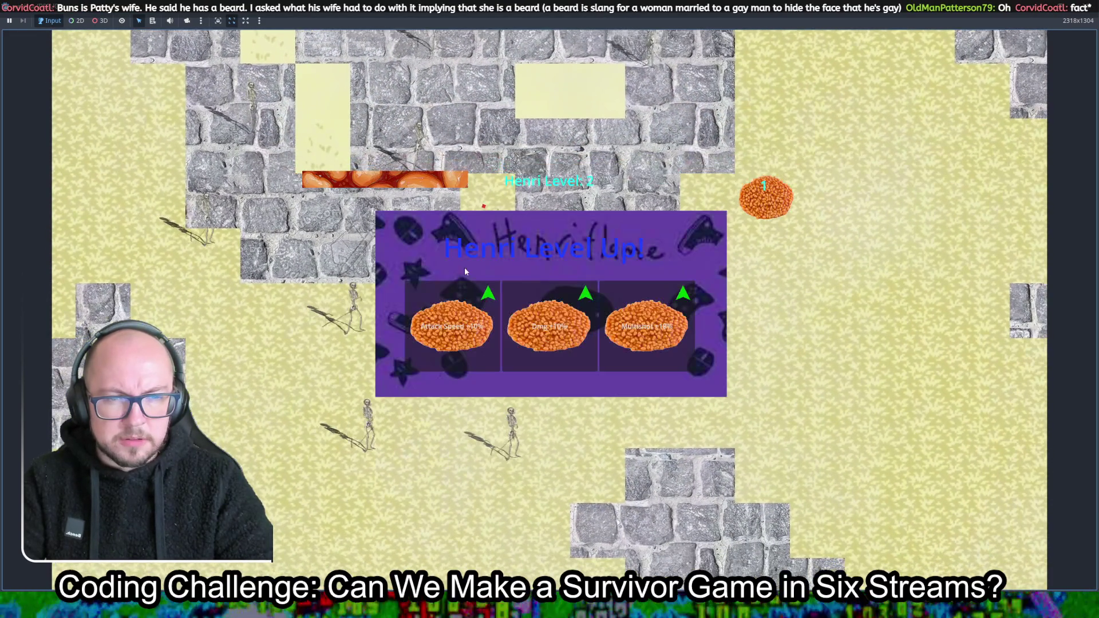
Take the first level-up upgrade and keep walking down-right, collecting experience
left_click(534, 339)
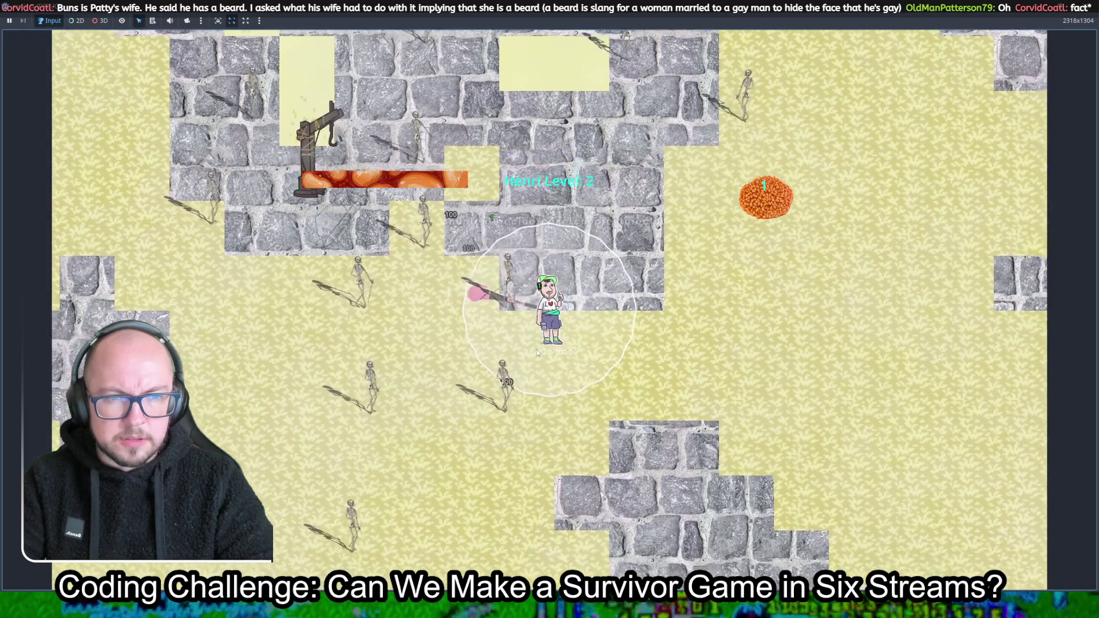
key("s")
key("d")
key("s")
key("d")
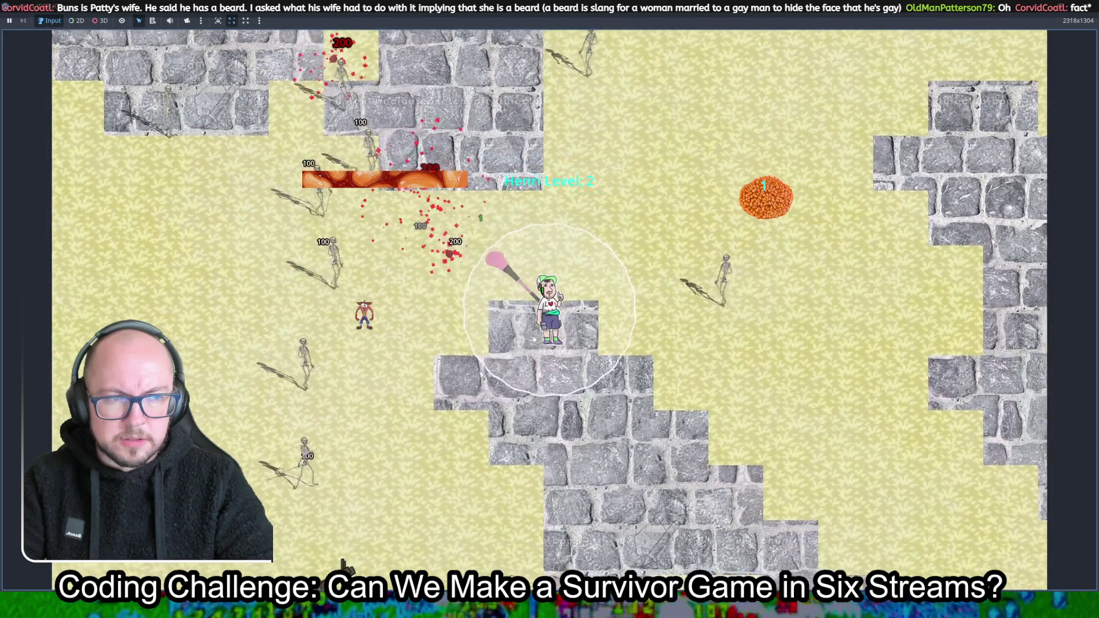
key("s")
key("d")
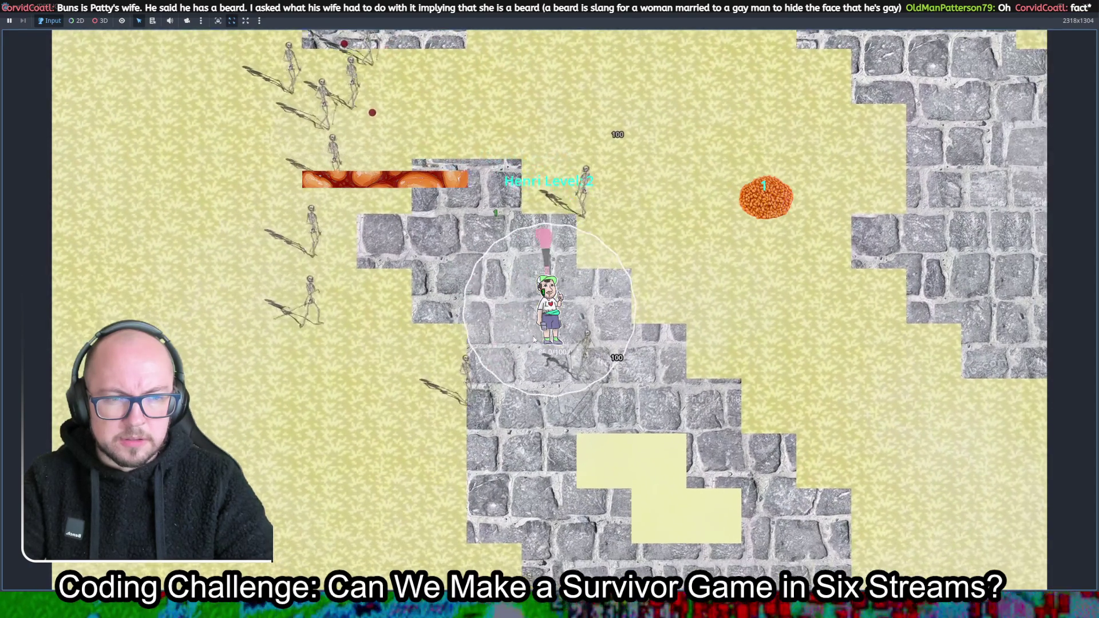
key("s")
key("d")
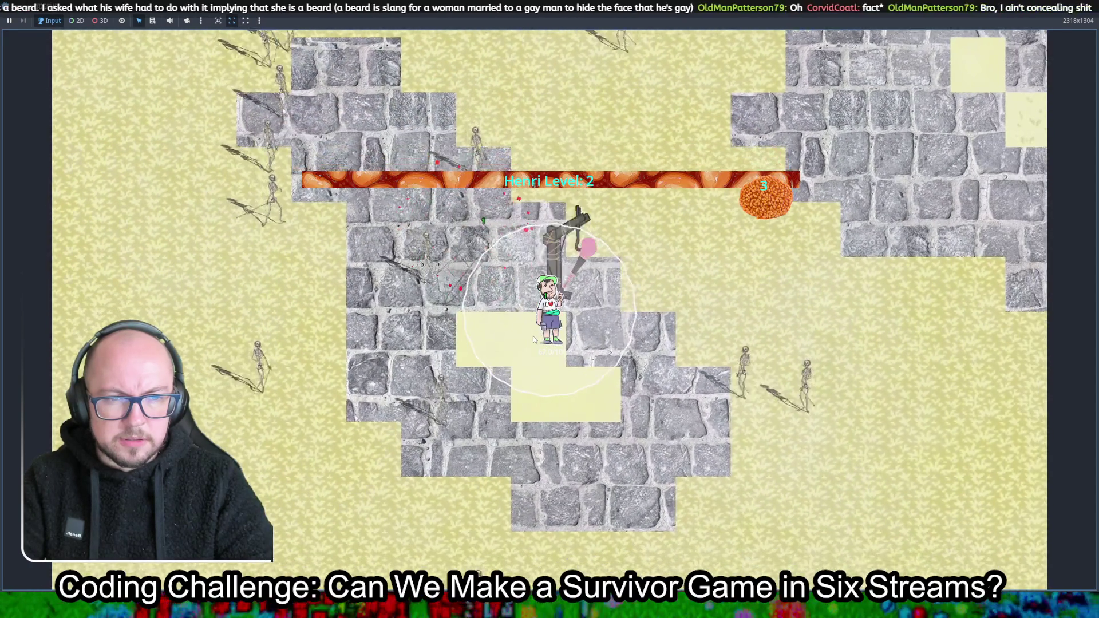
key("s")
key("d")
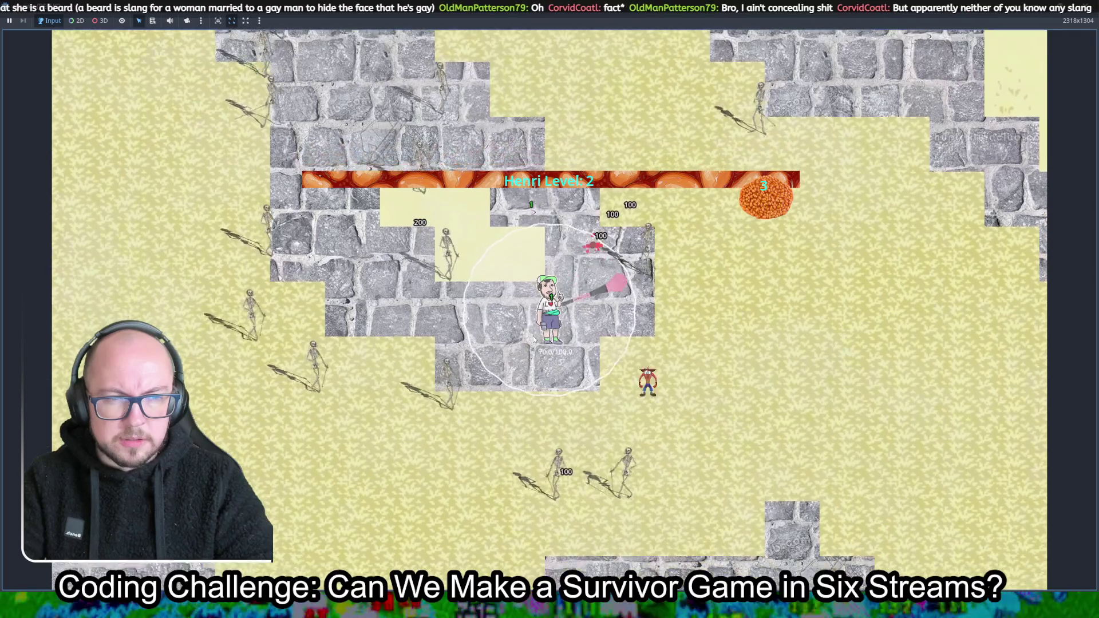
key("s")
key("d")
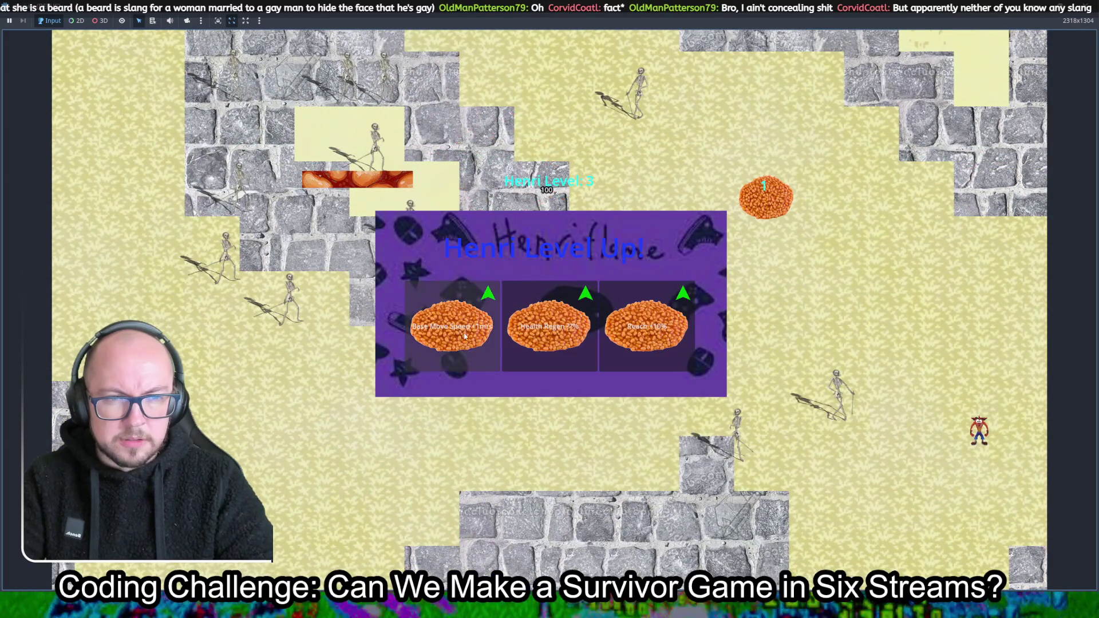
Choose the Base Move Speed and Force +10% upgrades while roaming down, then up-left and up-right
left_click(474, 338)
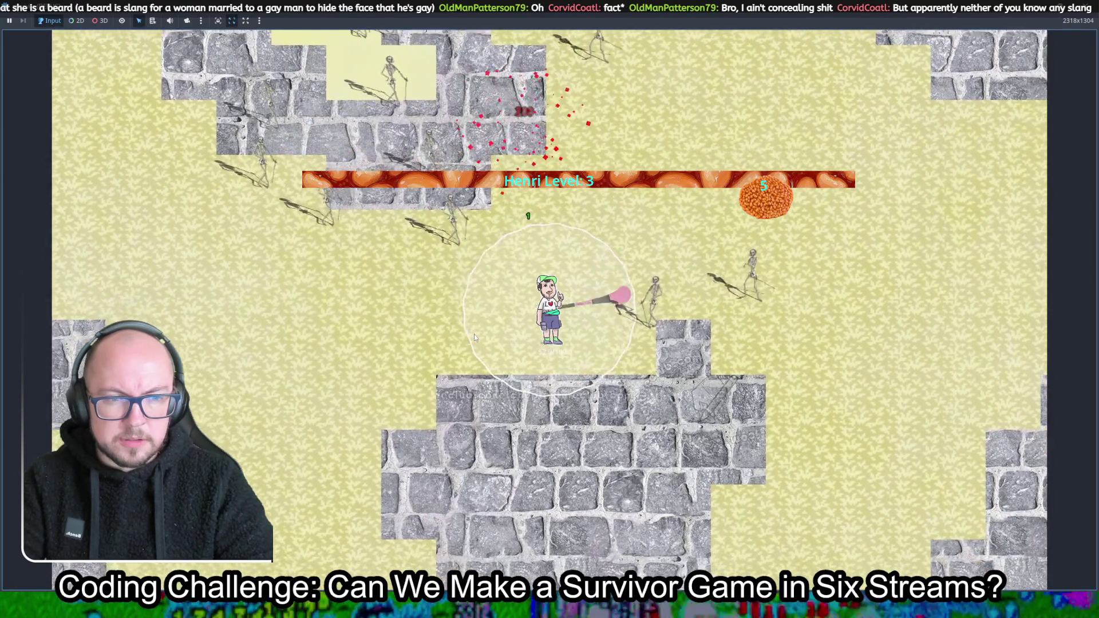
key("s")
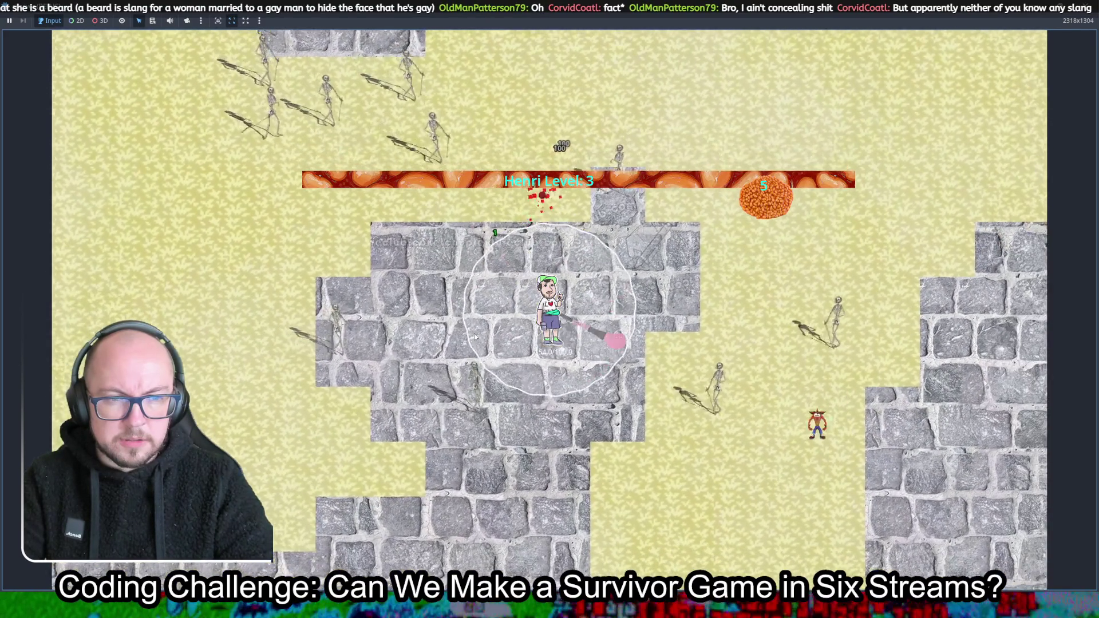
key("s")
key("s")
key("s")
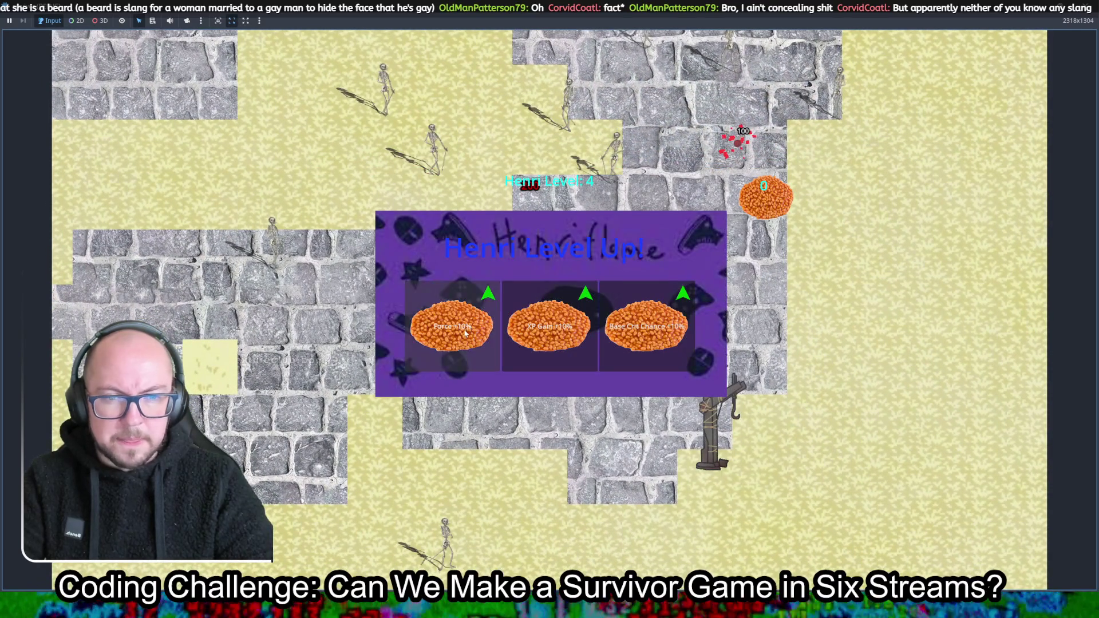
left_click(464, 333)
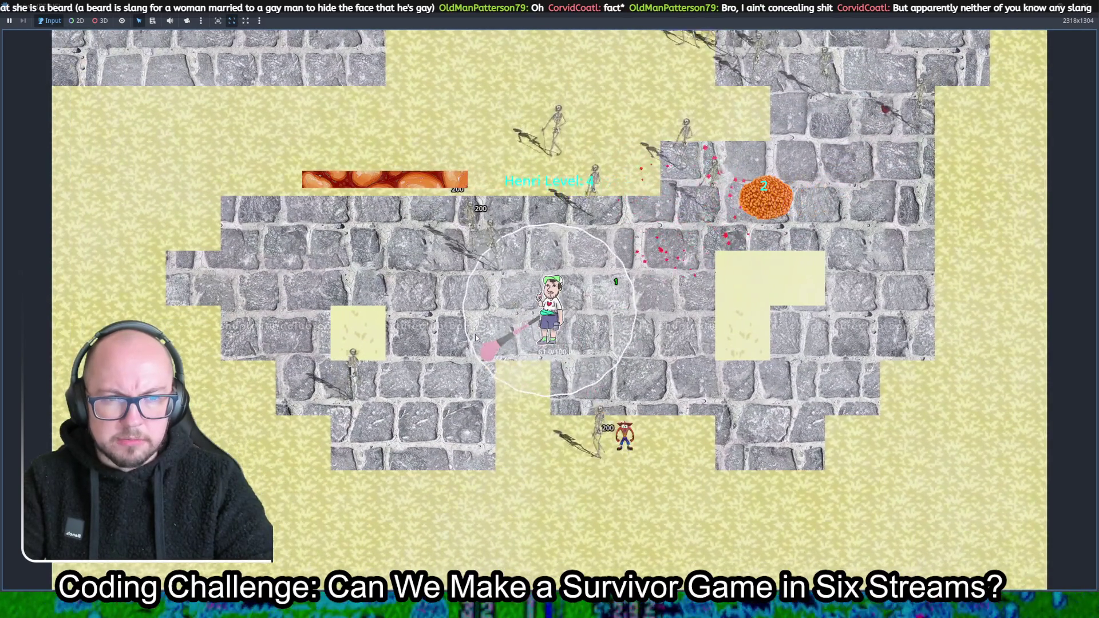
key("a")
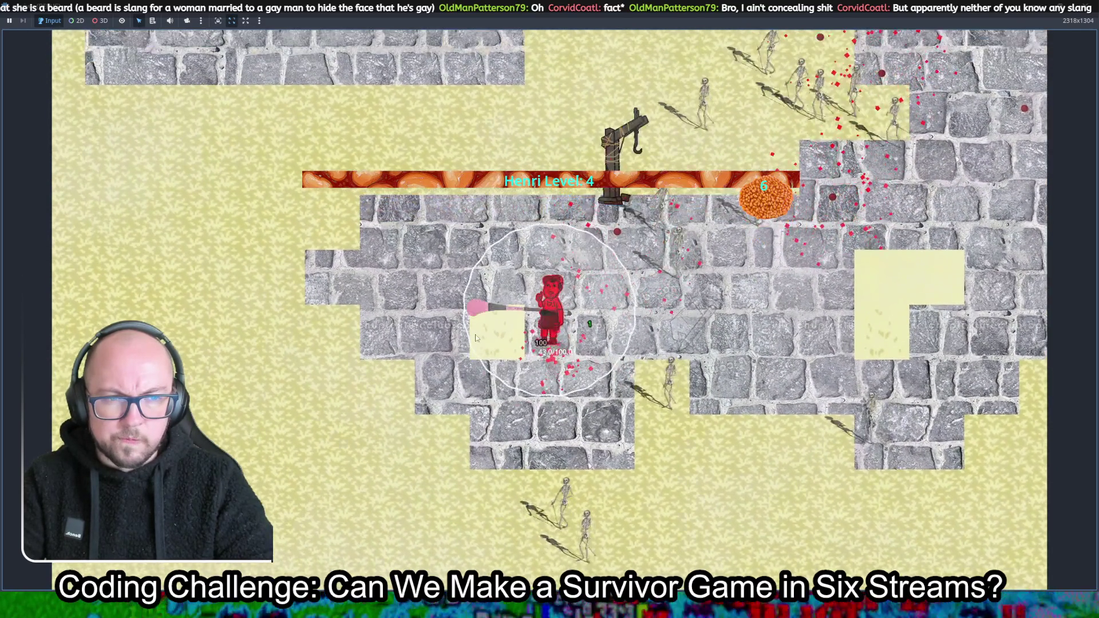
key("w")
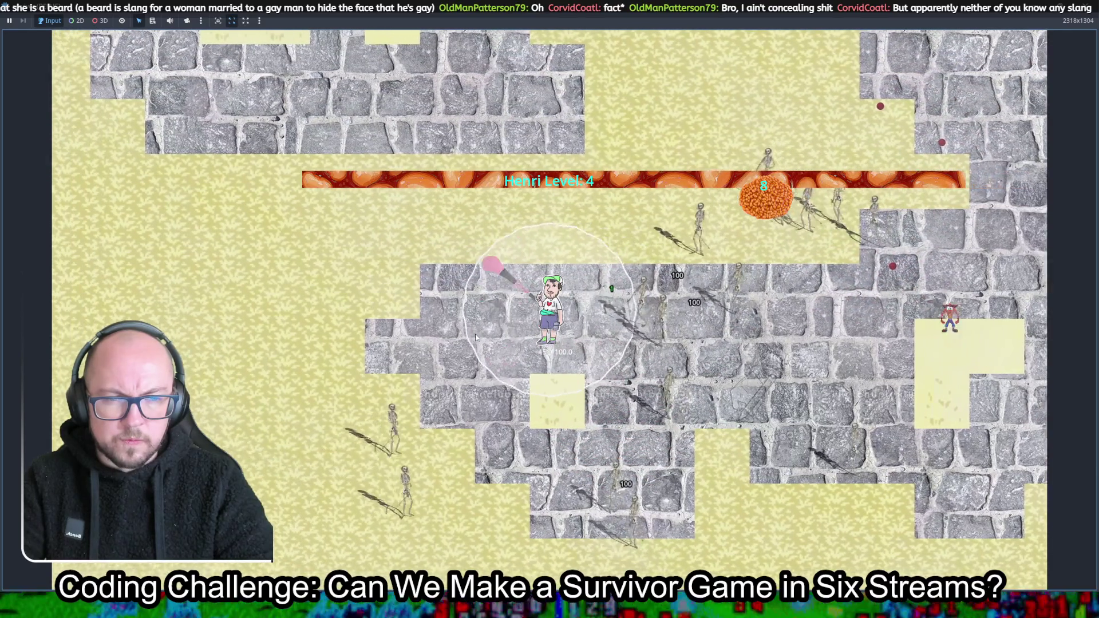
key("w")
key("w")
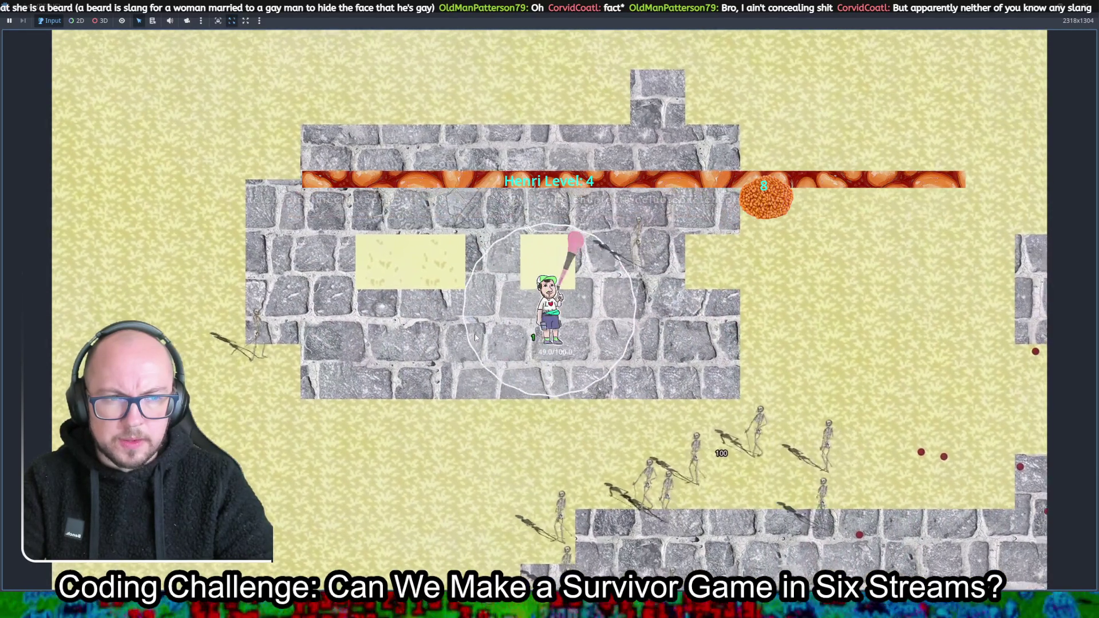
key("w")
key("a")
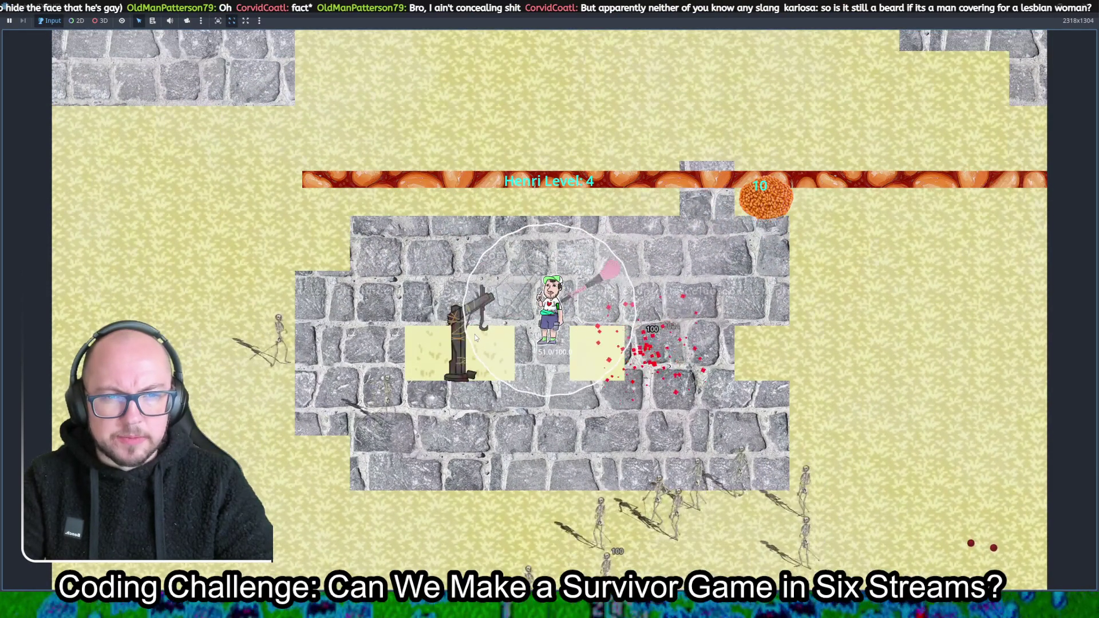
key("a")
key("w")
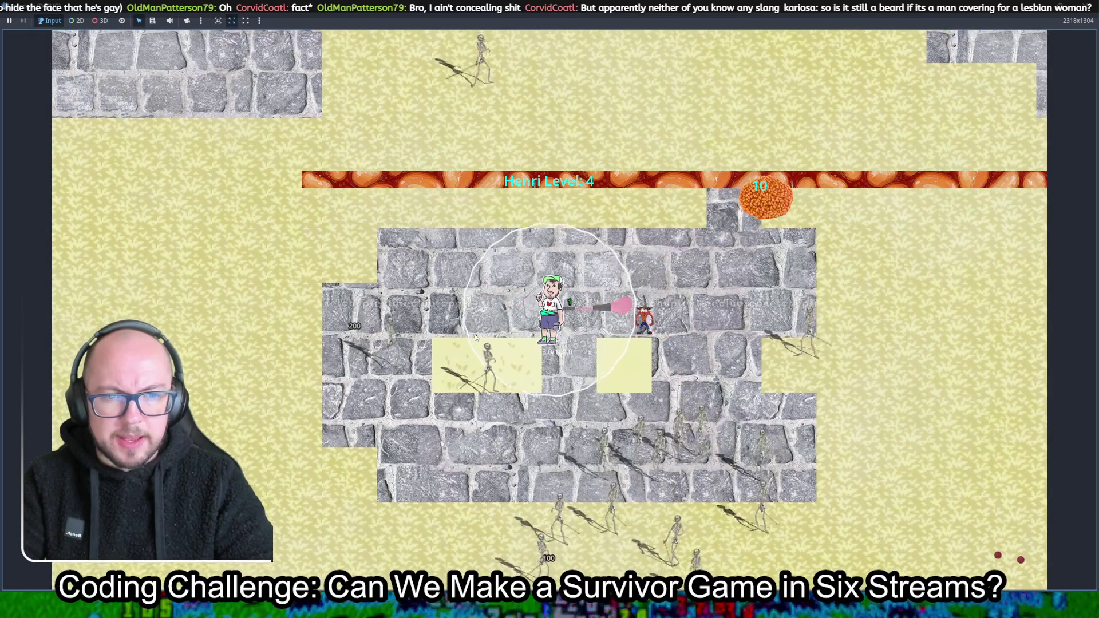
key("w")
key("d")
key("w")
key("d")
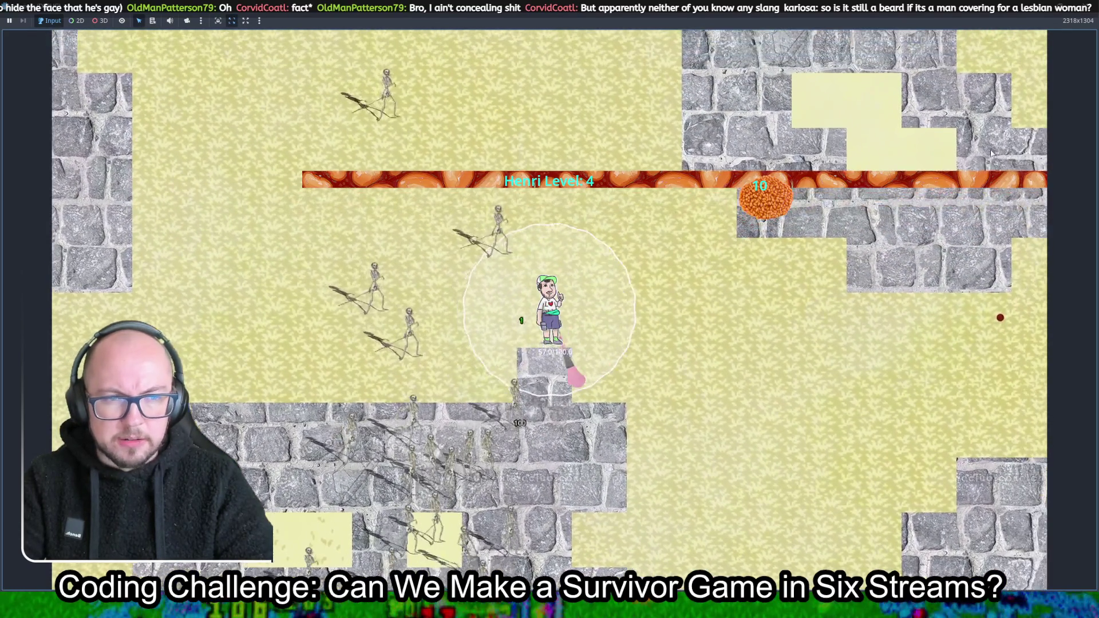
key("w")
key("d")
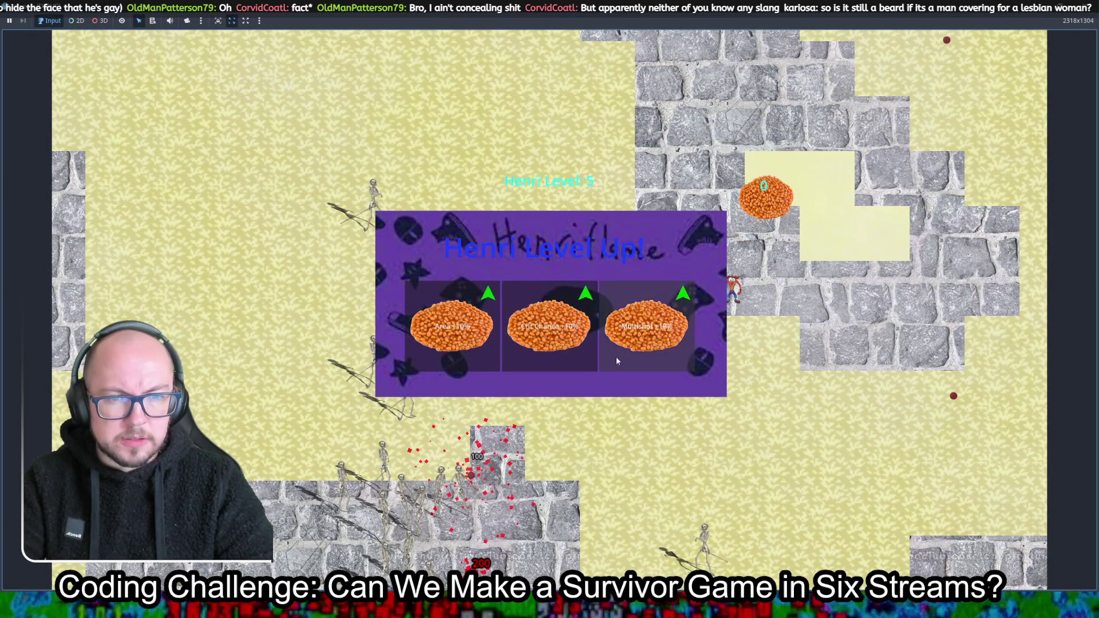
Pick the Area +10% upgrade and walk the player upward across the stone terrain
left_click(487, 340)
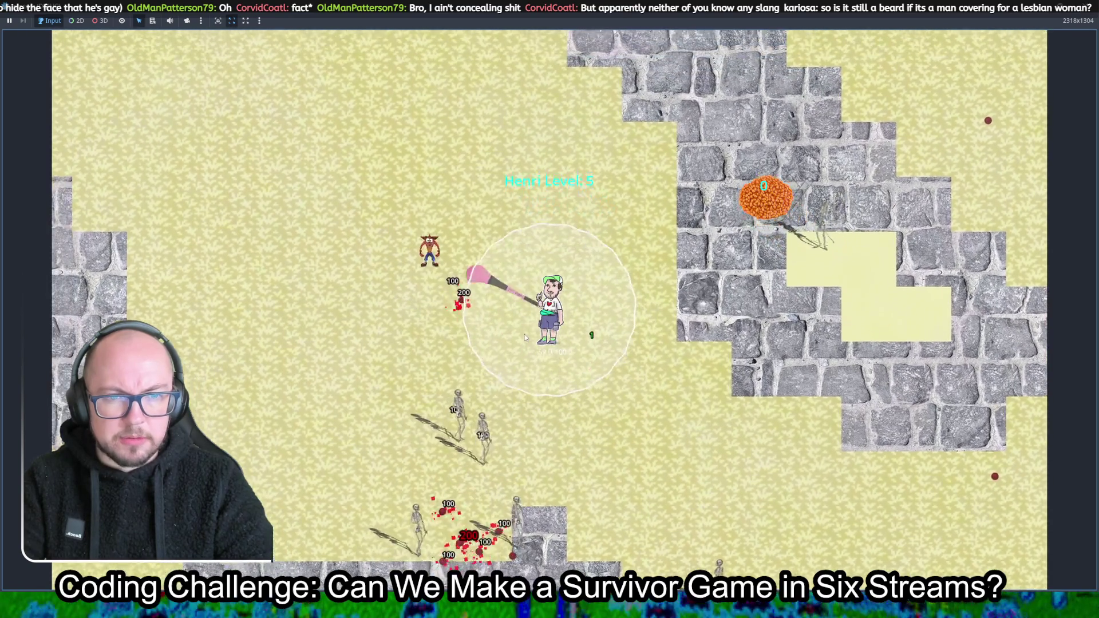
key("w")
key("d")
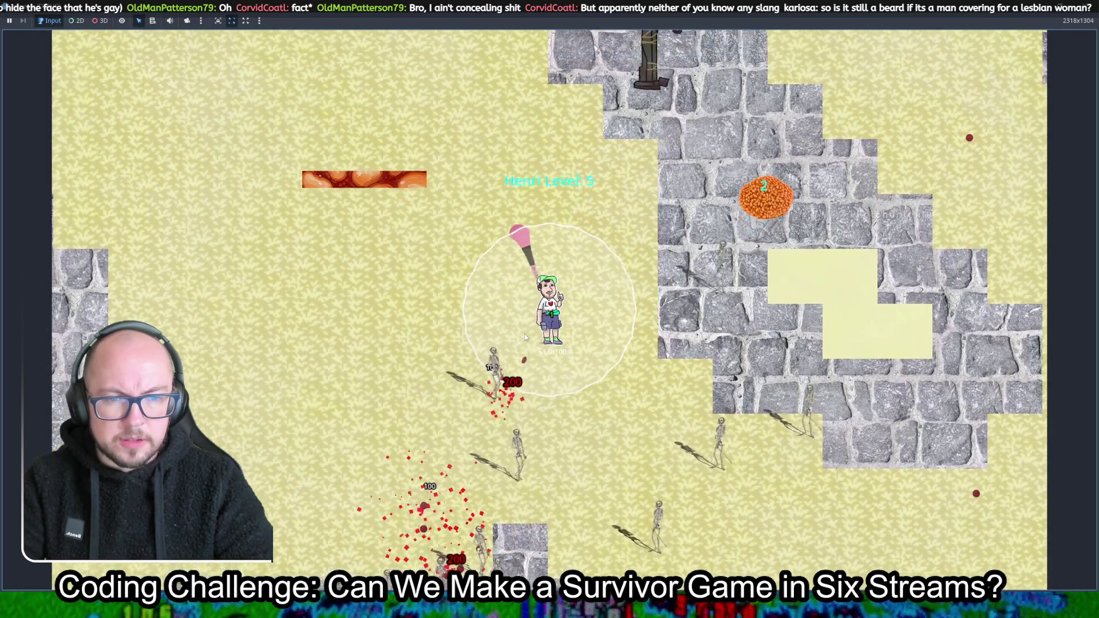
key("w")
key("w")
key("a")
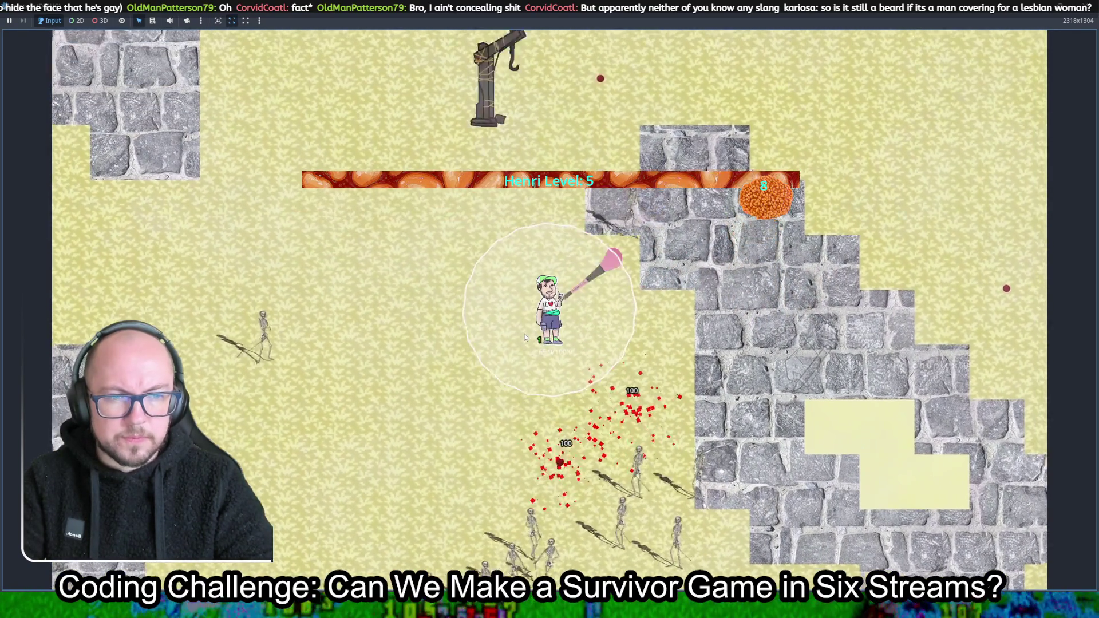
key("w")
key("d")
key("w")
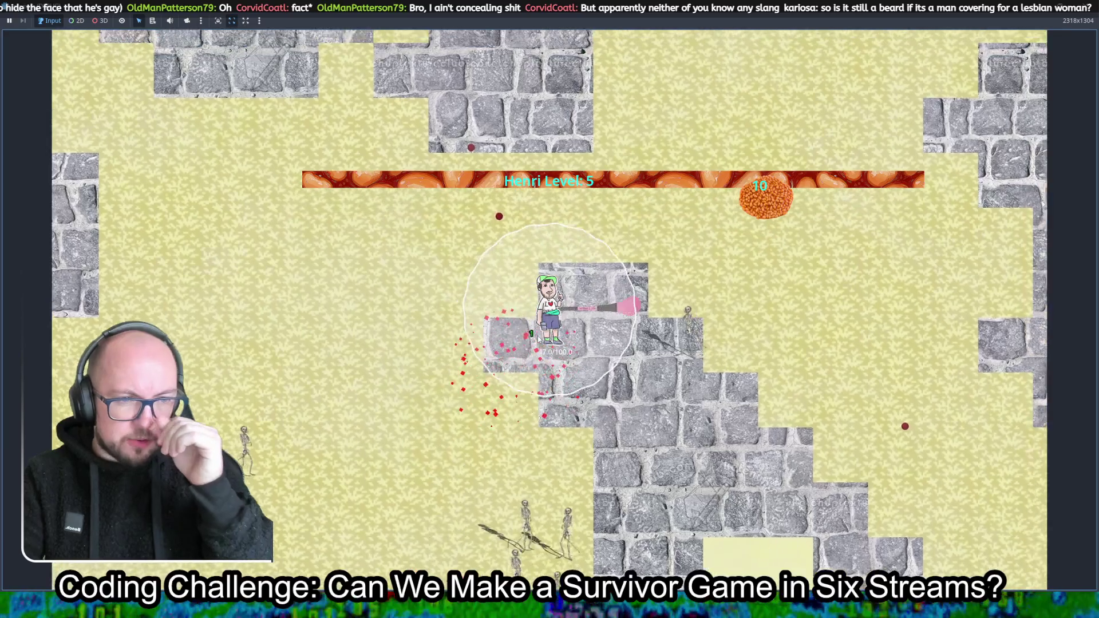
key("w")
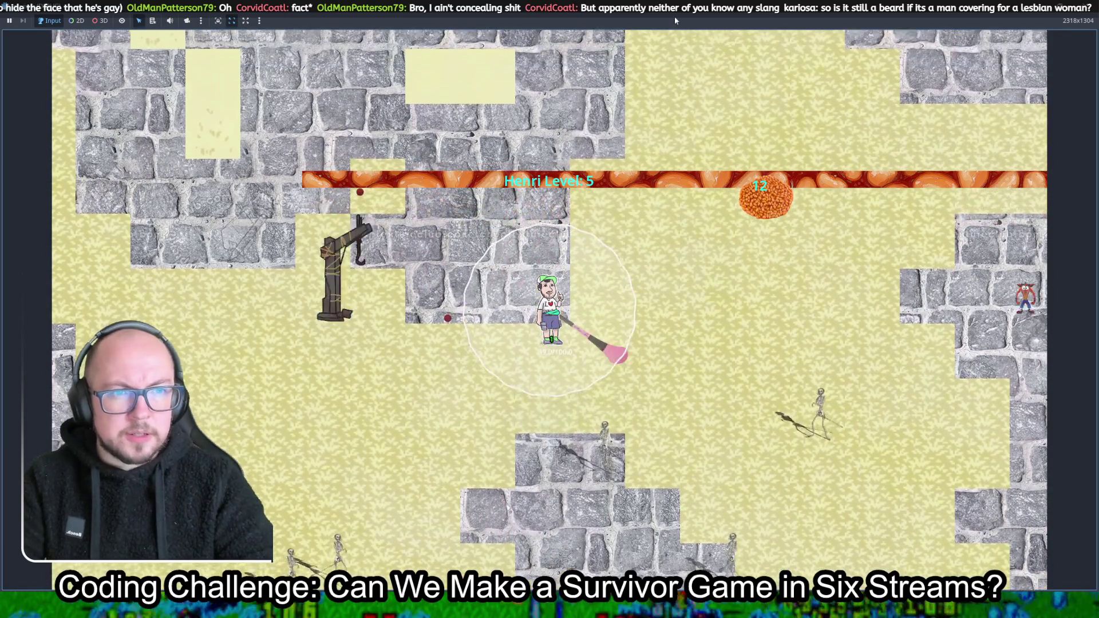
key("w")
key("a")
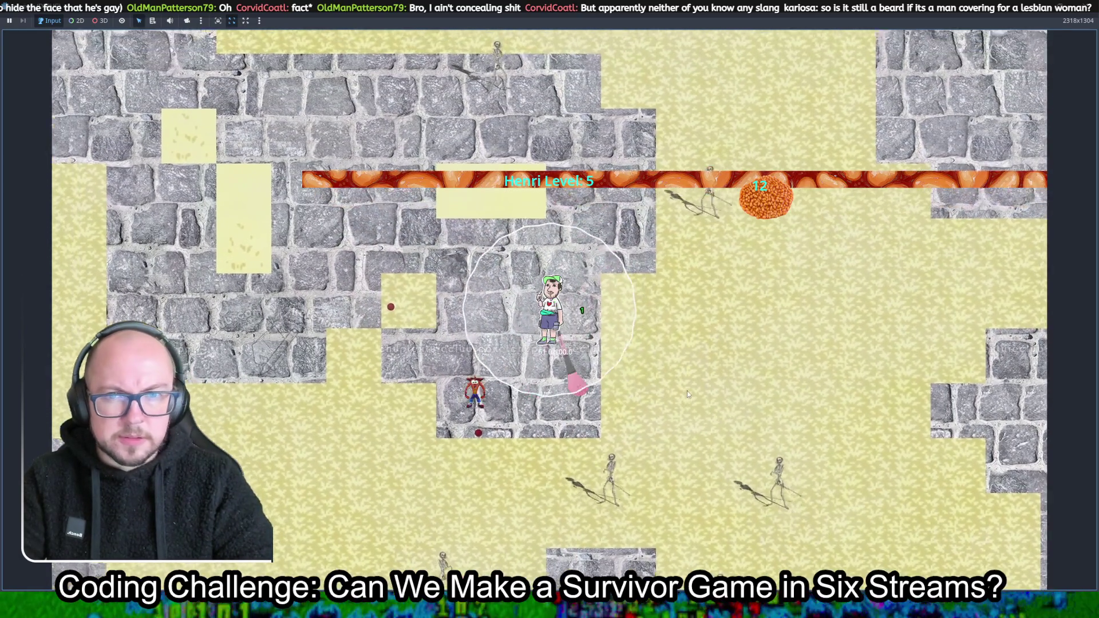
key("w")
key("a")
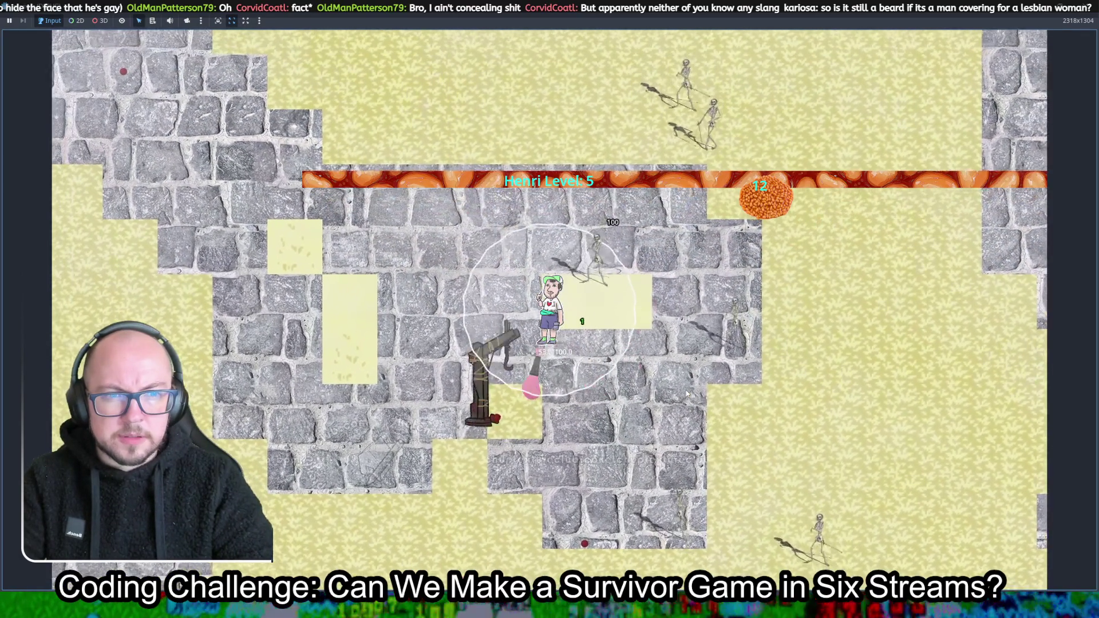
key("w")
key("a")
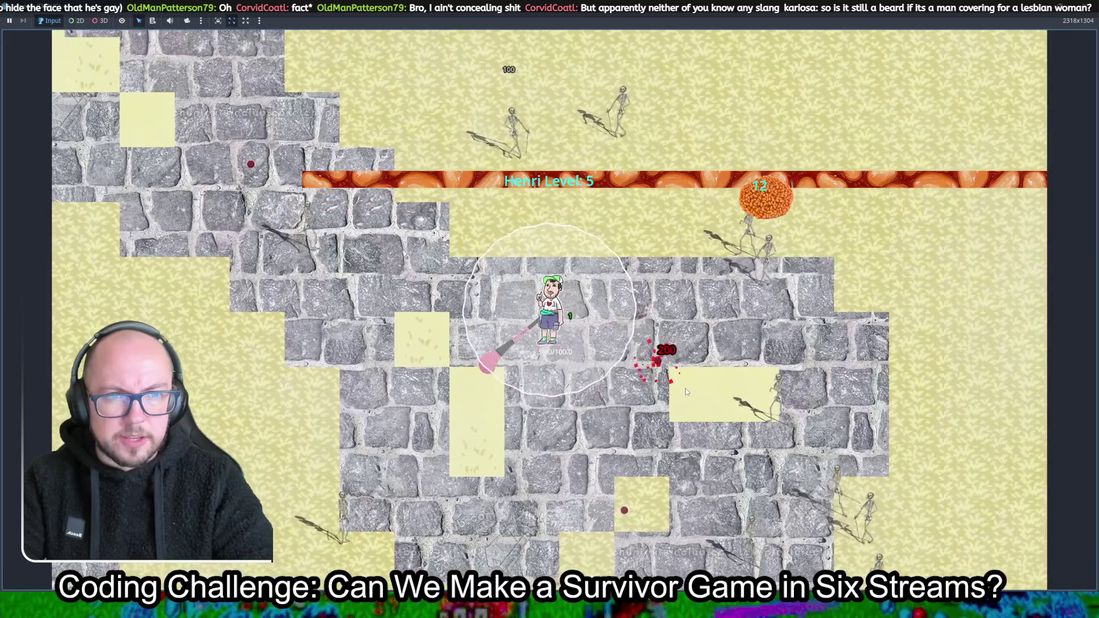
key("w")
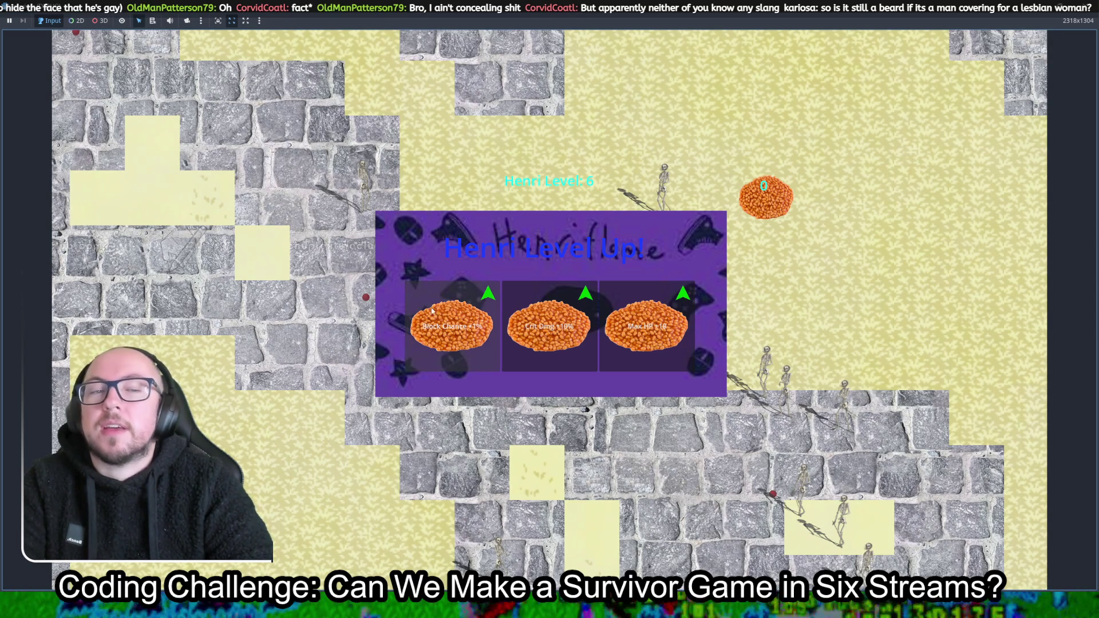
Pick the Block Chance upgrade and loop the player left, down, then right through the level
left_click(485, 343)
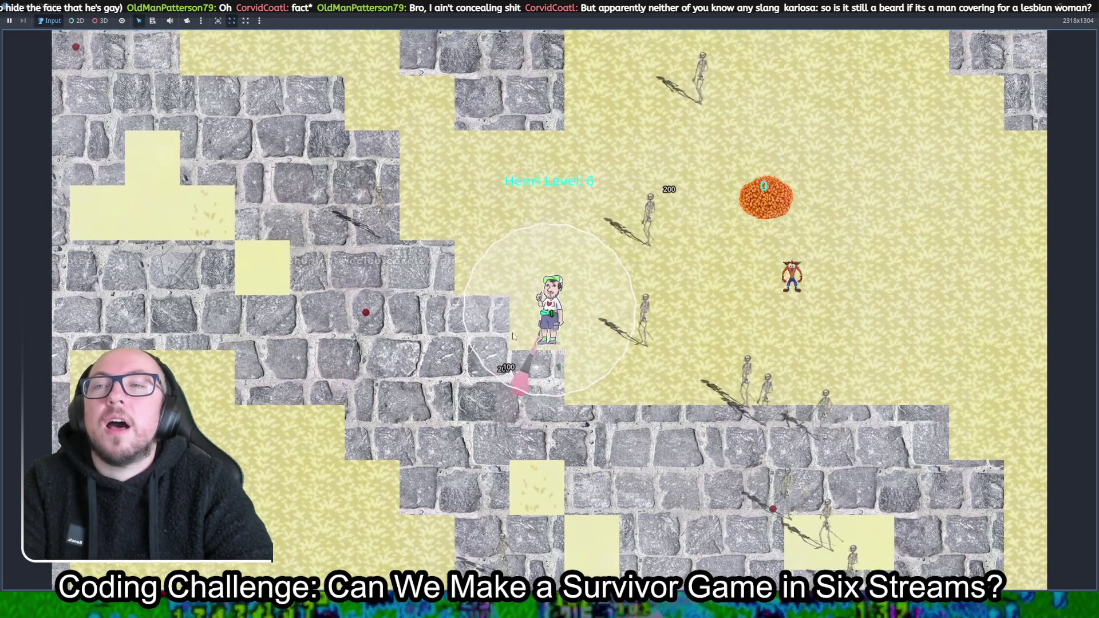
key("w")
key("a")
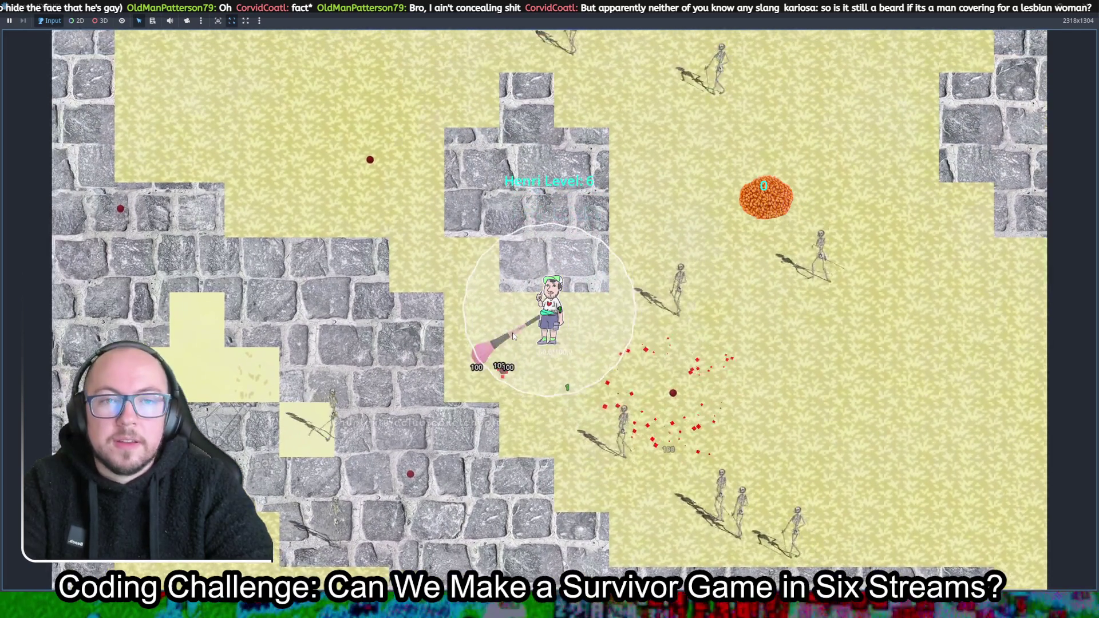
key("w")
key("a")
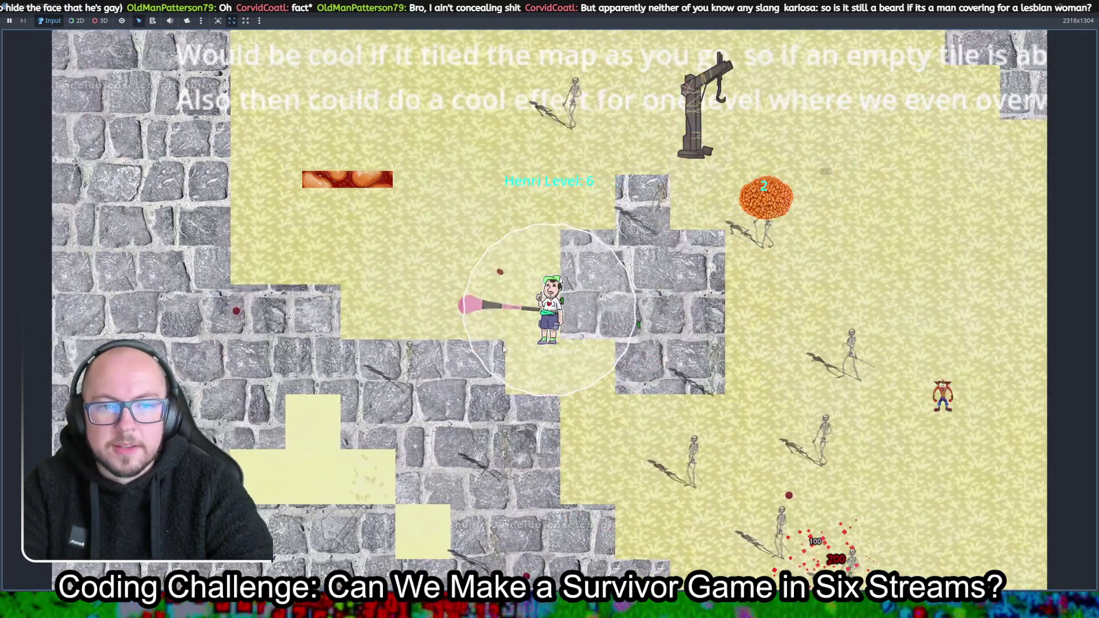
key("a")
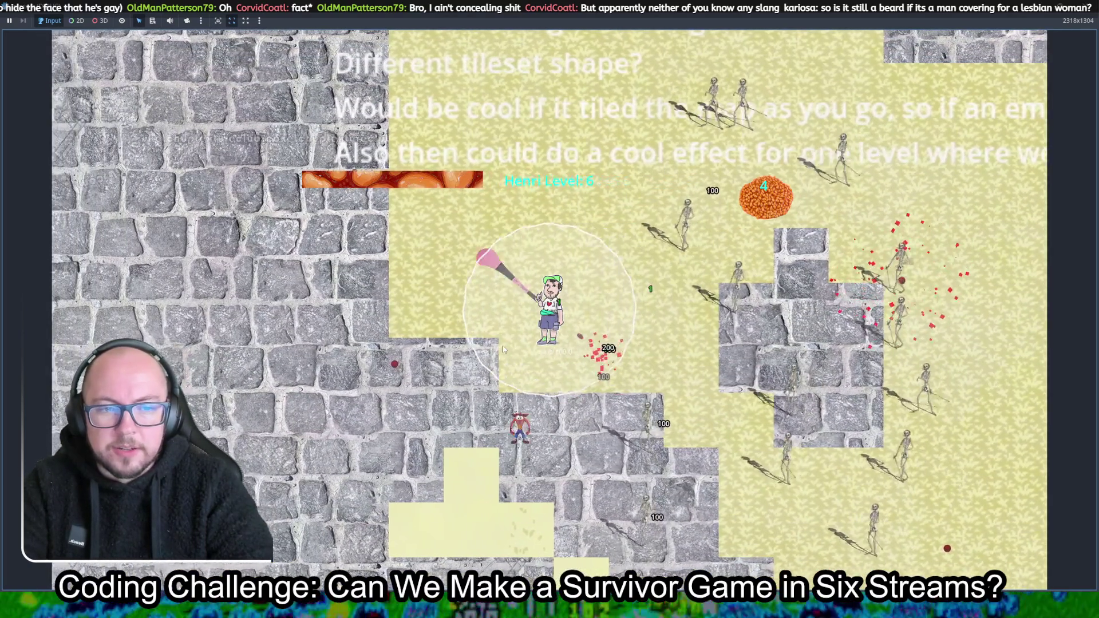
key("s")
key("a")
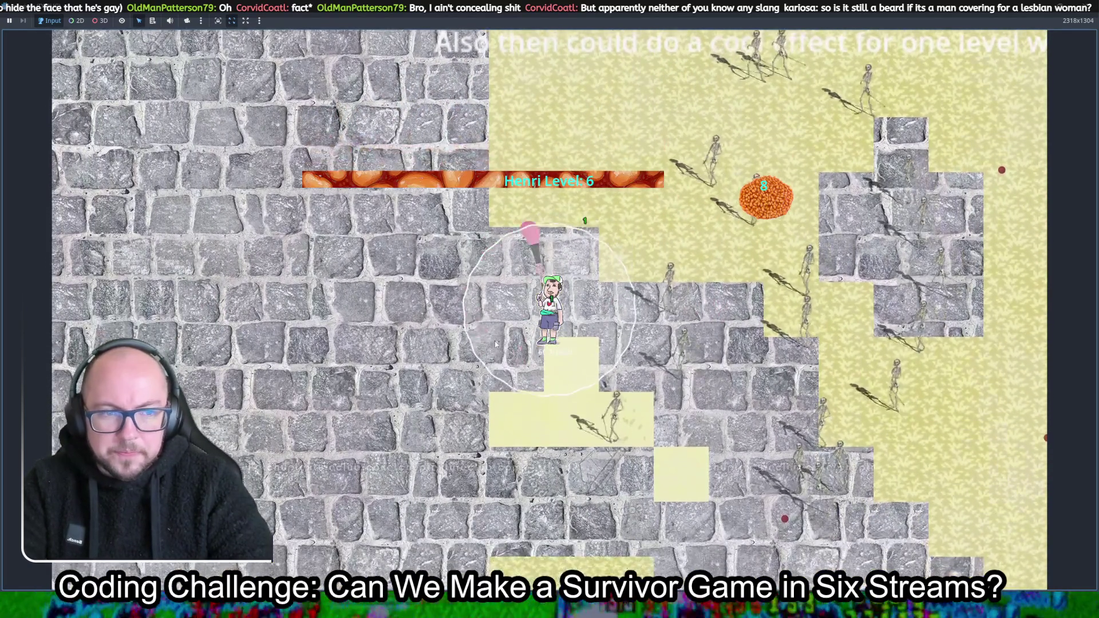
key("s")
key("a")
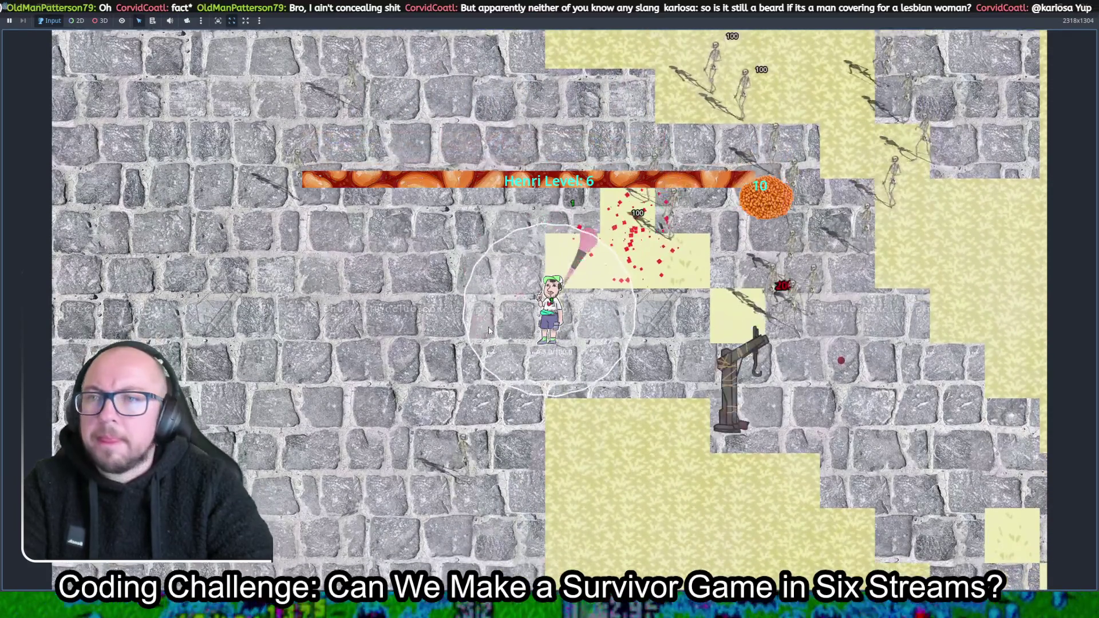
key("s")
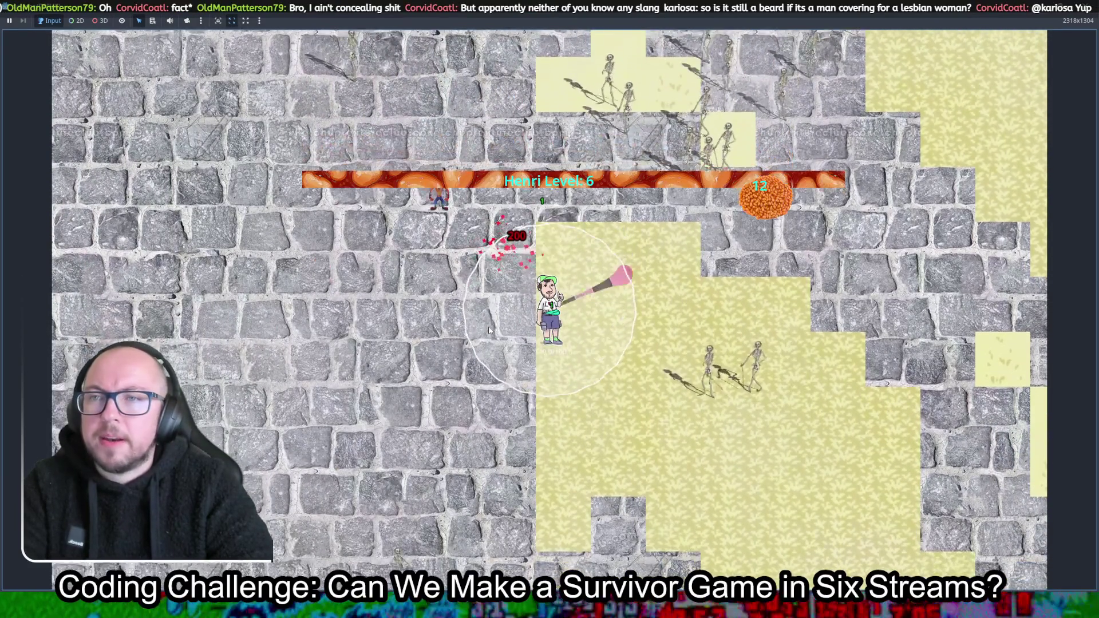
key("s")
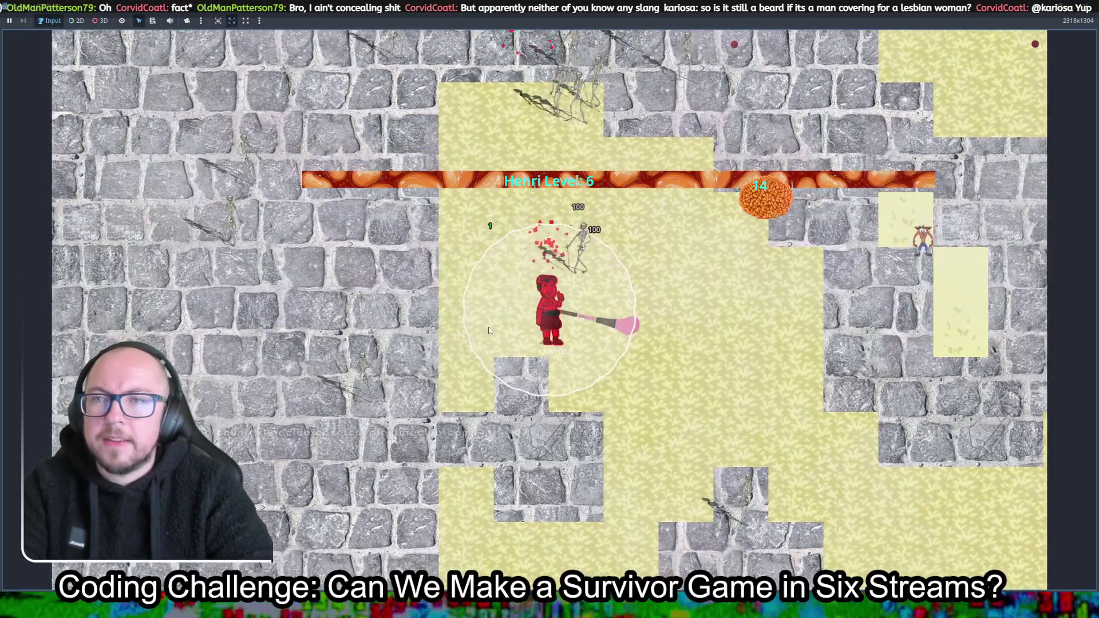
key("d")
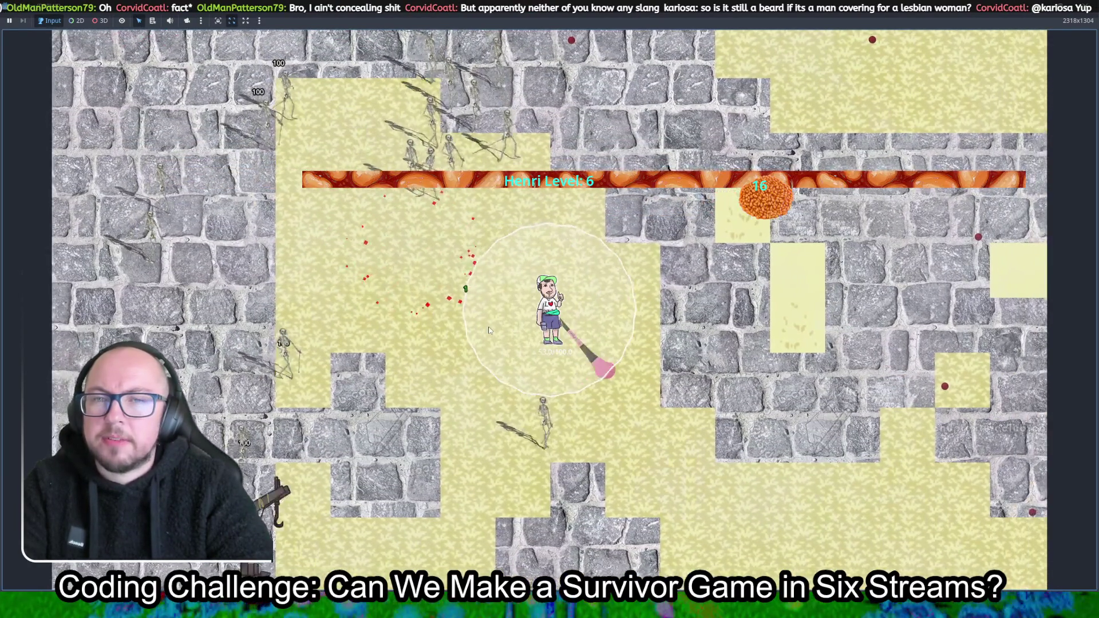
key("d")
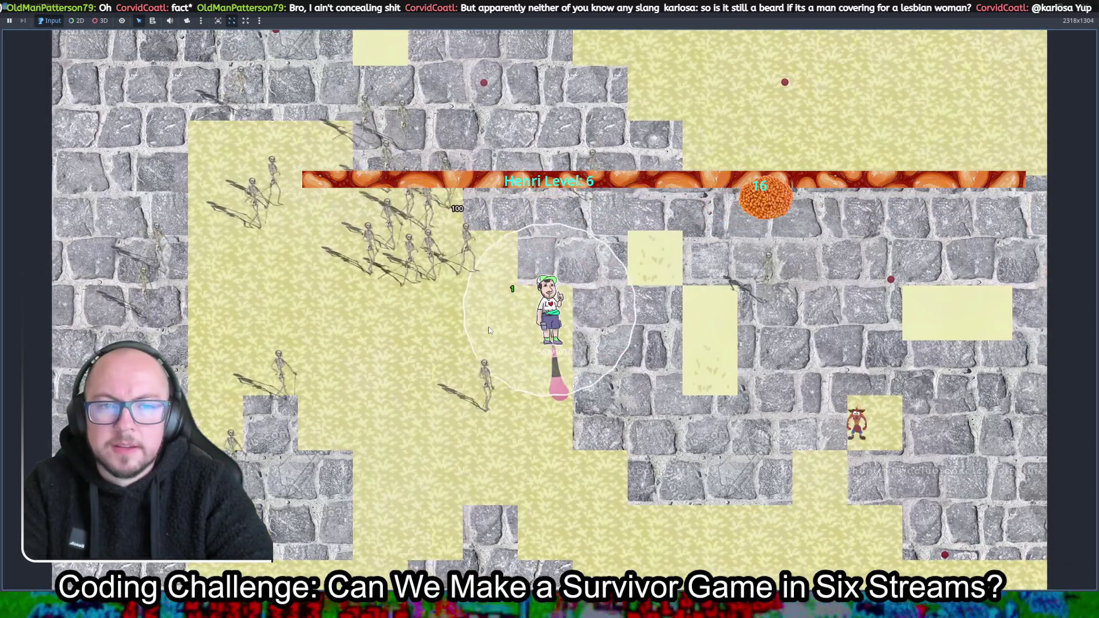
key("d")
key("s")
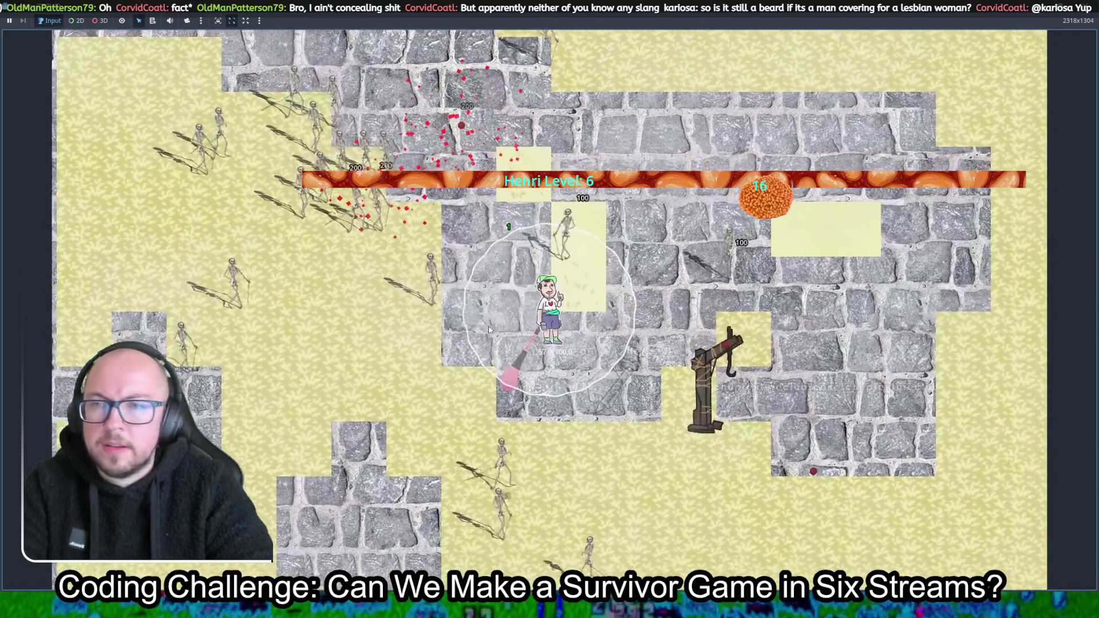
key("d")
key("s")
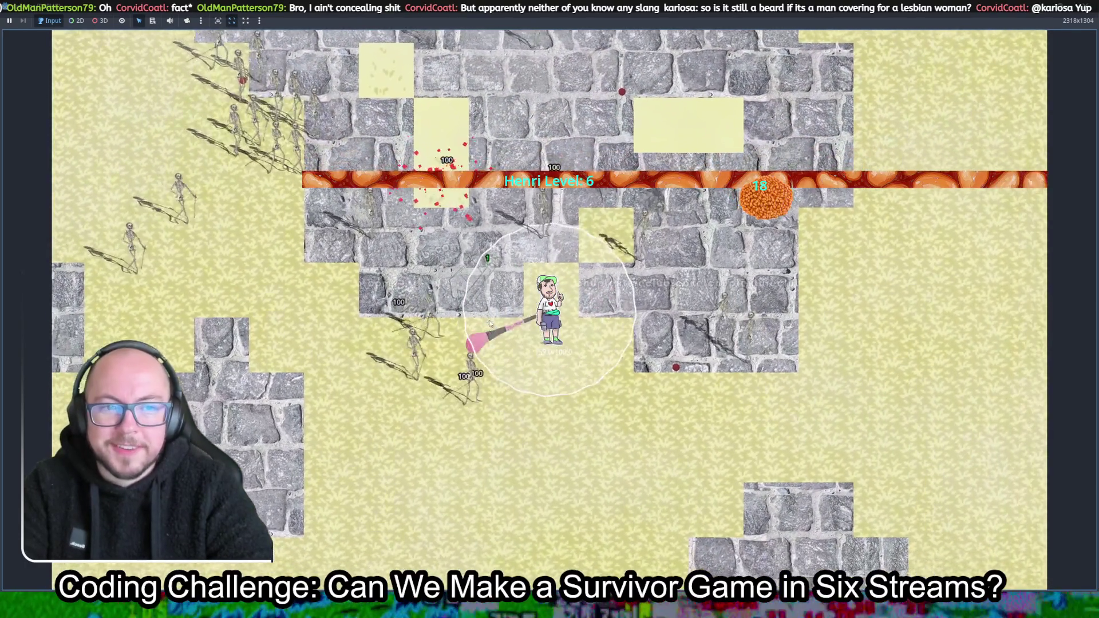
key("d")
key("s")
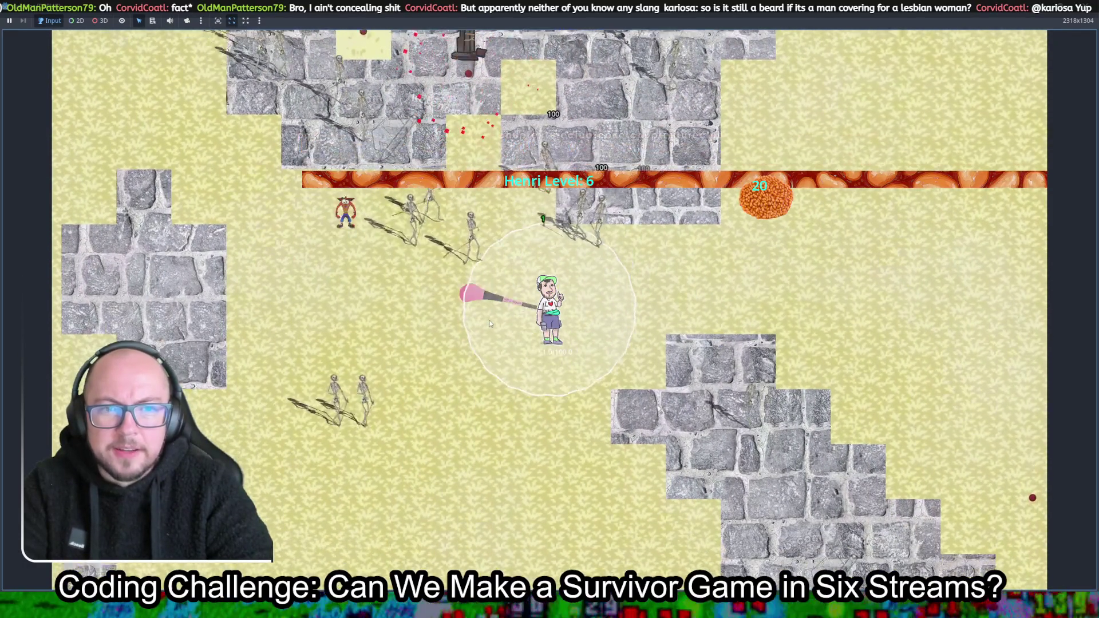
key("d")
key("w")
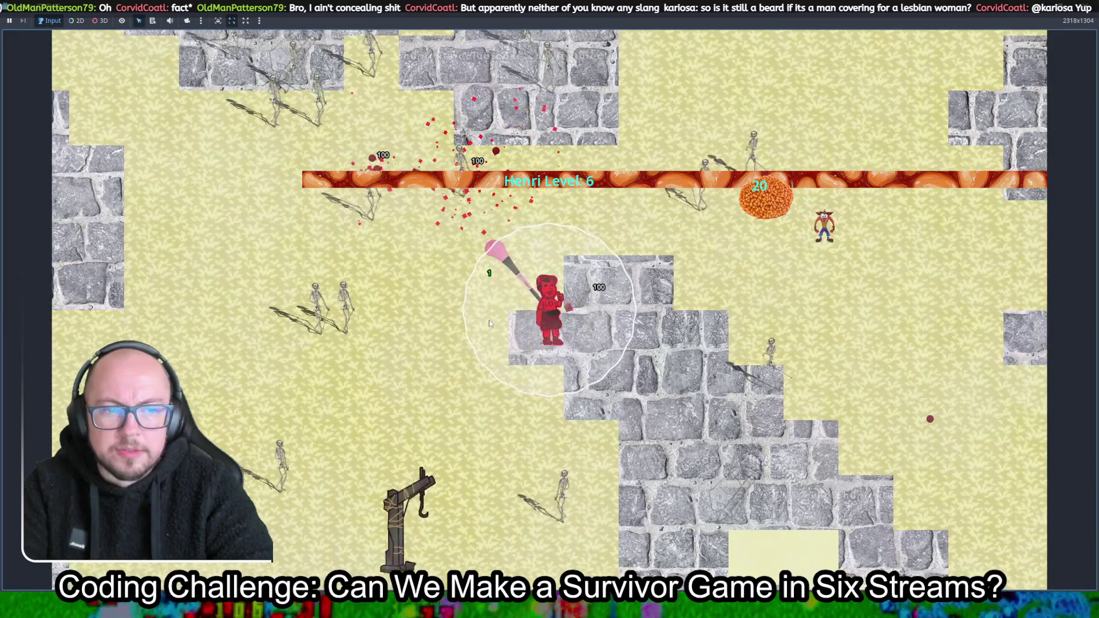
Take one more upgrade, walk down-right through skeletons collecting coins, then stop the game with F8
left_click(538, 359)
key("a")
key("s")
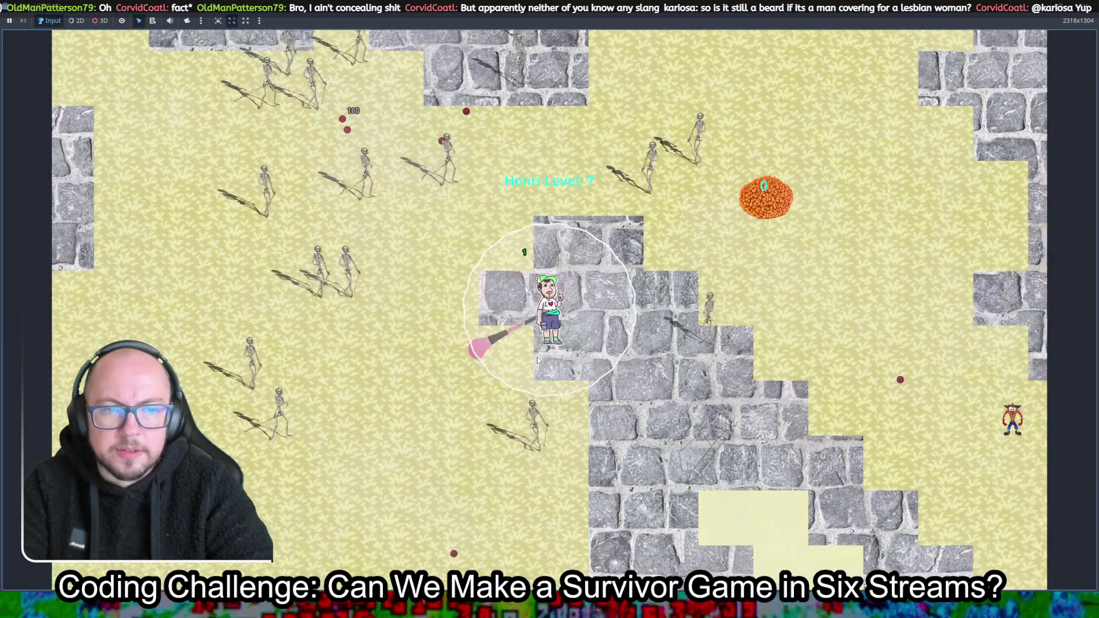
key("s")
key("d")
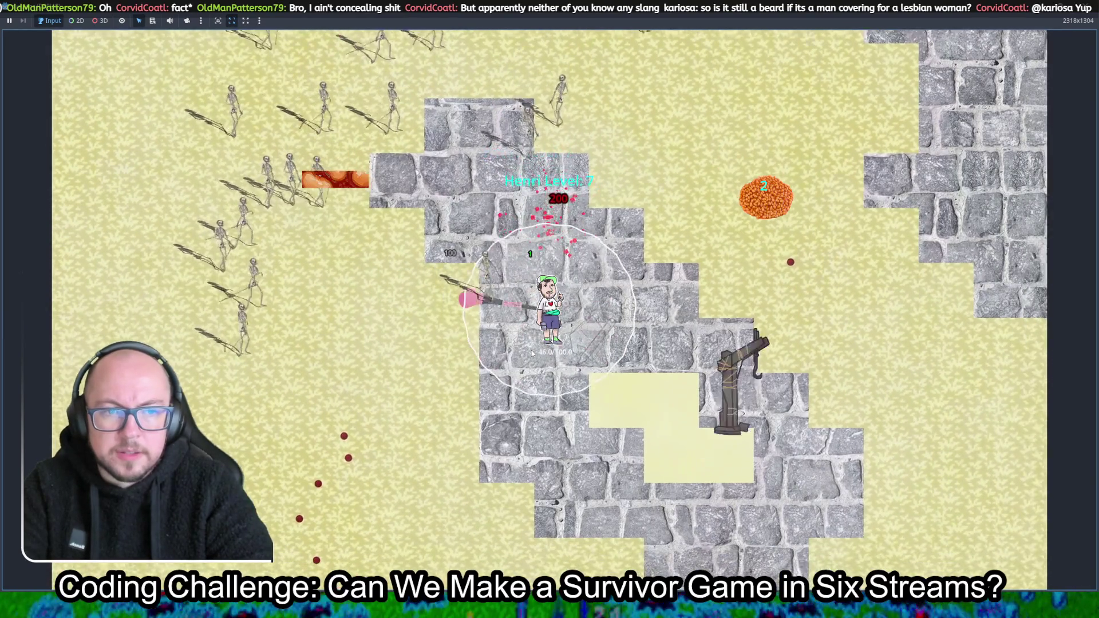
key("s")
key("d")
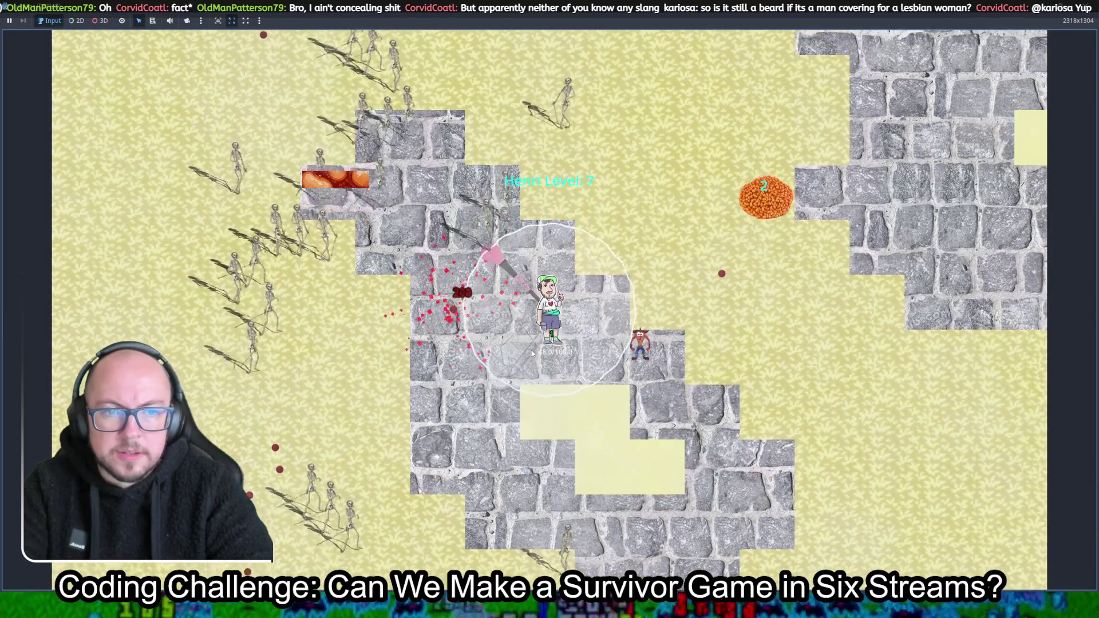
key("d")
key("w")
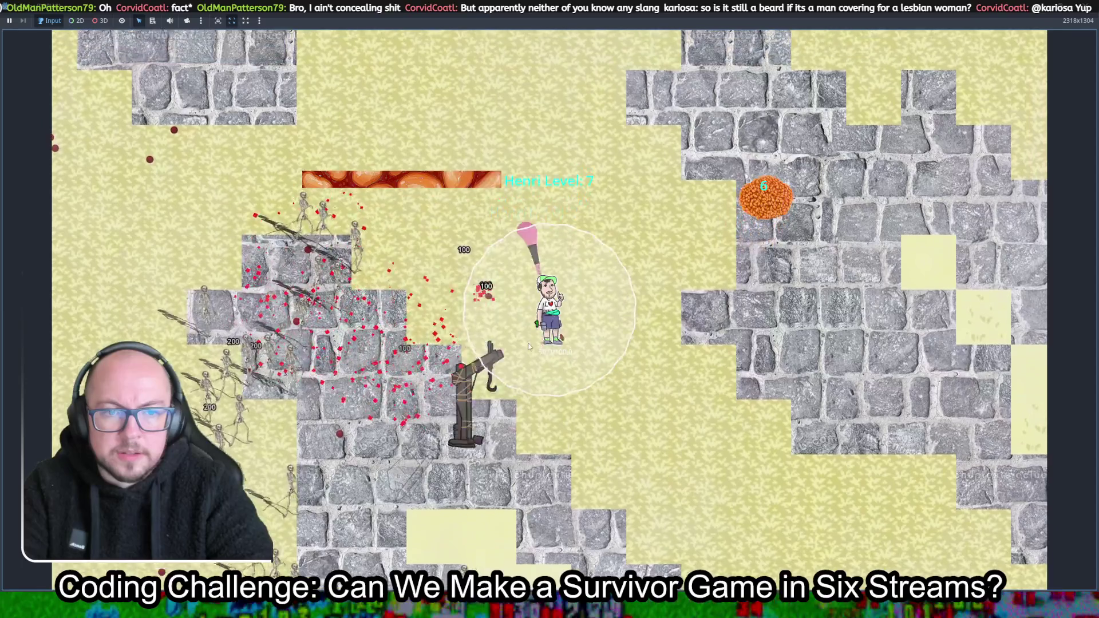
key("a")
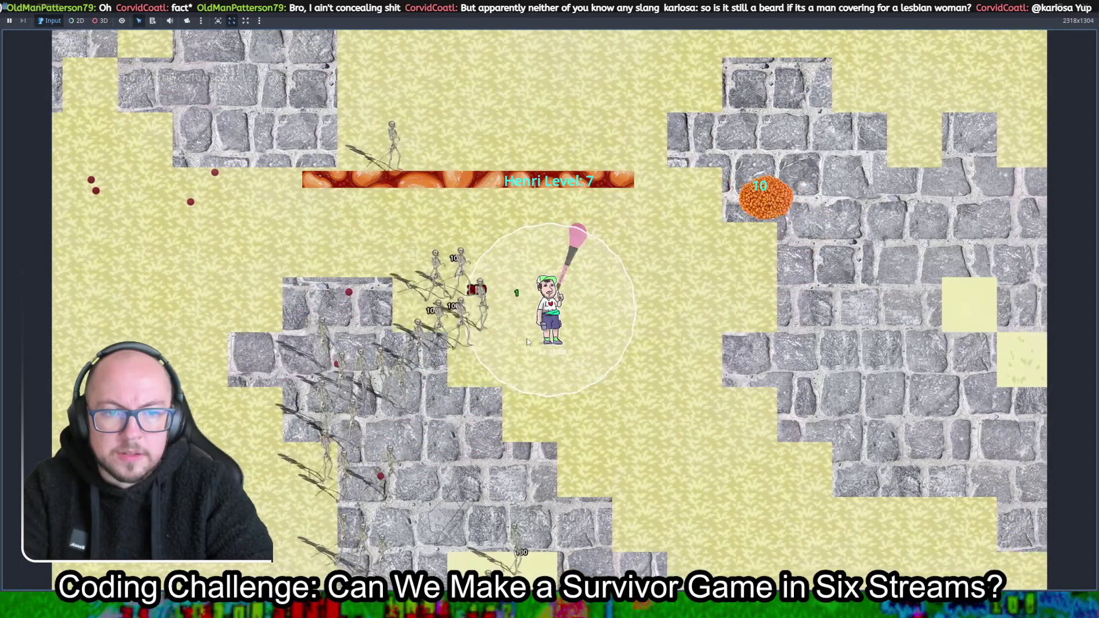
key("d")
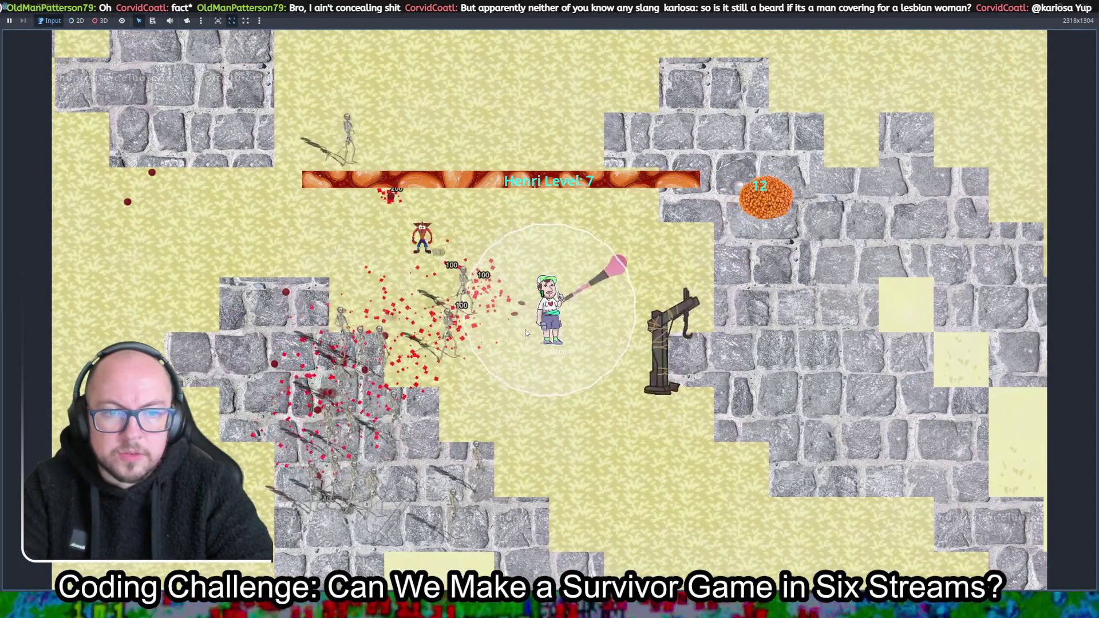
key("d")
key("s")
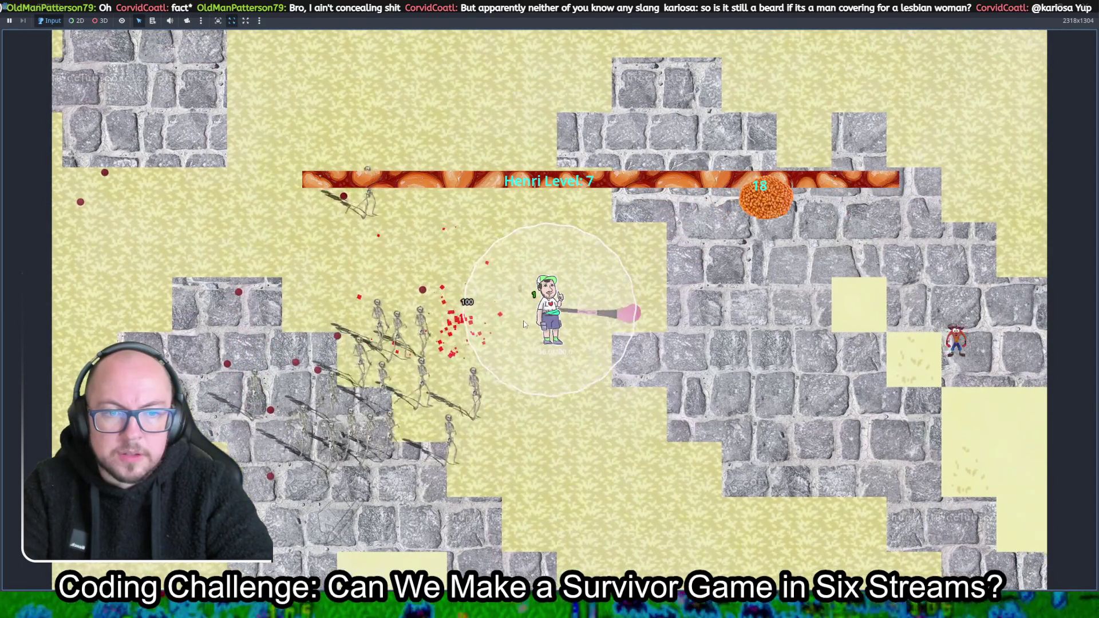
key("d")
key("s")
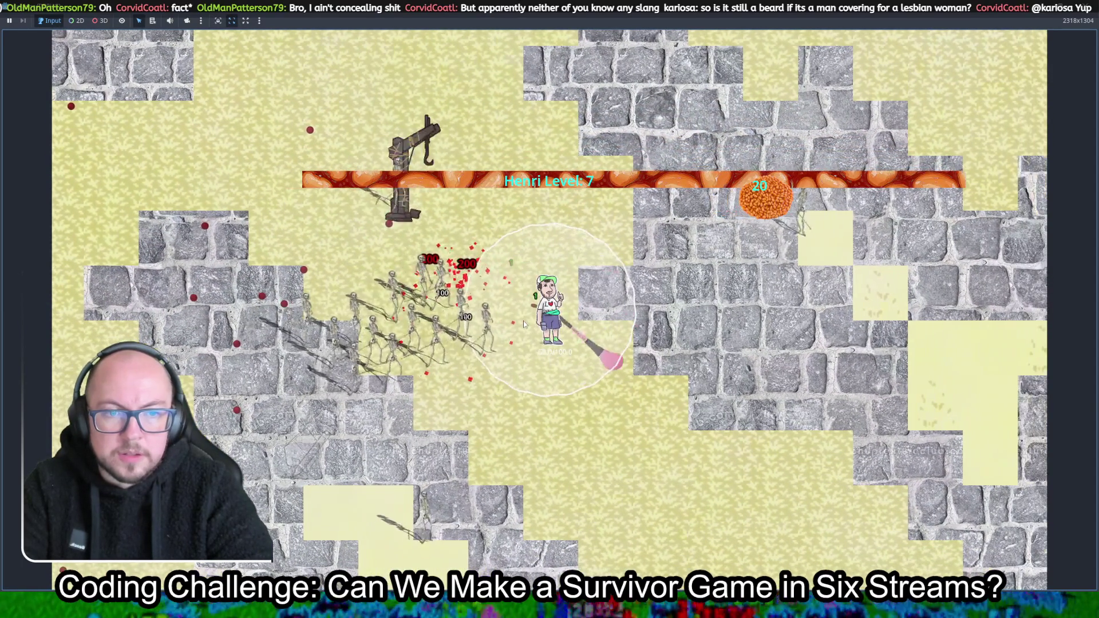
key("d")
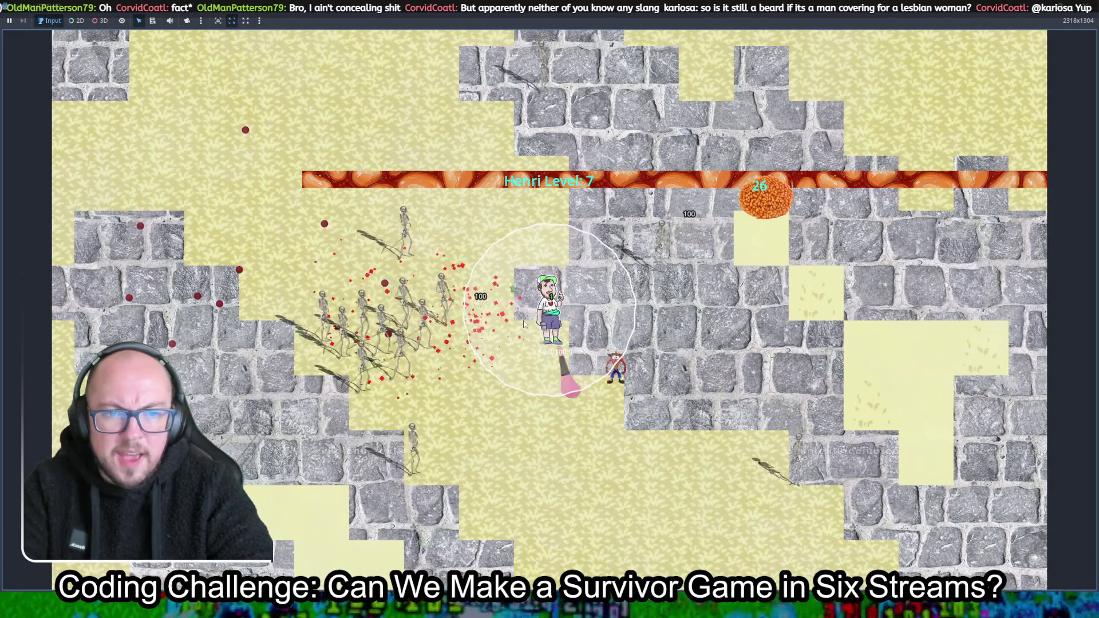
key("s")
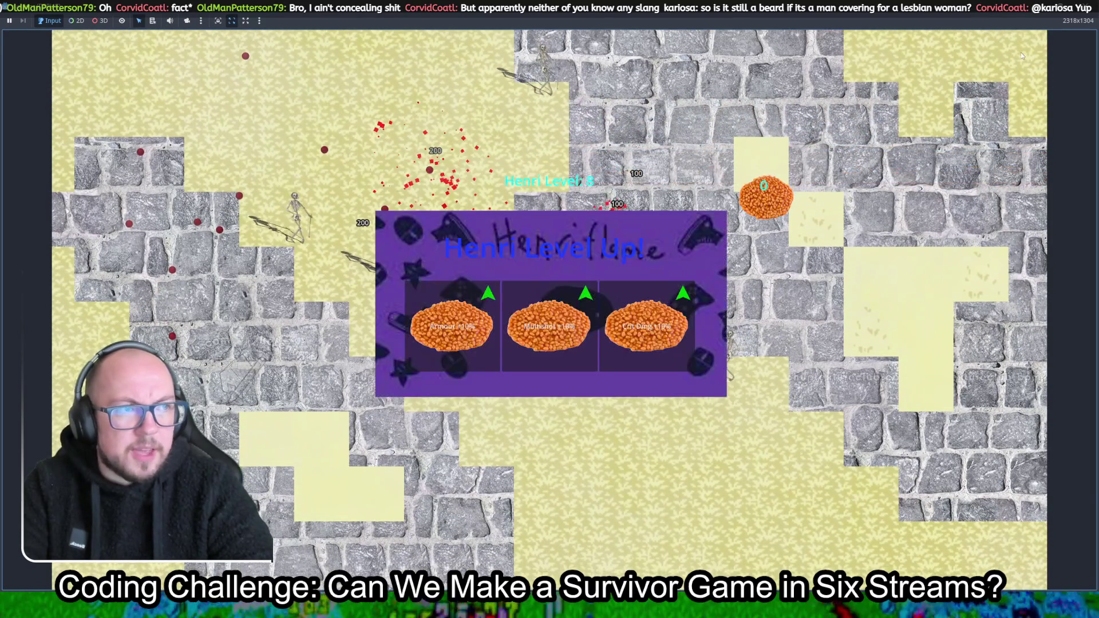
key("F8")
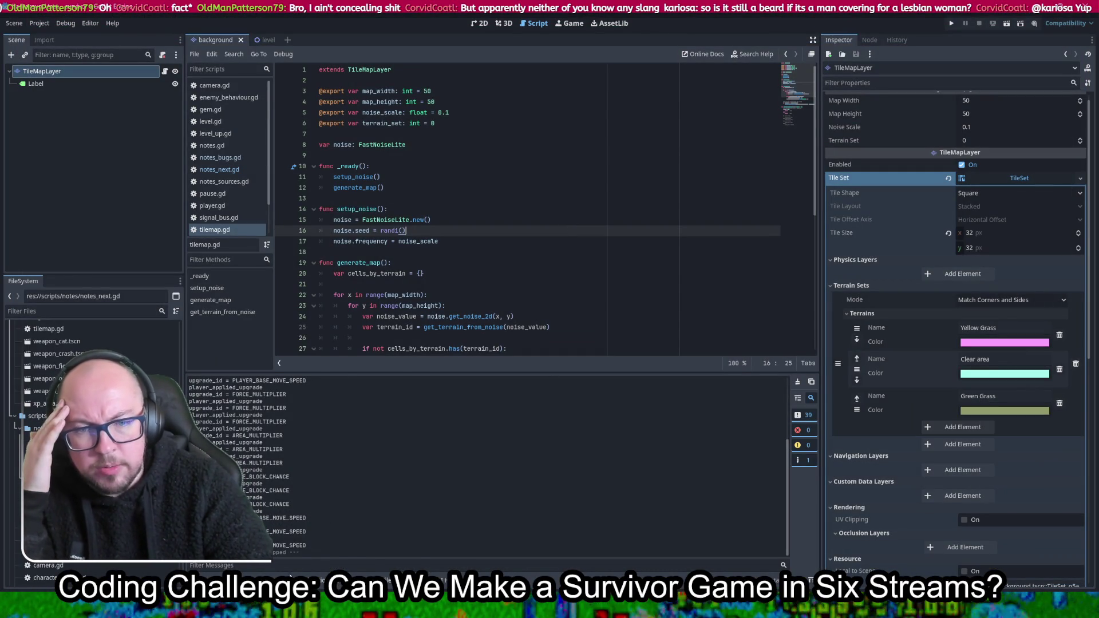
Open the Errors list and inspect the has_alternative_tile and create_tile failures, scrolling through the entries
left_click(241, 580)
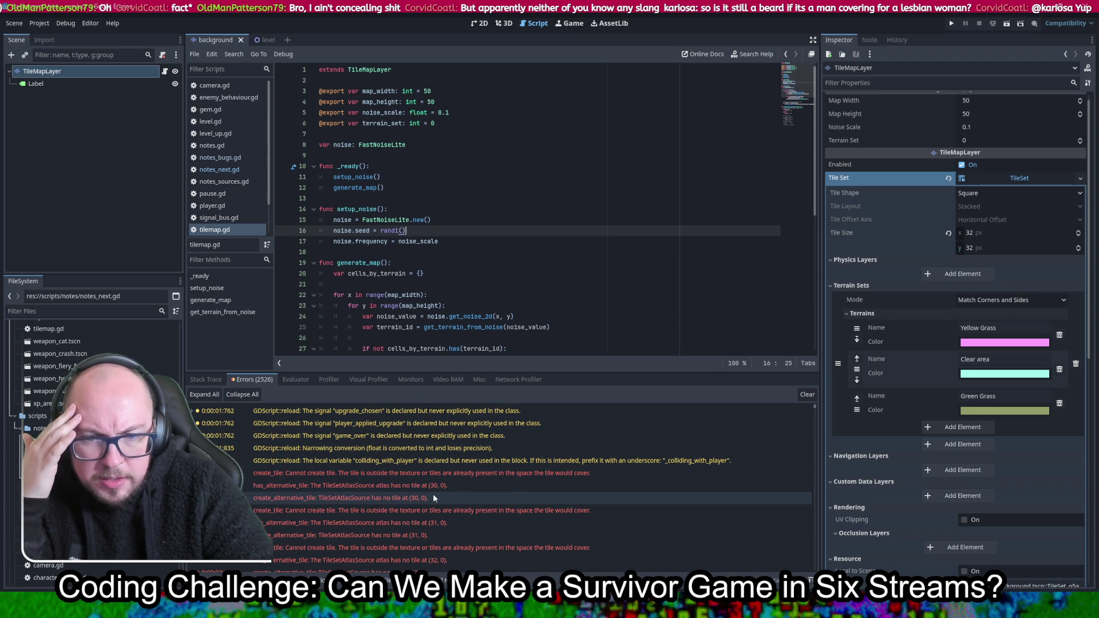
left_click(410, 487)
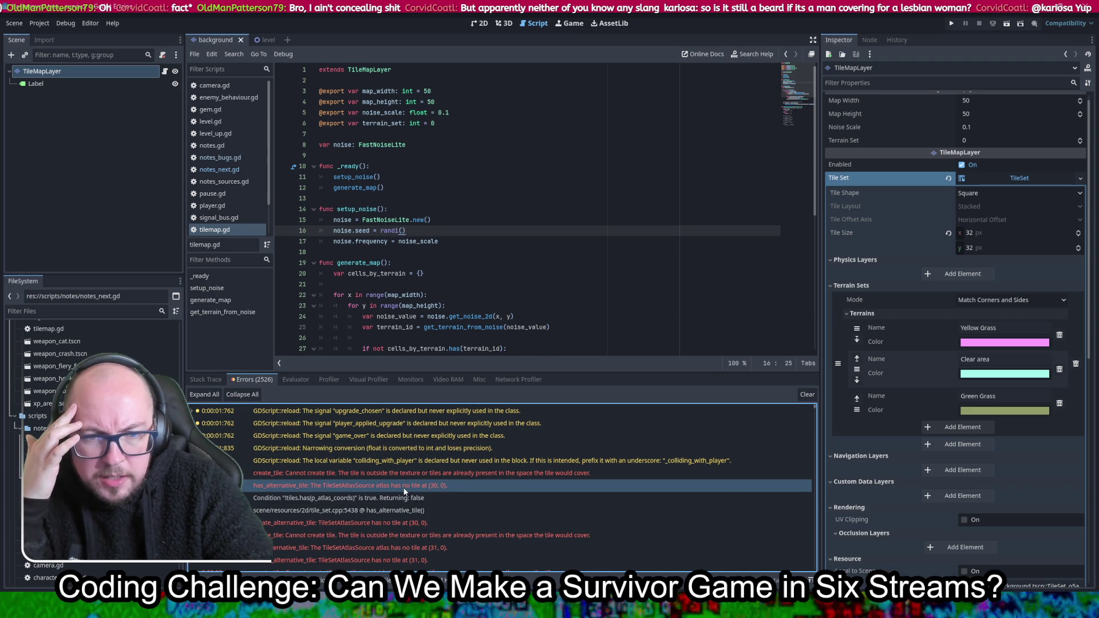
mouse_move(405, 487)
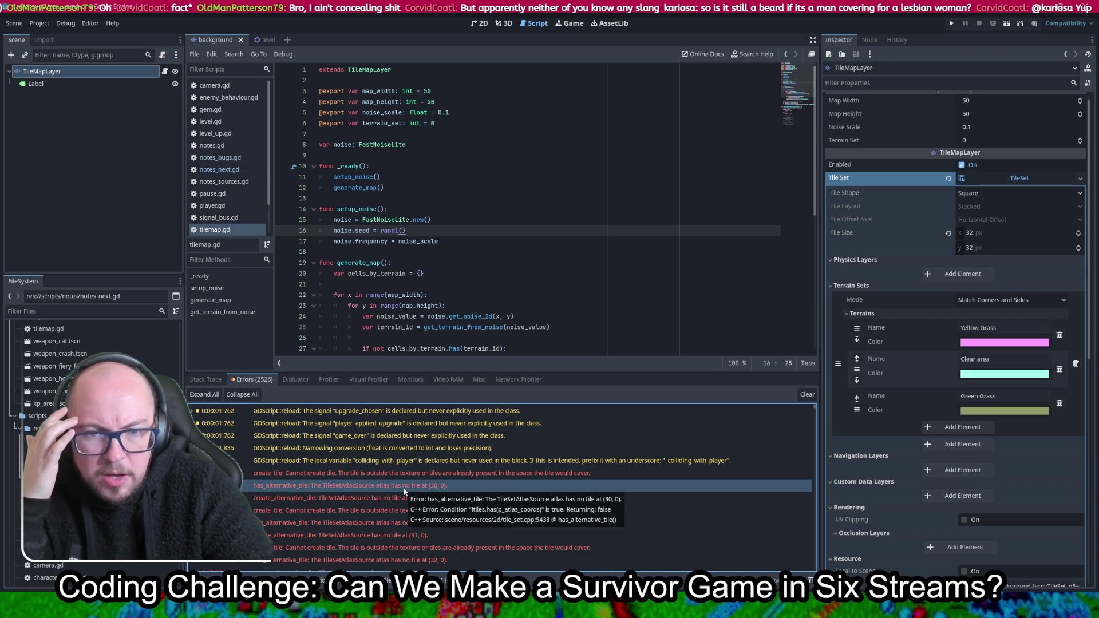
left_click(347, 474)
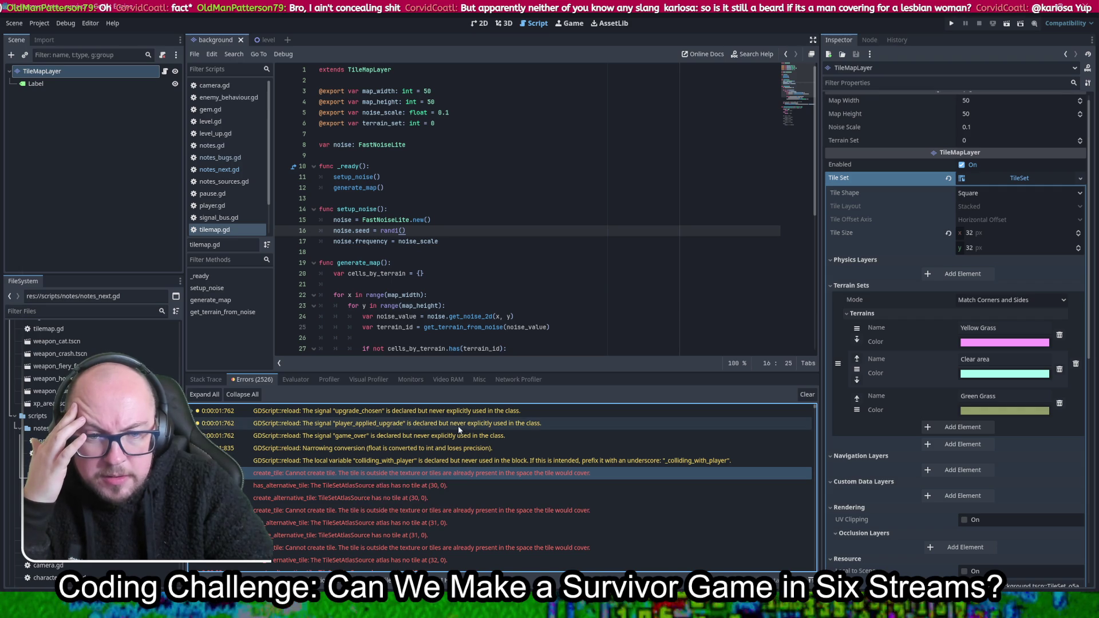
mouse_move(585, 483)
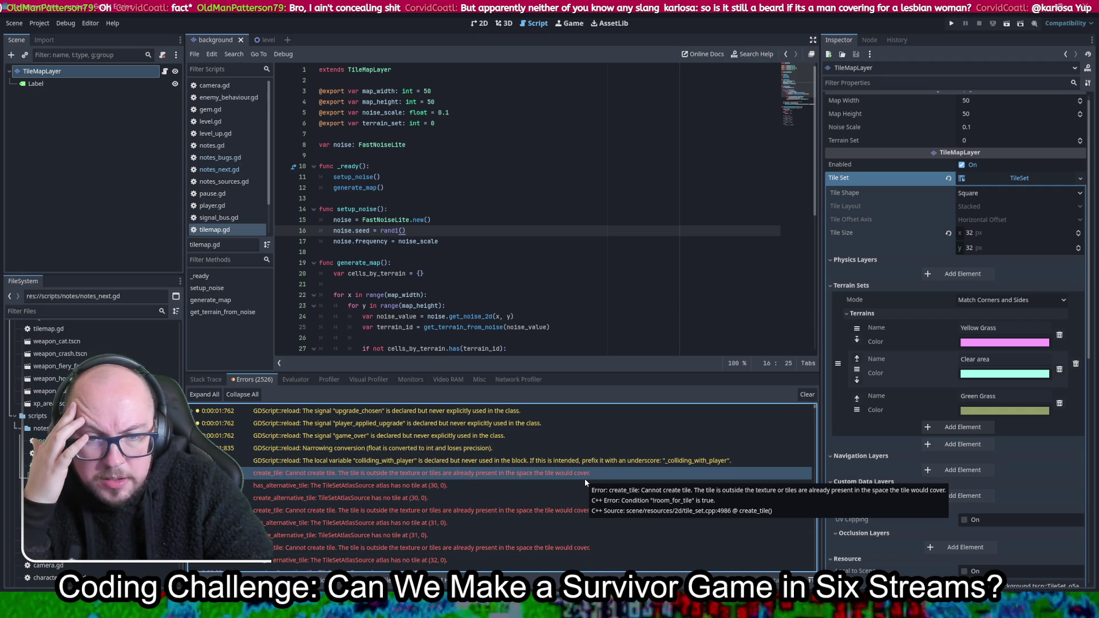
scroll(592, 461, "down", 5)
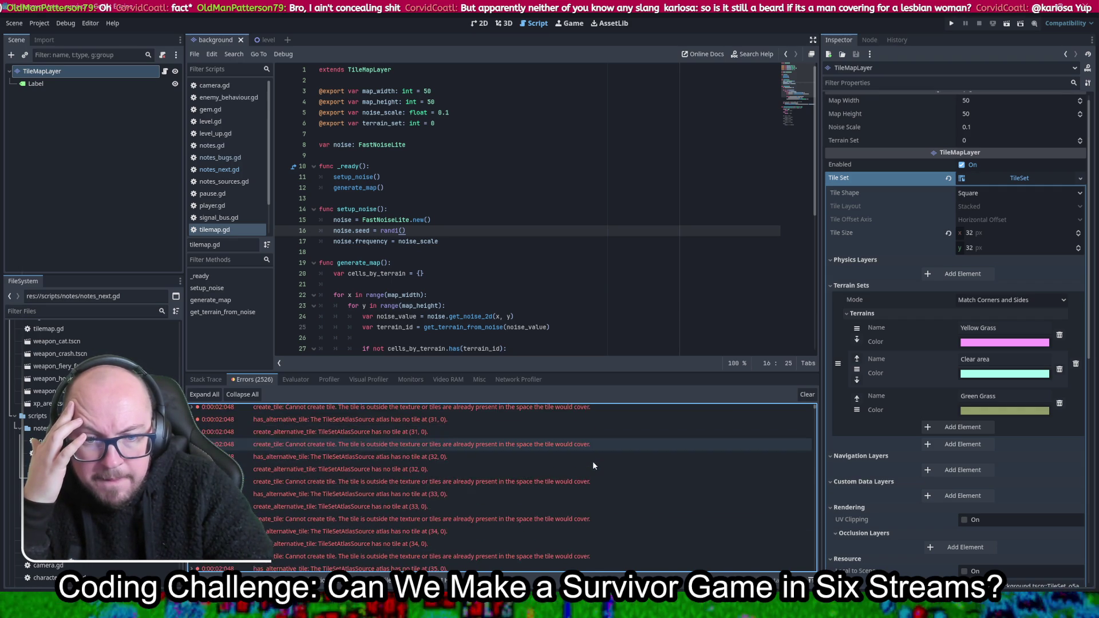
scroll(593, 464, "up", 2)
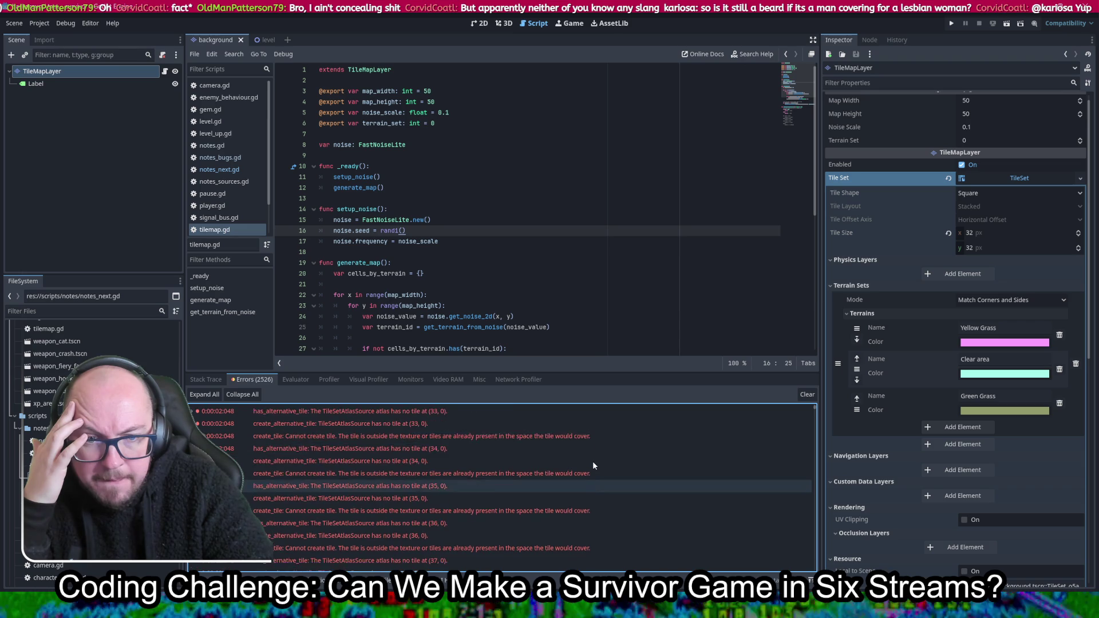
scroll(593, 461, "up", 3)
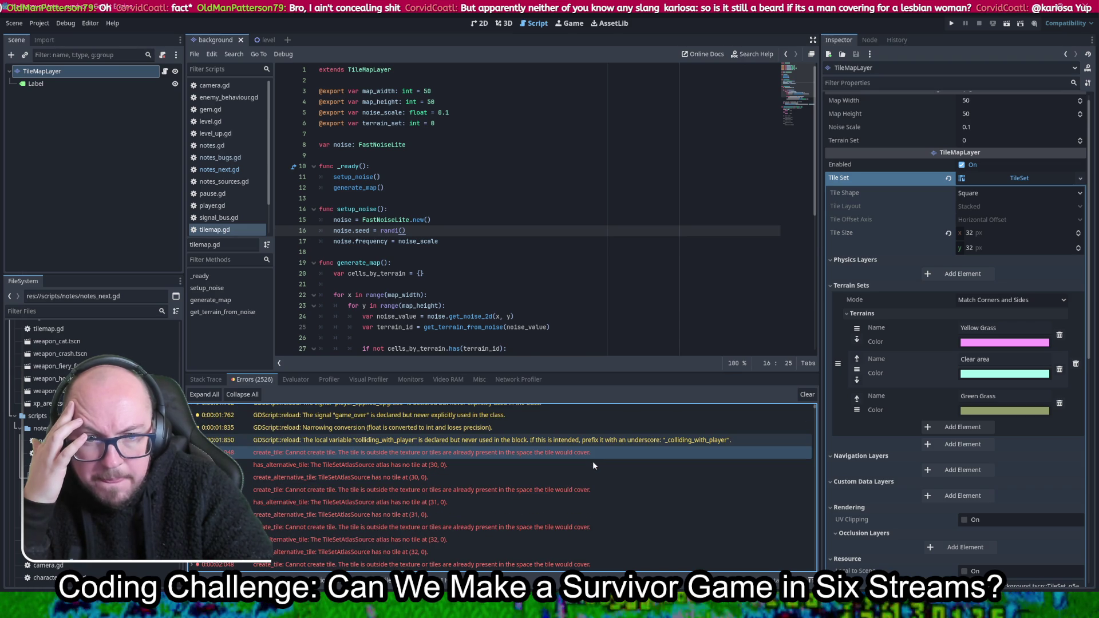
scroll(619, 166, "down", 2)
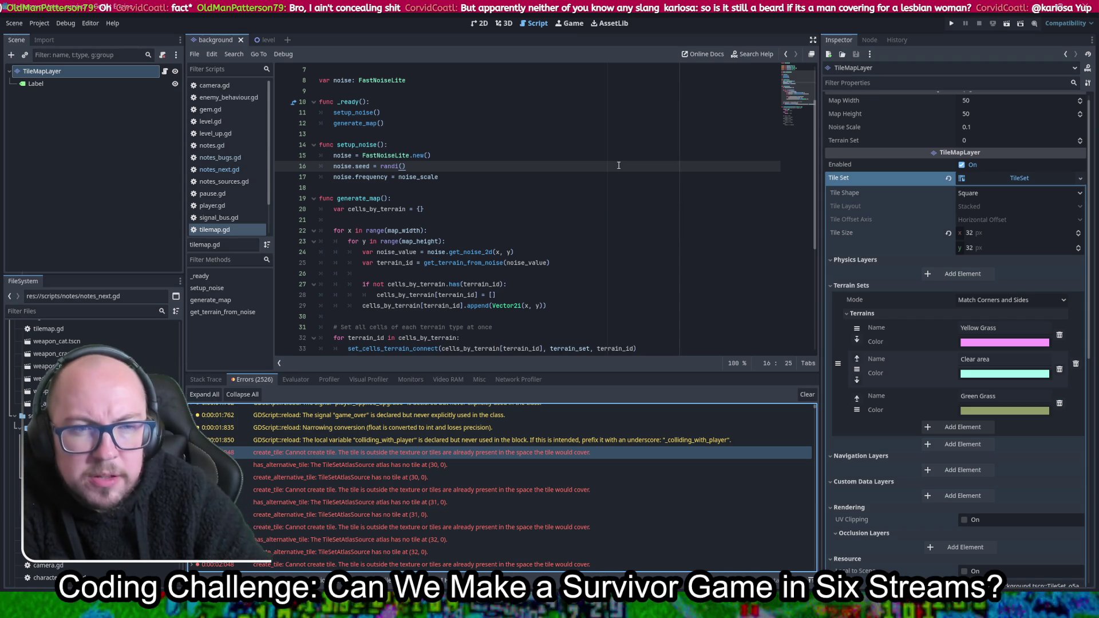
Review generate_map's get_noise_2d call and the noise_scale usage on line 17
scroll(618, 165, "down", 3)
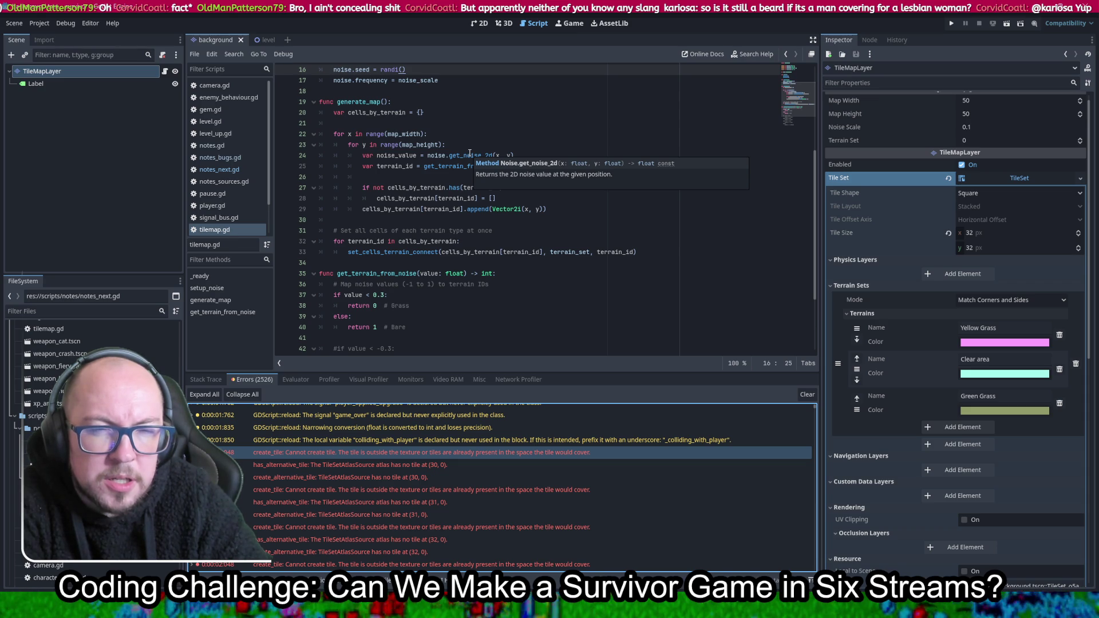
left_click(469, 155)
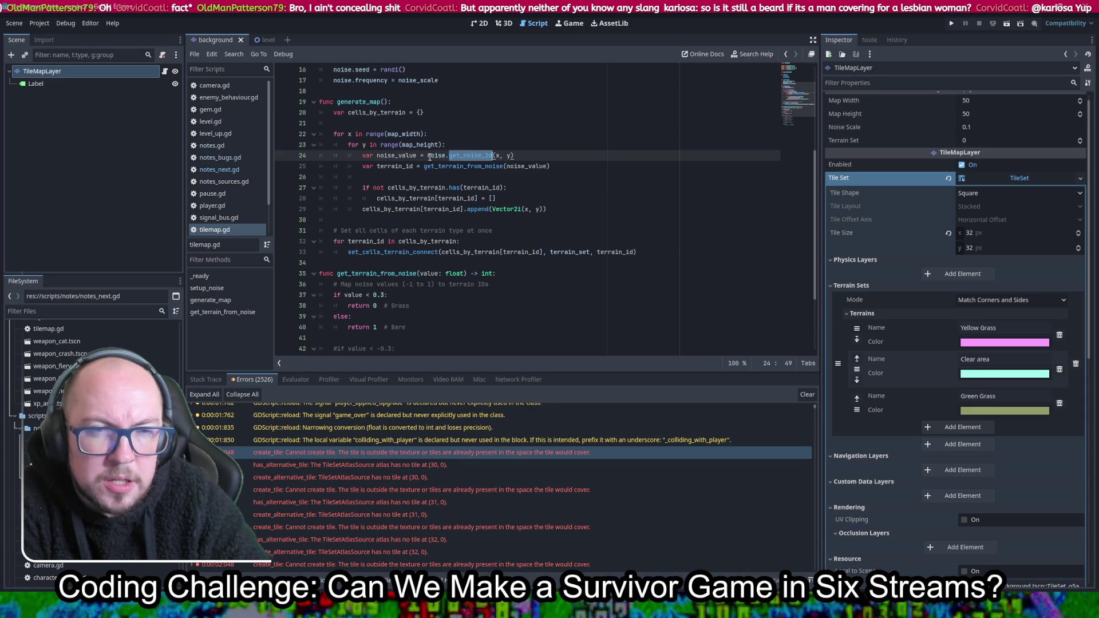
scroll(447, 160, "up", 3)
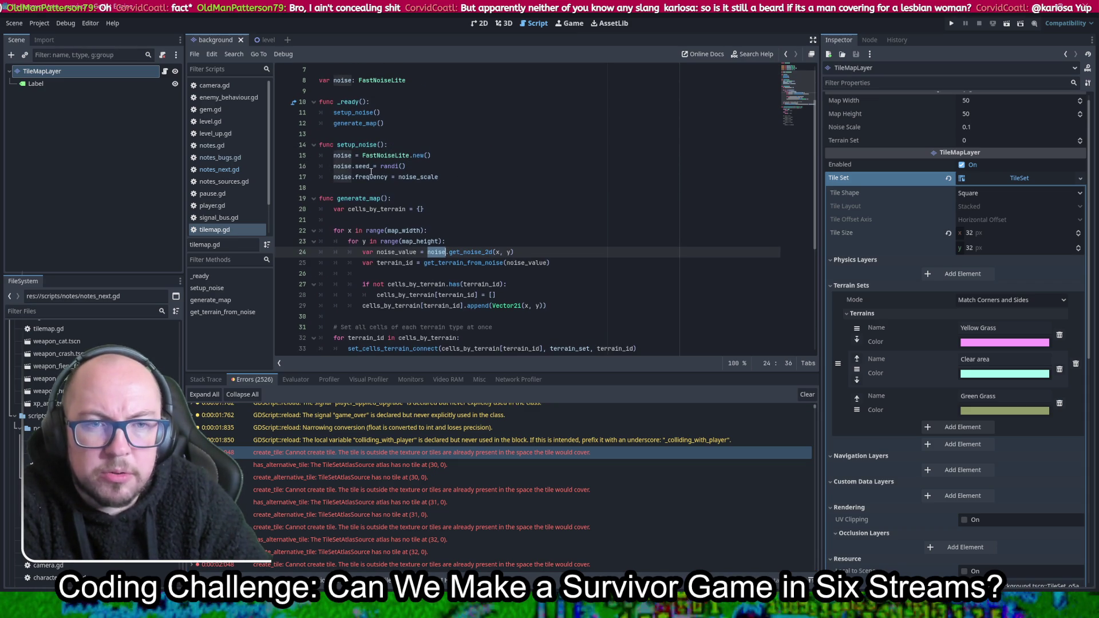
scroll(540, 210, "down", 4)
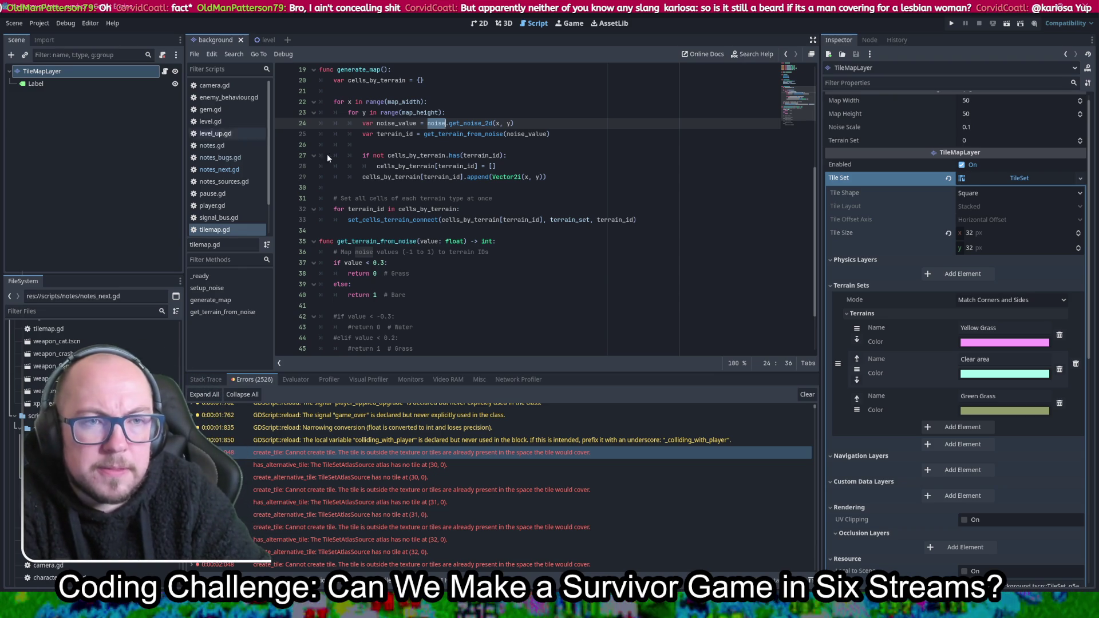
mouse_move(476, 126)
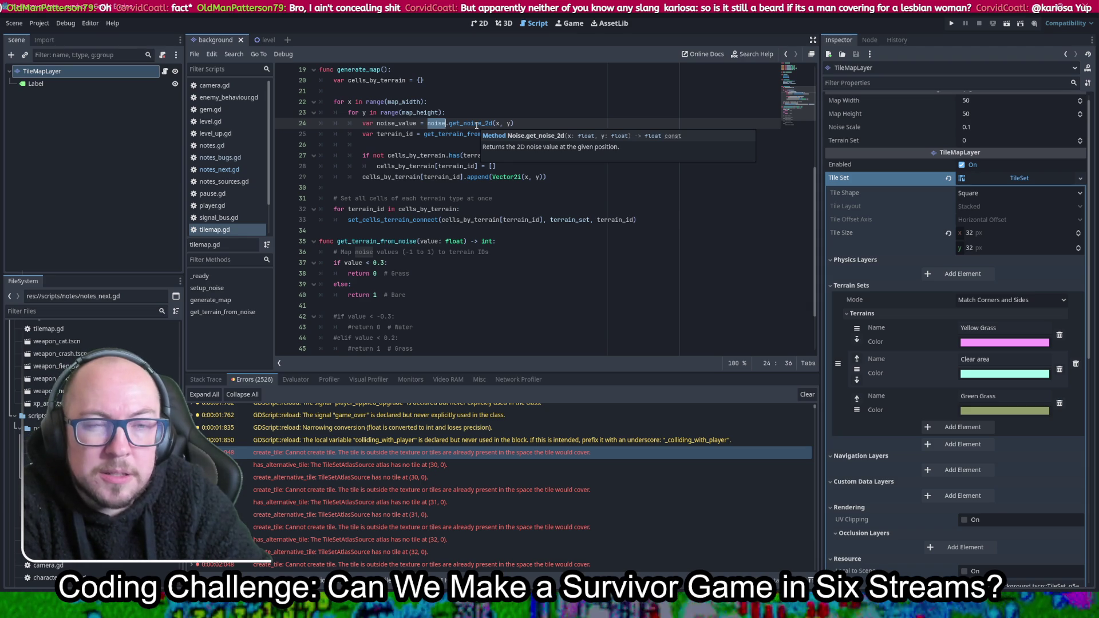
scroll(475, 124, "up", 3)
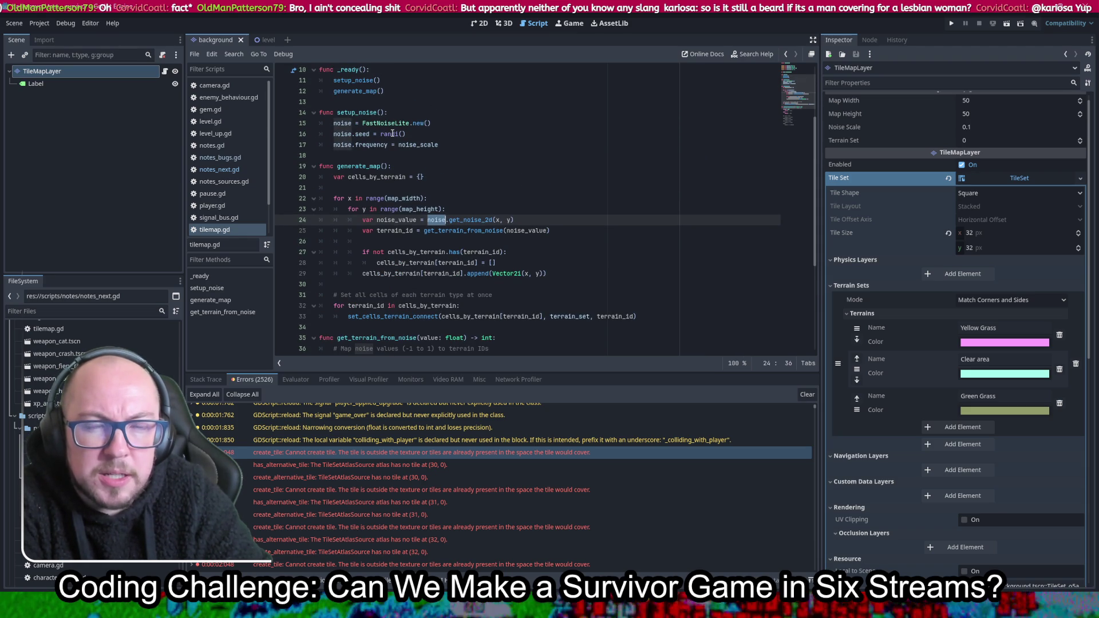
mouse_move(392, 133)
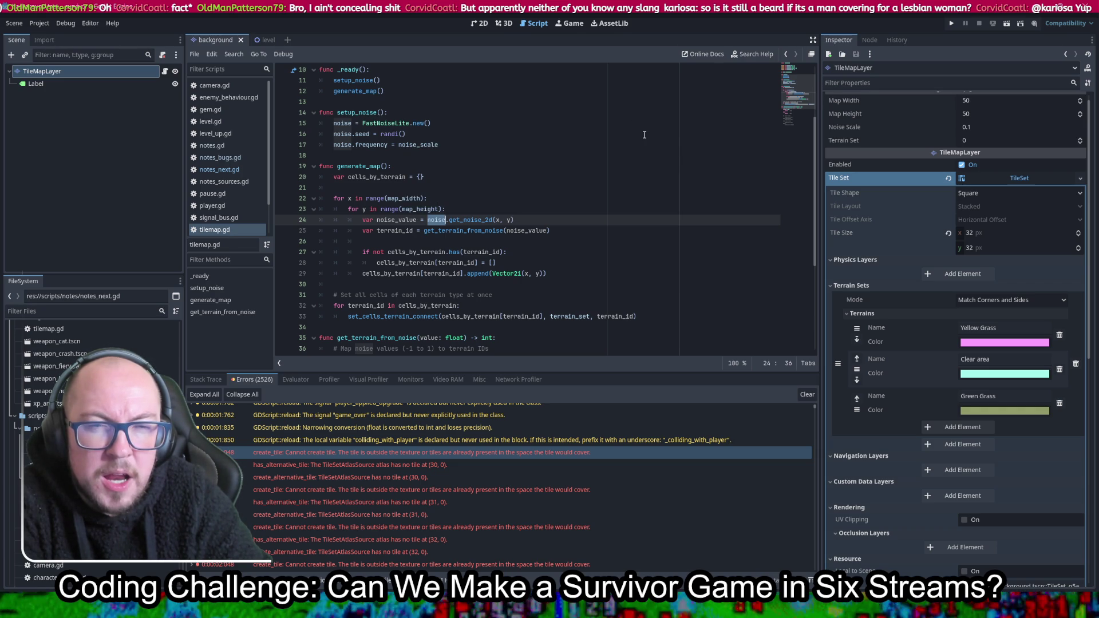
left_click(415, 145)
scroll(528, 175, "up", 3)
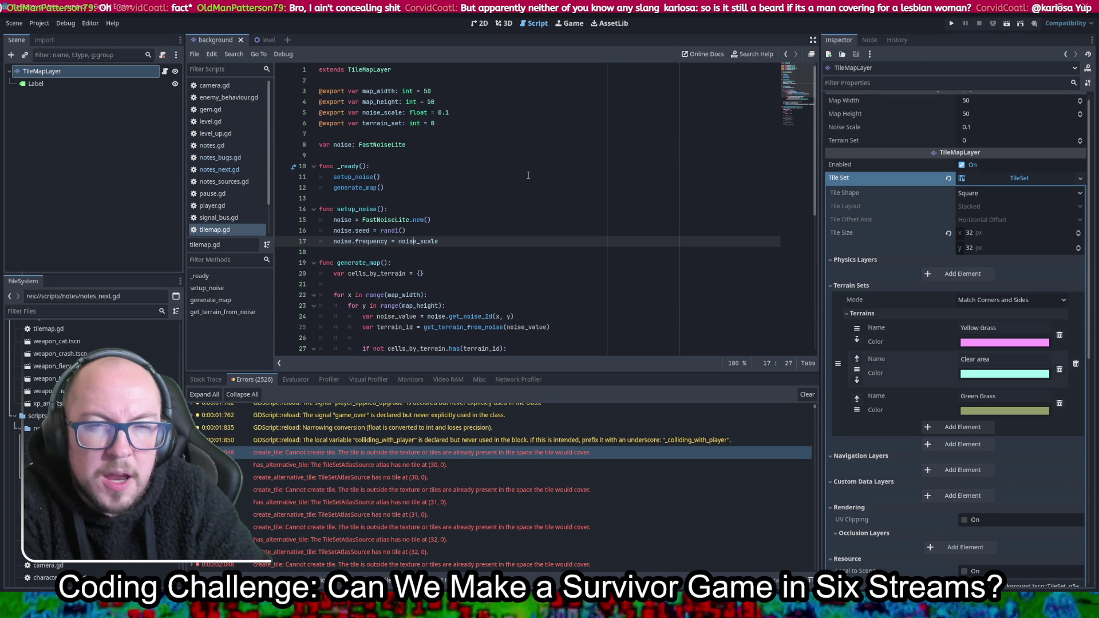
scroll(543, 178, "down", 6)
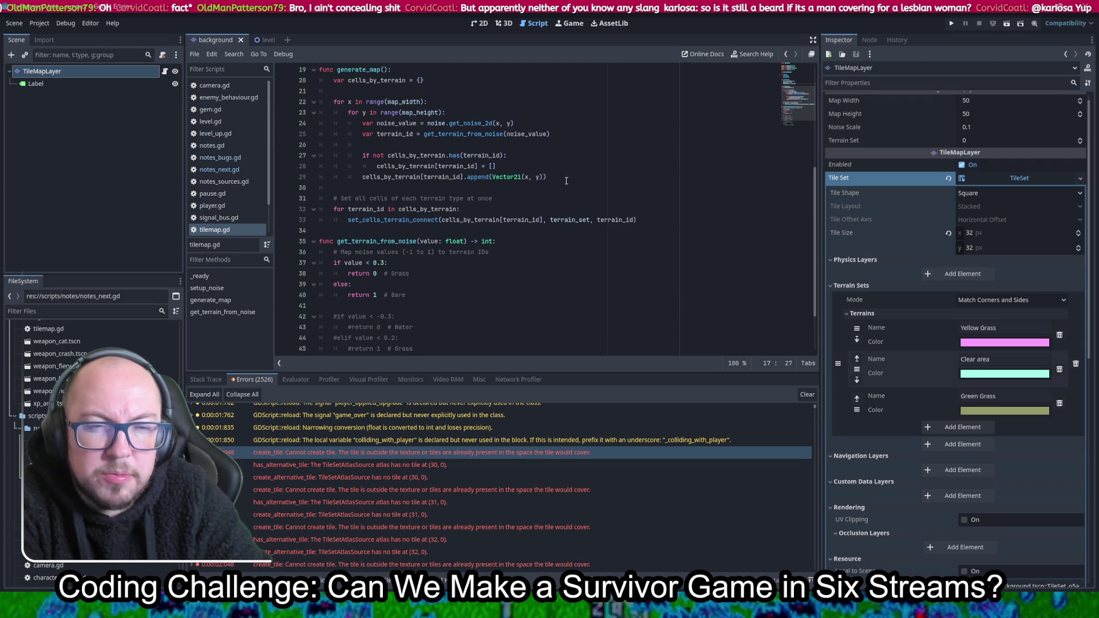
Highlight every use of get_terrain_from_noise and cells_by_terrain in tilemap.gd
double_click(400, 241)
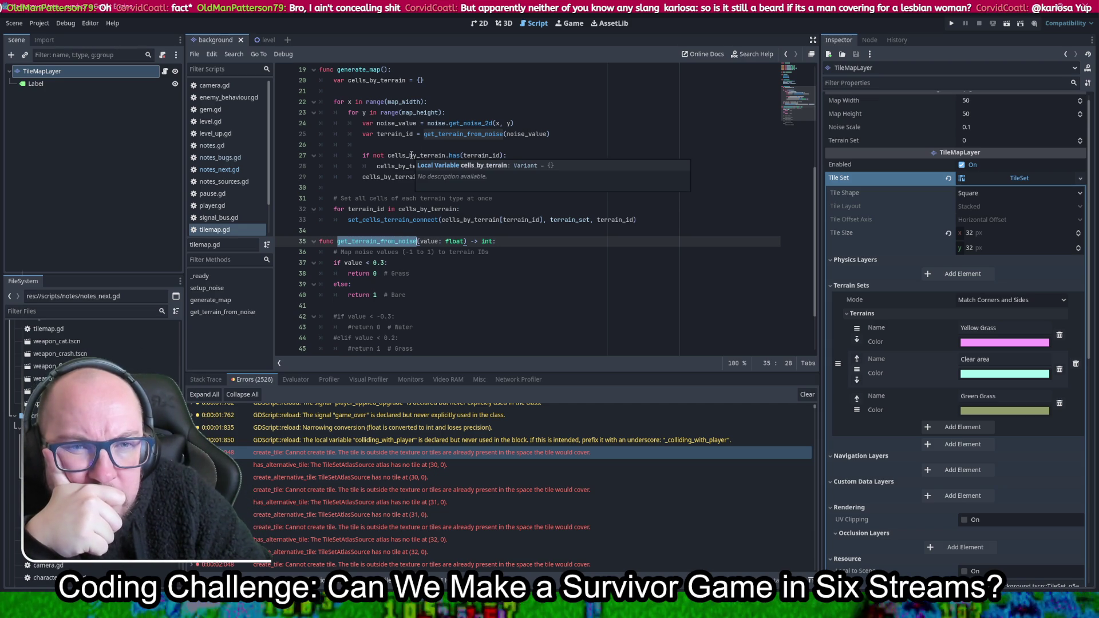
double_click(411, 155)
scroll(557, 187, "up", 6)
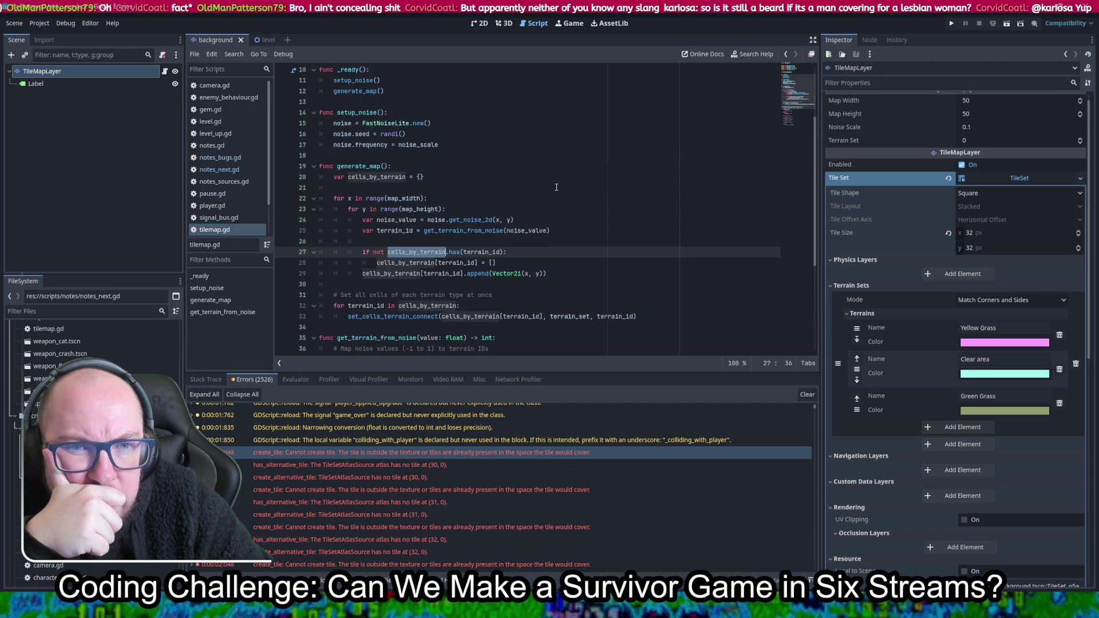
scroll(556, 187, "down", 5)
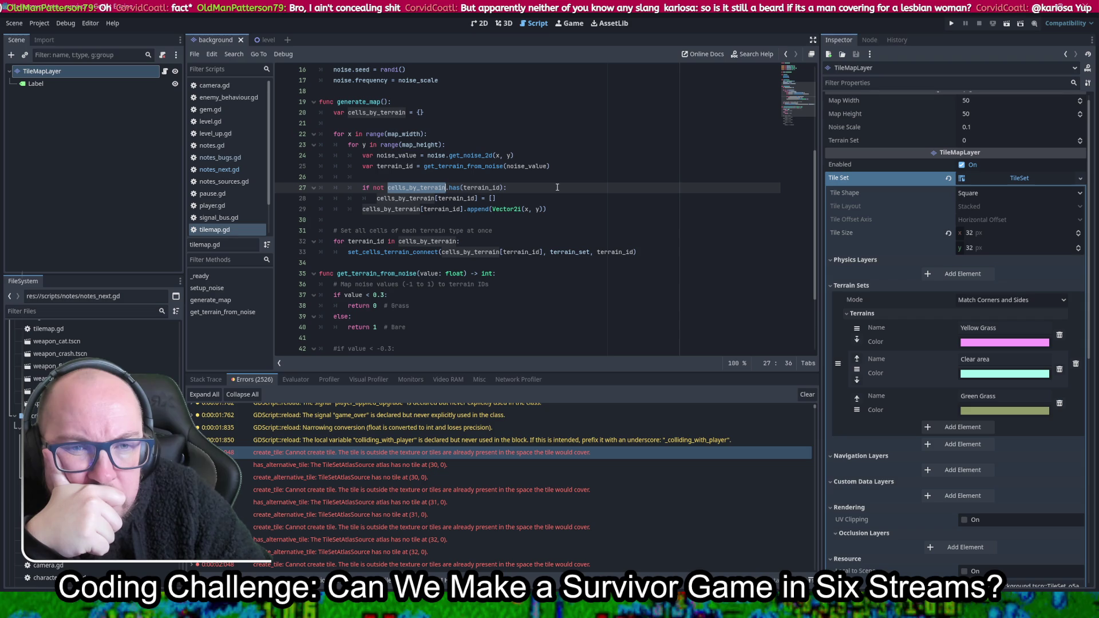
scroll(557, 187, "up", 4)
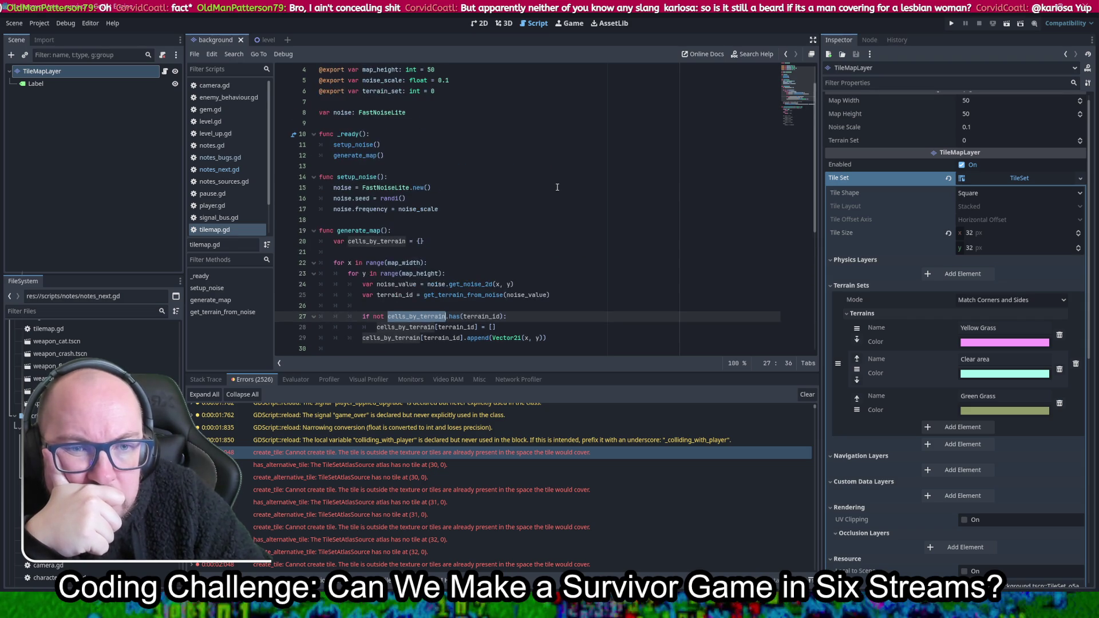
scroll(557, 187, "down", 3)
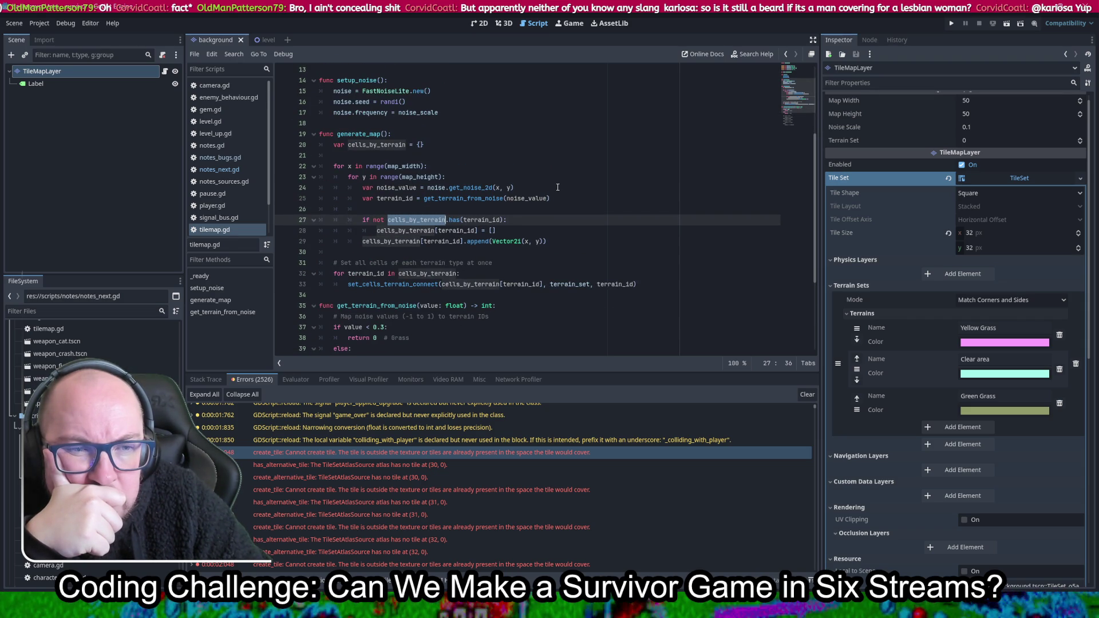
scroll(557, 187, "down", 1)
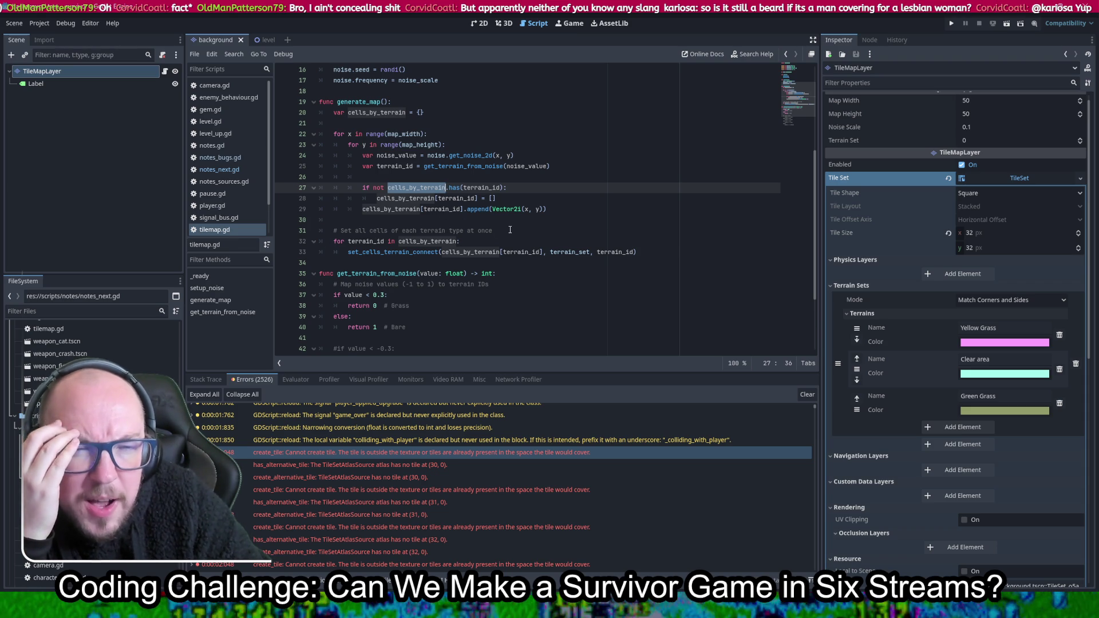
Open the TileMapLayer documentation for set_cells_terrain_connect from line 31
left_click(510, 230)
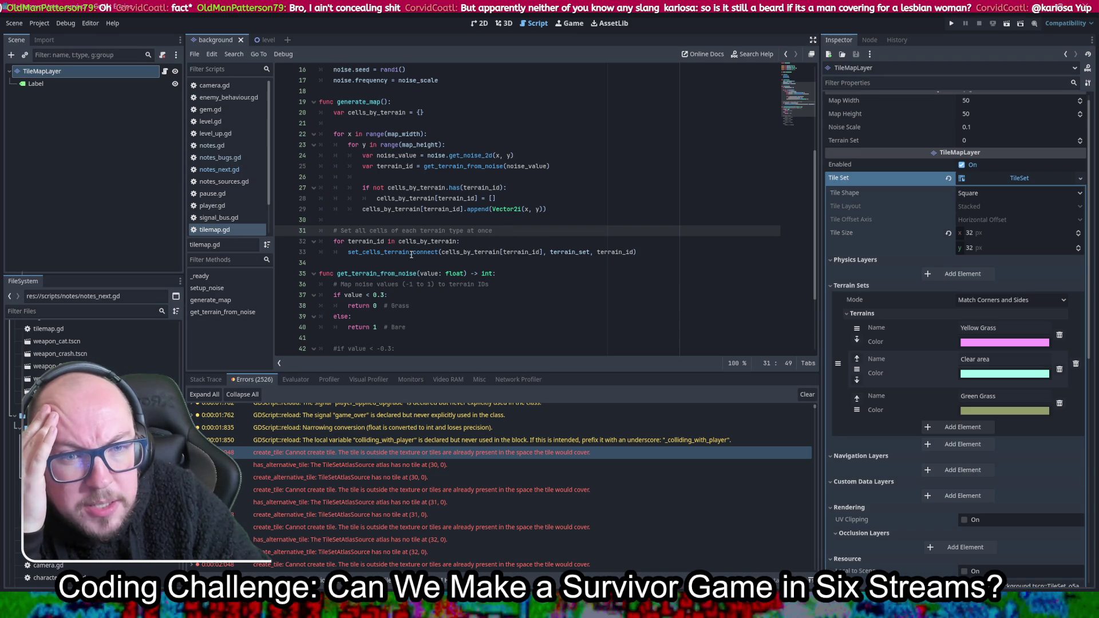
mouse_move(411, 254)
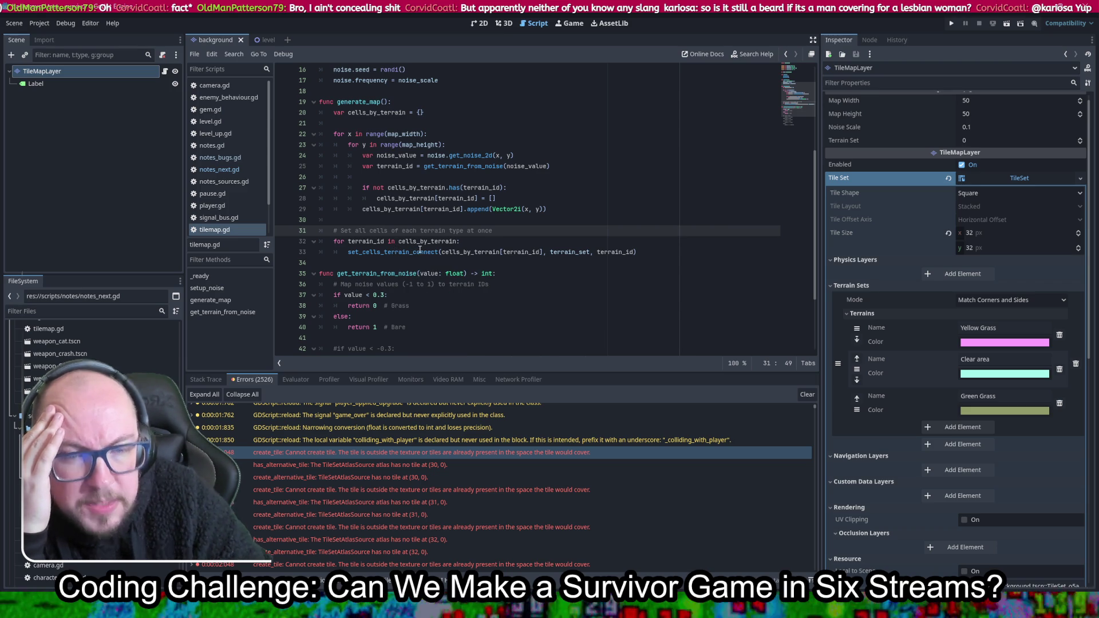
left_click(400, 252, "ctrl")
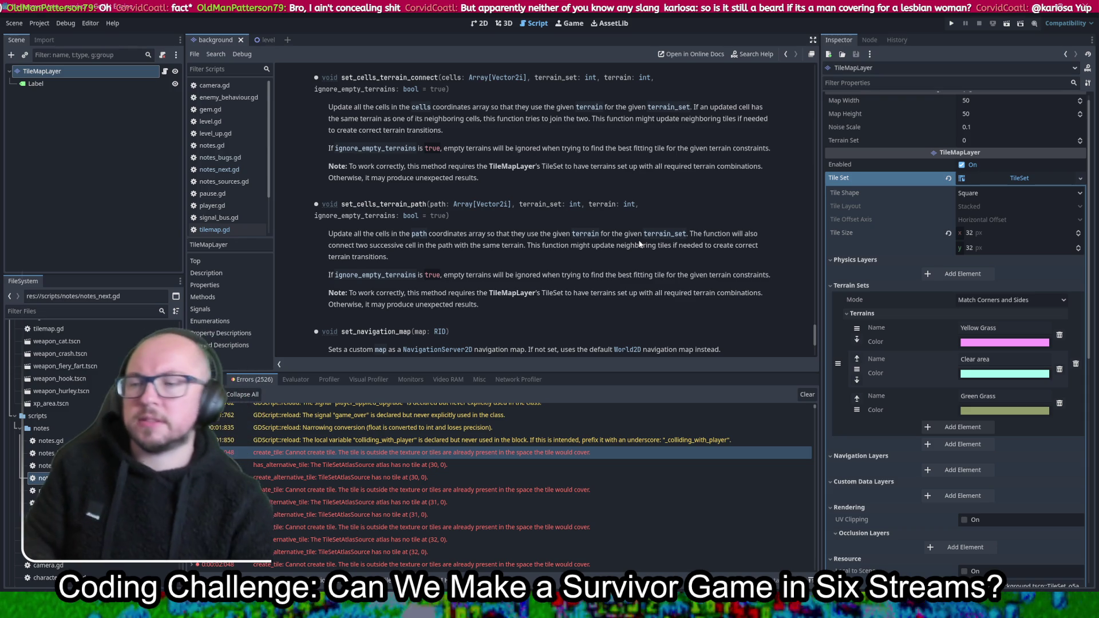
Paste empty nested for x / for y loops after the terrain comment and add indented blank lines
left_click(785, 54)
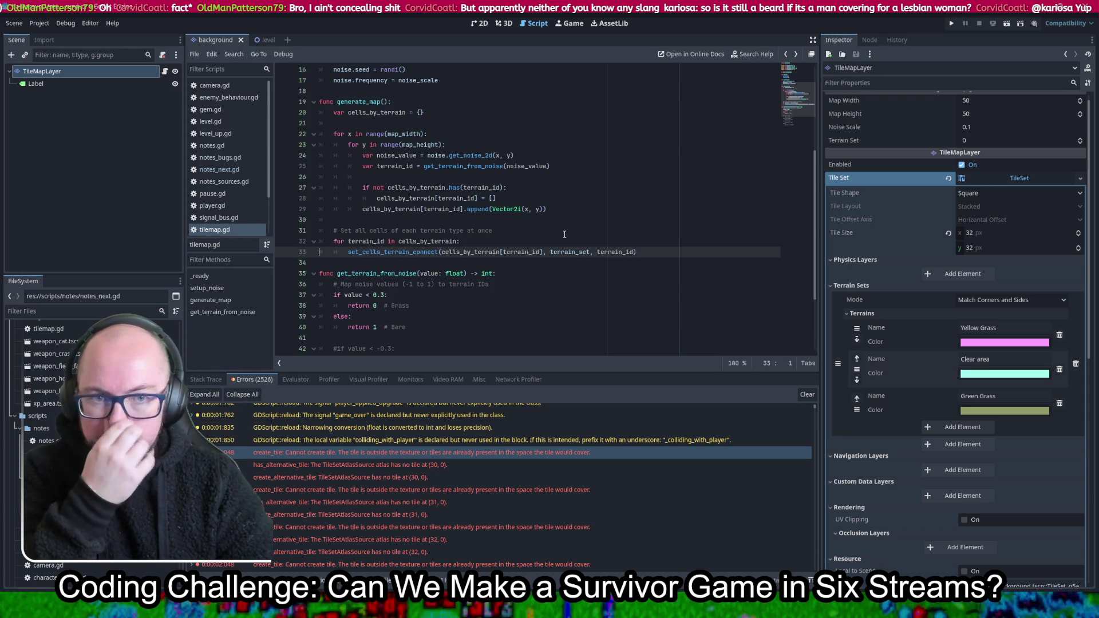
left_click(464, 134)
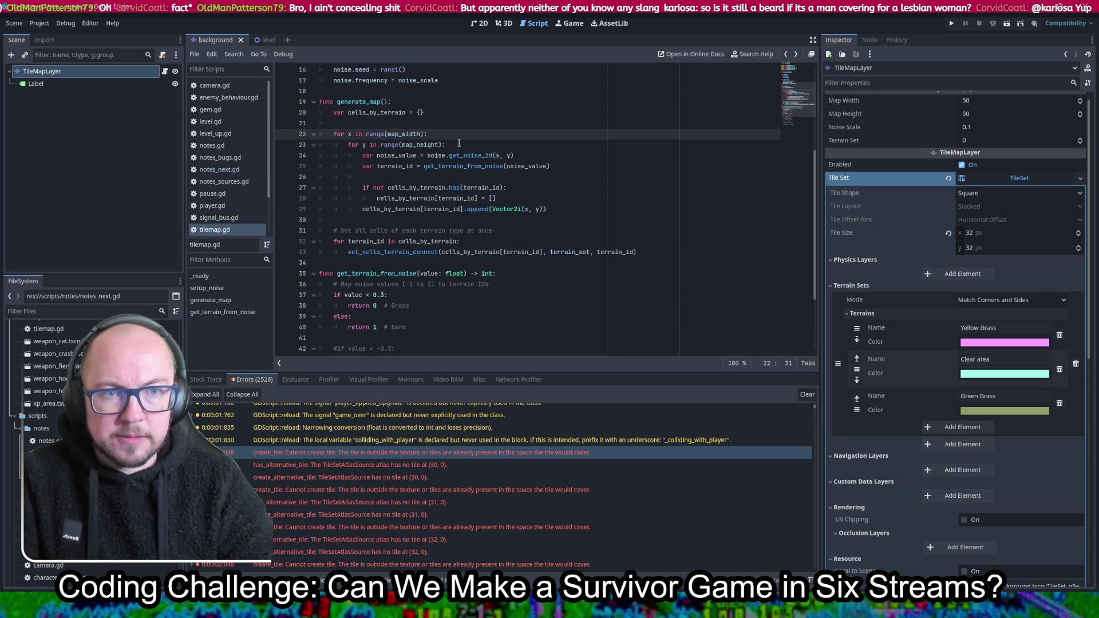
left_click(516, 230)
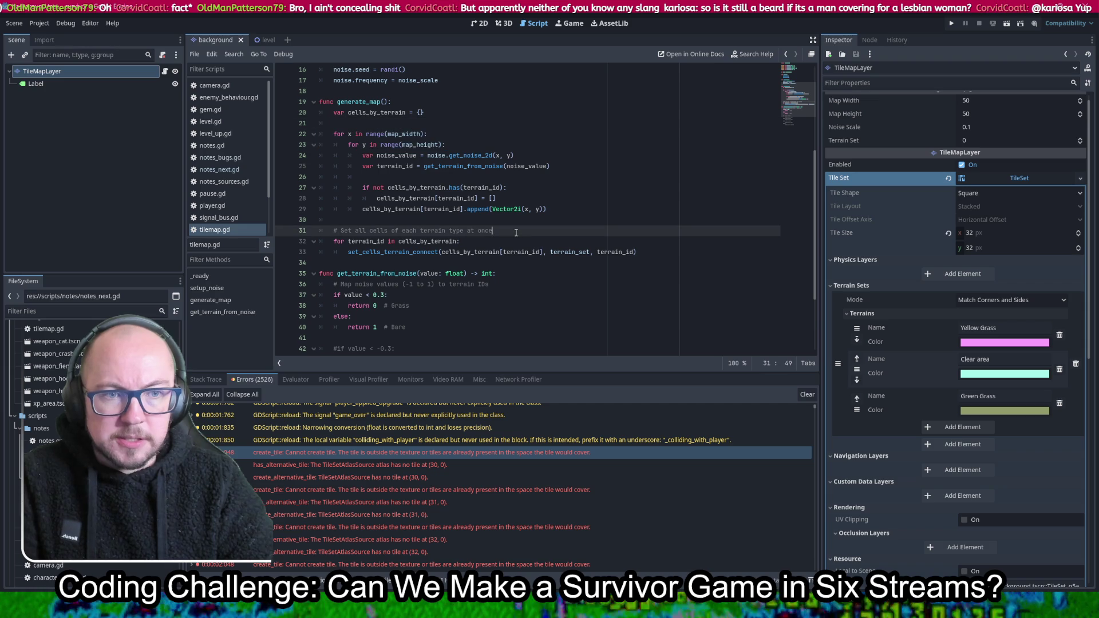
key("Return")
key("Return")
type("for x in range(map_width): \t\tfor y in range(map_height):")
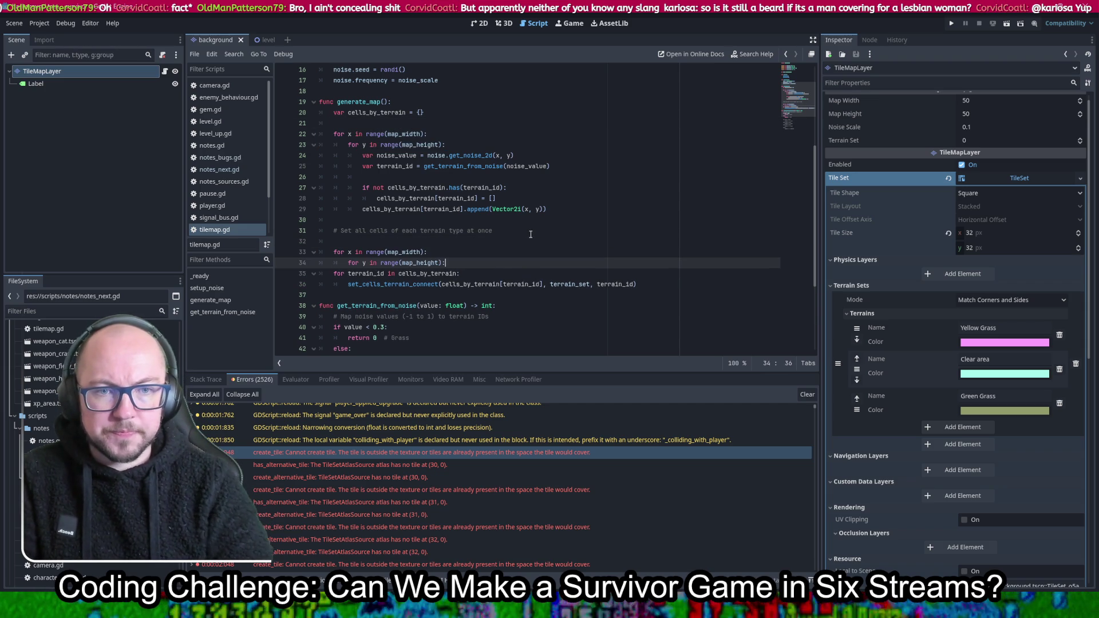
key("Return")
key("Return")
key("Return")
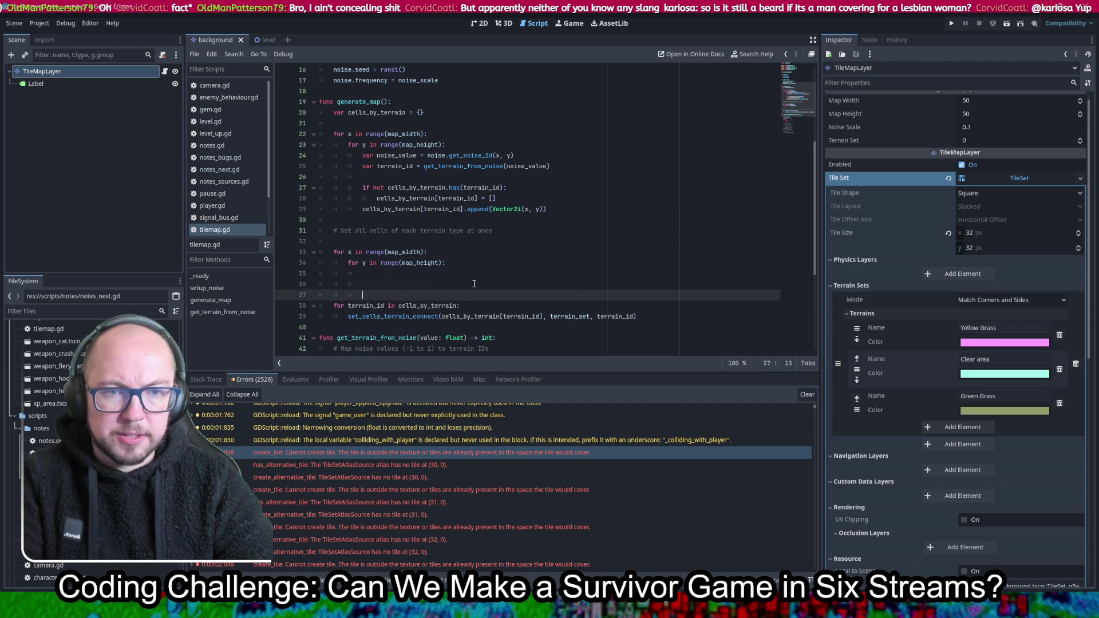
key("Up")
key("Up")
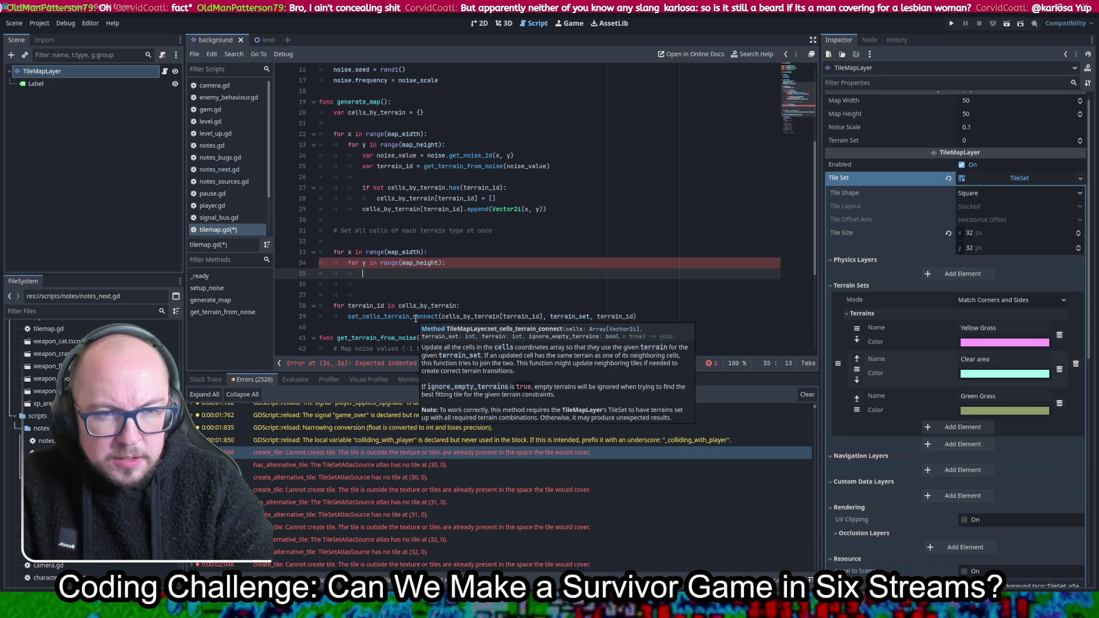
Check the set_cells_terrain_connect docs, then inspect cells_by_terrain and select the terrain has() check
left_click(415, 318, "ctrl")
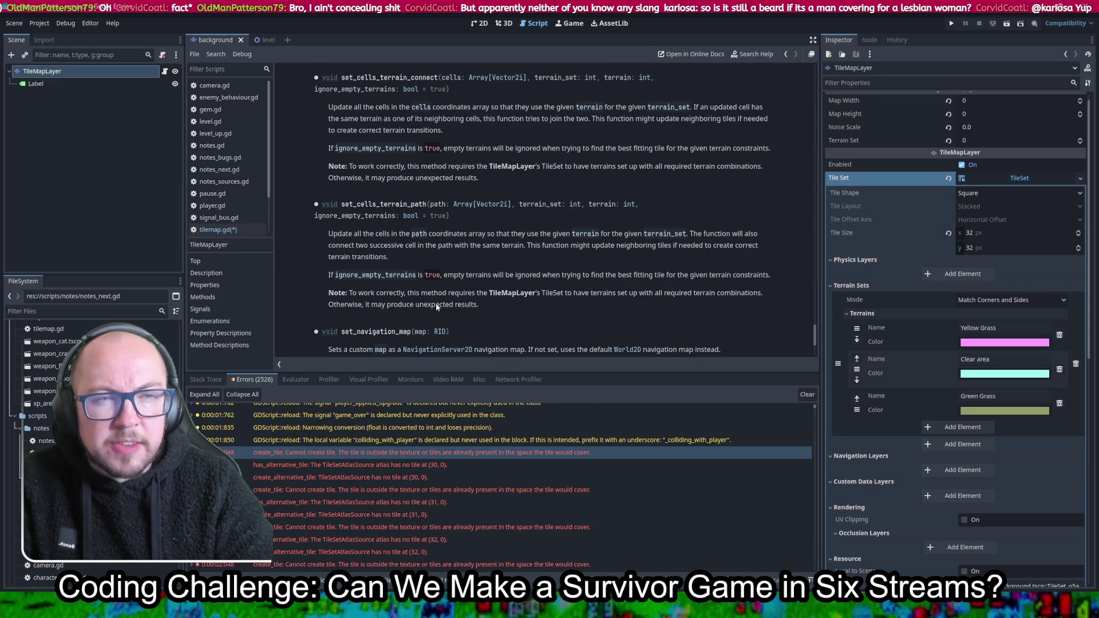
key("alt+Left")
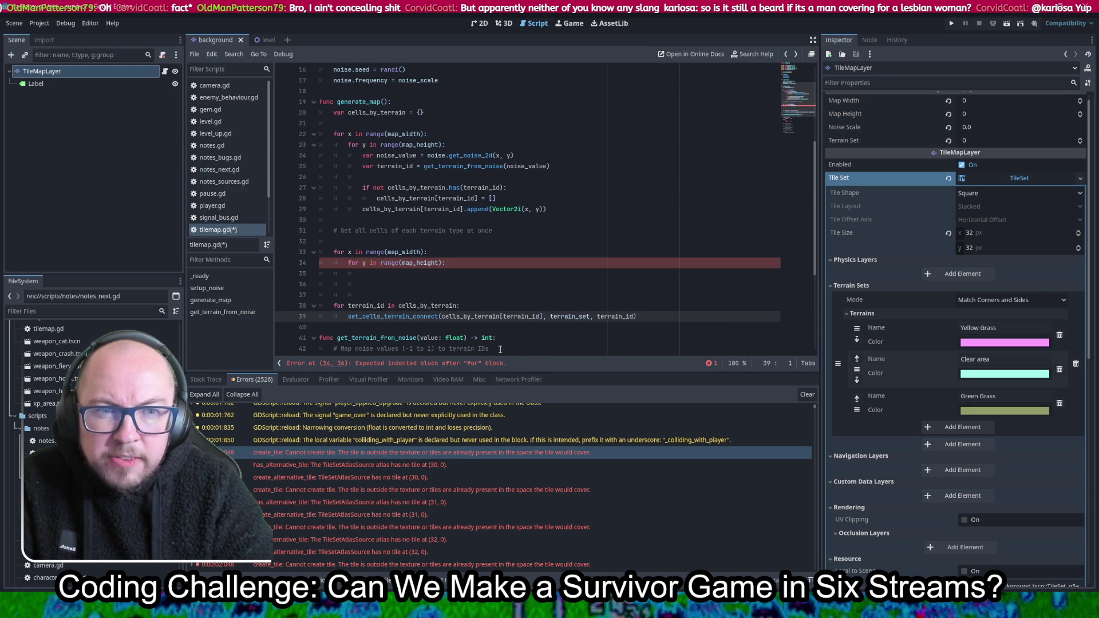
left_click(475, 306)
double_click(471, 317)
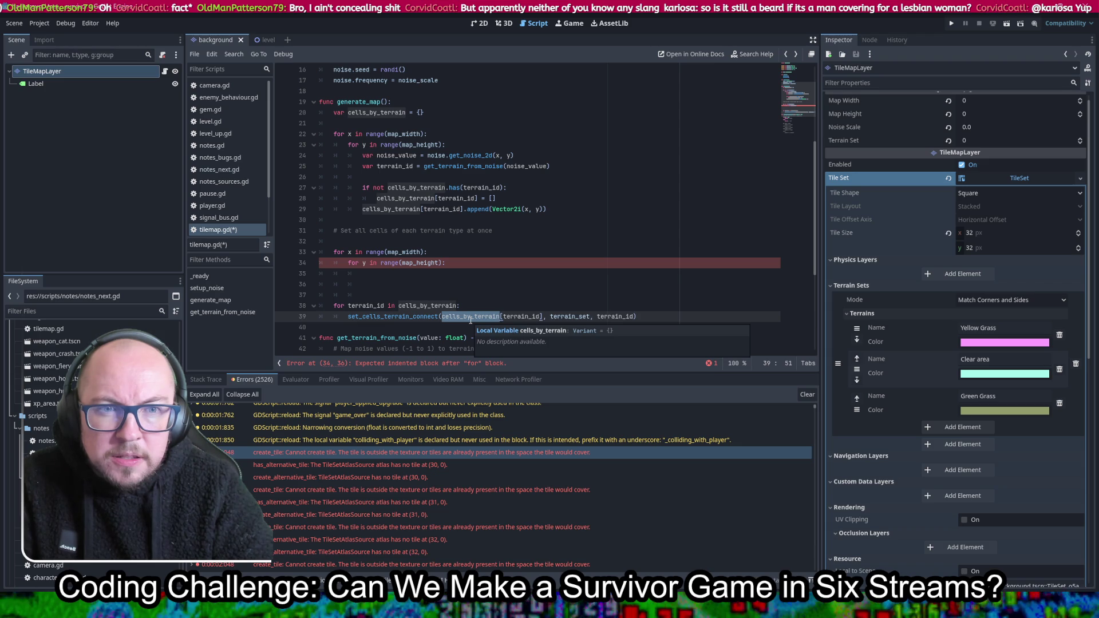
scroll(515, 275, "up", 5)
scroll(551, 234, "down", 4)
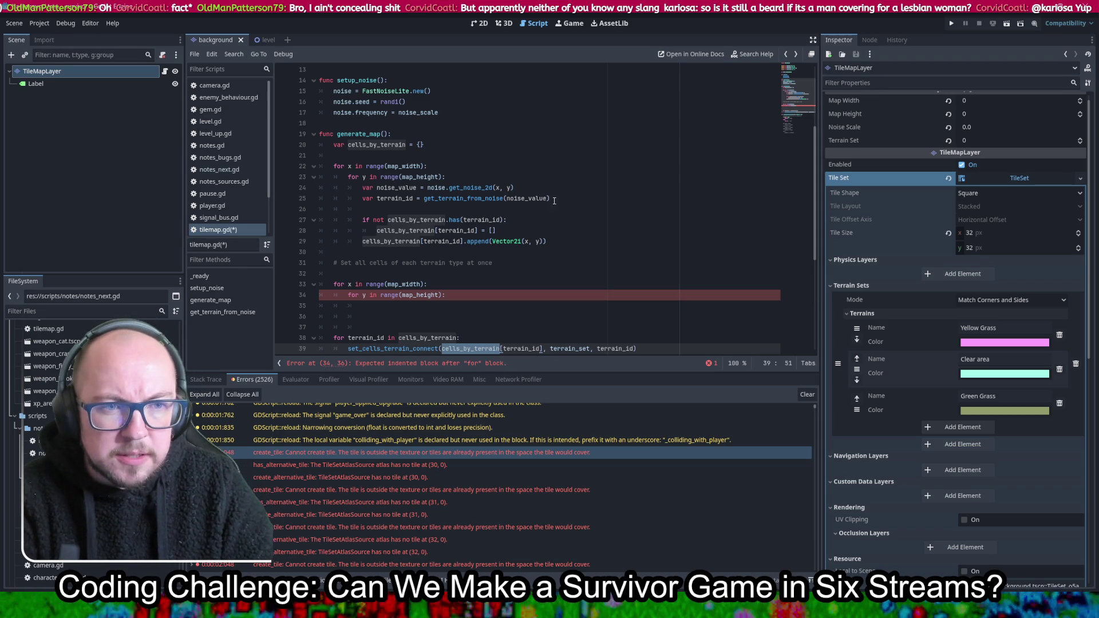
left_click_drag(557, 198, 575, 230)
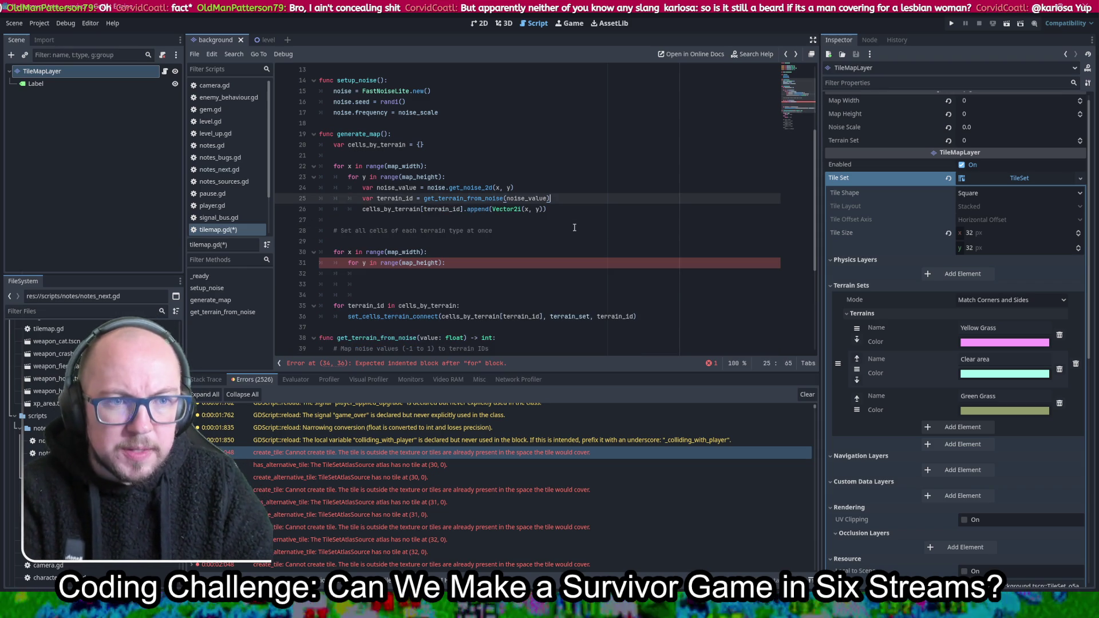
Delete the has() check, save, and comment out the empty nested loops
key("BackSpace")
key("ctrl+s")
left_click_drag(486, 263, 481, 252)
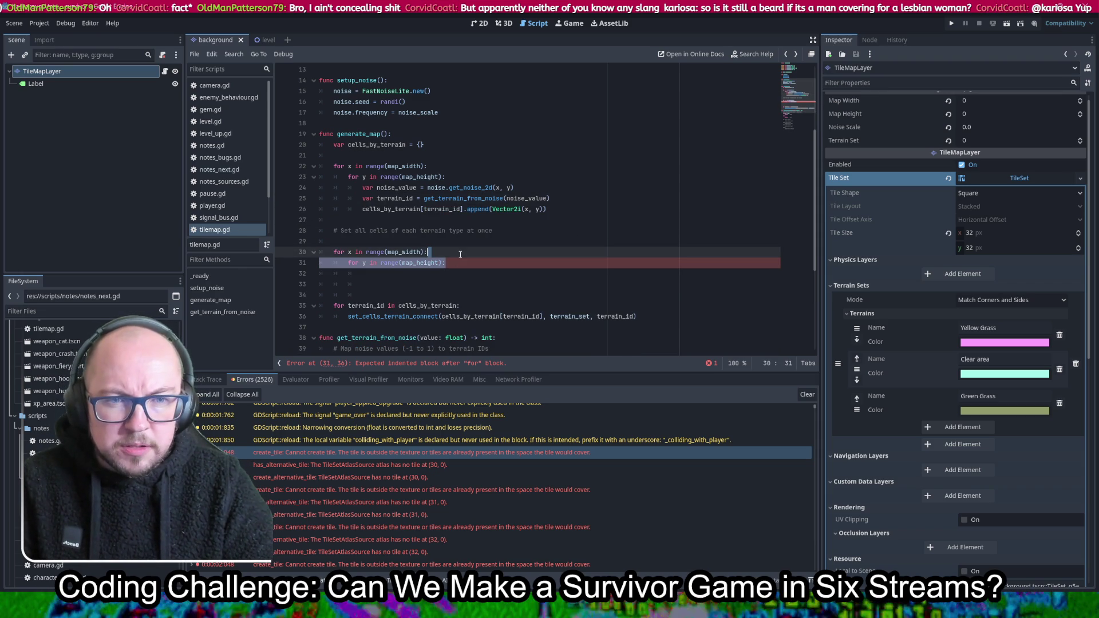
key("ctrl+k")
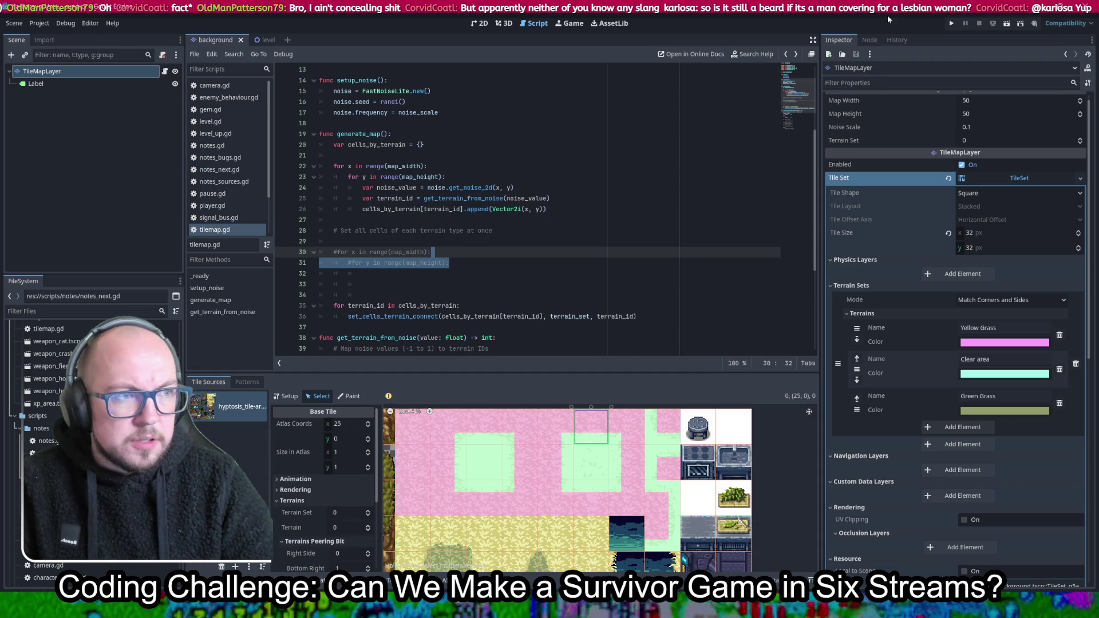
Run the project to reproduce the Dictionary key error, then undo to restore the check and loops
left_click(951, 23)
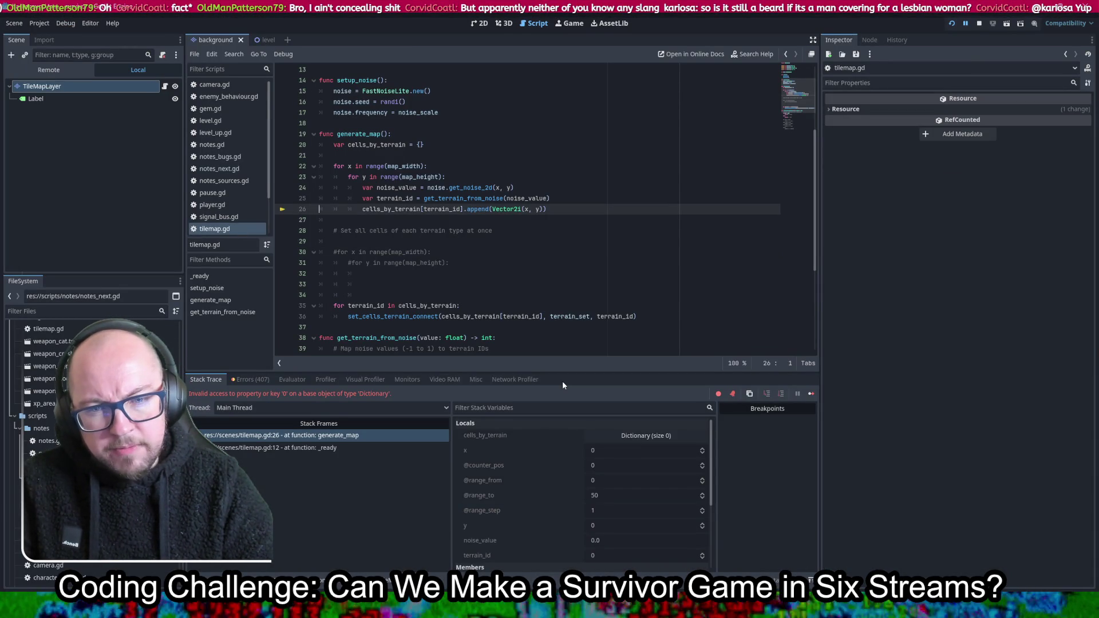
key("ctrl+z")
key("ctrl+z")
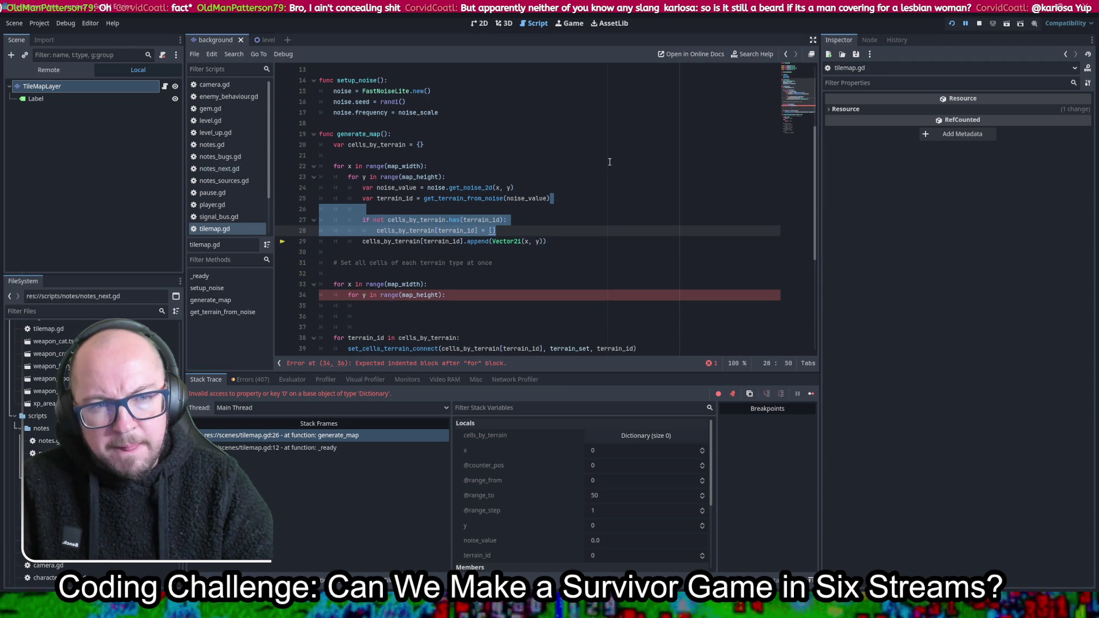
left_click(571, 227)
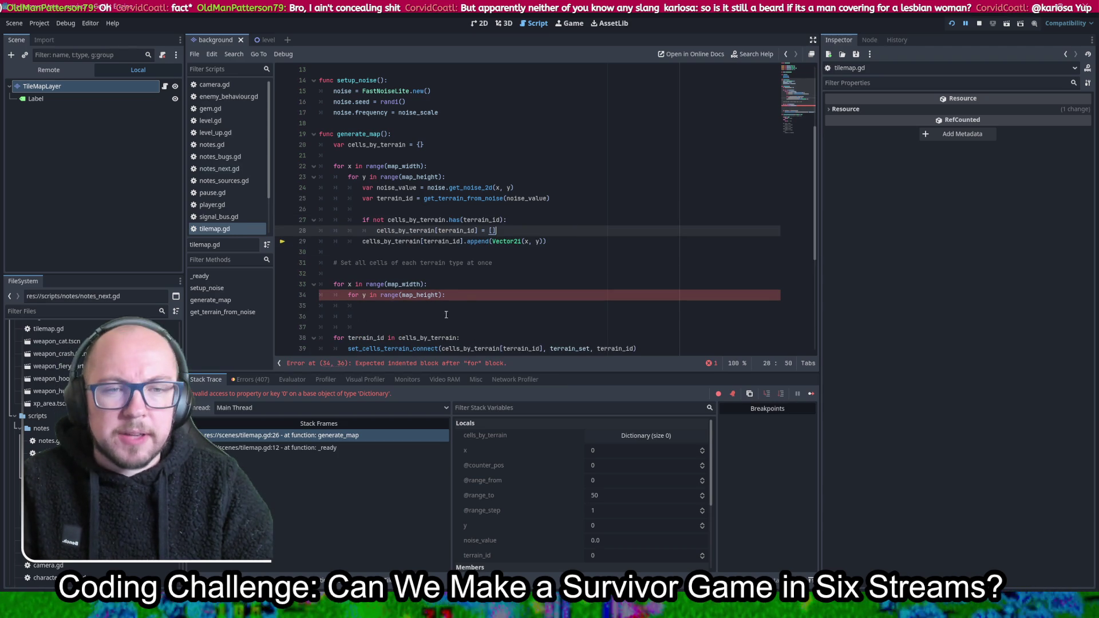
left_click(553, 293)
key("ctrl+s")
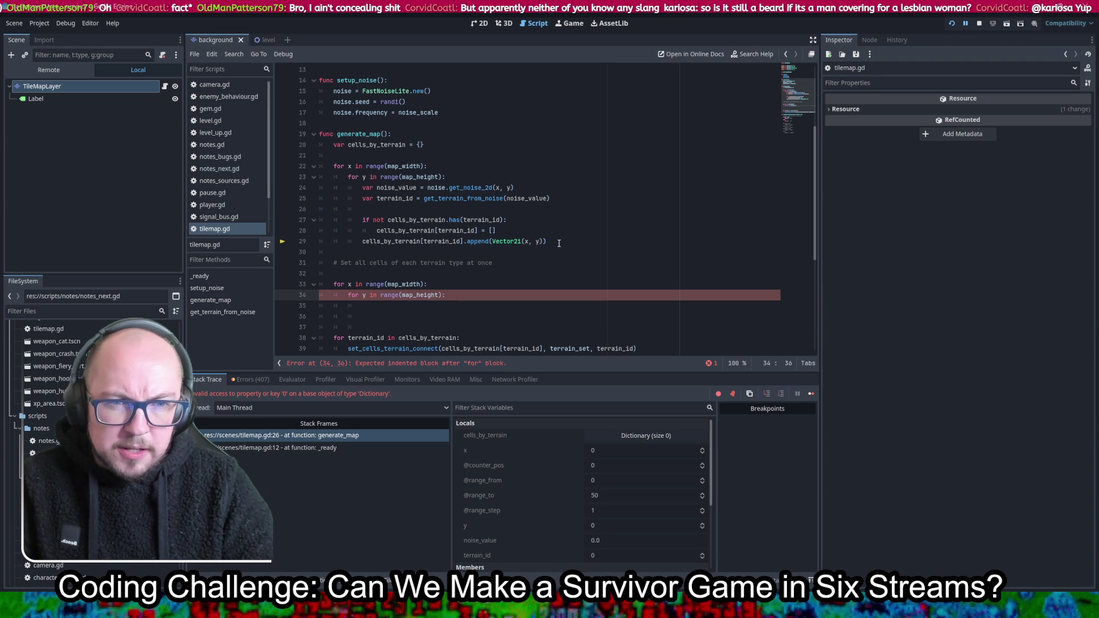
Duplicate the cells_by_terrain declaration and replace its value with [{}][]
left_click(450, 145)
key("ctrl+shift+d")
key("BackSpace")
key("BackSpace")
type("[{}][]")
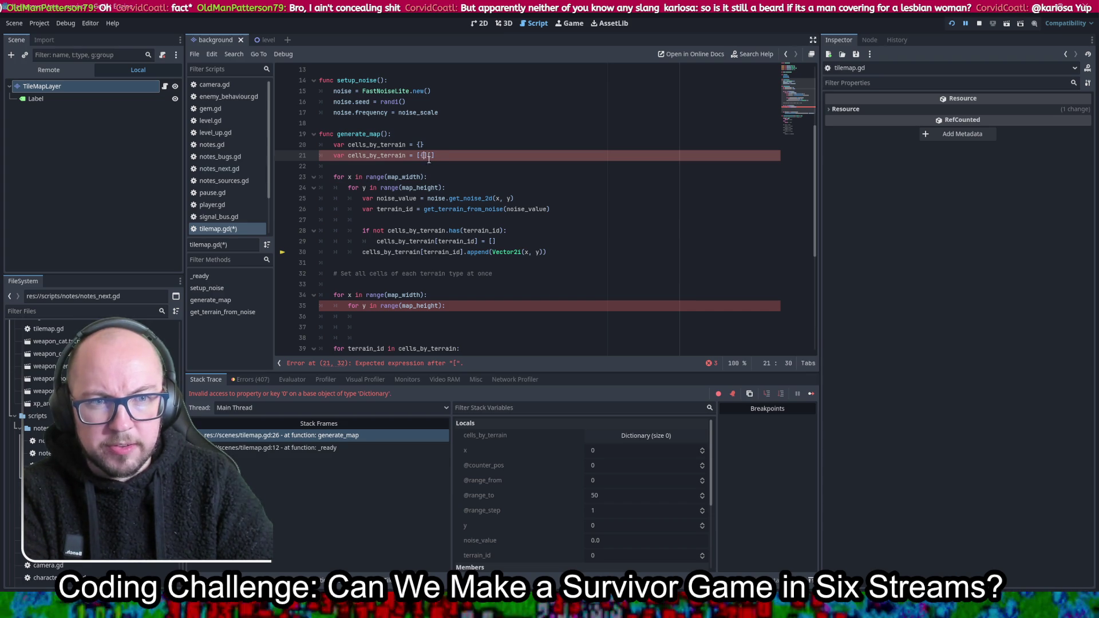
Rename the copied variable to cells_2d_arry and fix its brackets
mouse_move(410, 156)
left_mouse_down()
mouse_move(364, 155)
mouse_move(373, 153)
left_mouse_up()
type("2d_arry")
key("ctrl+s")
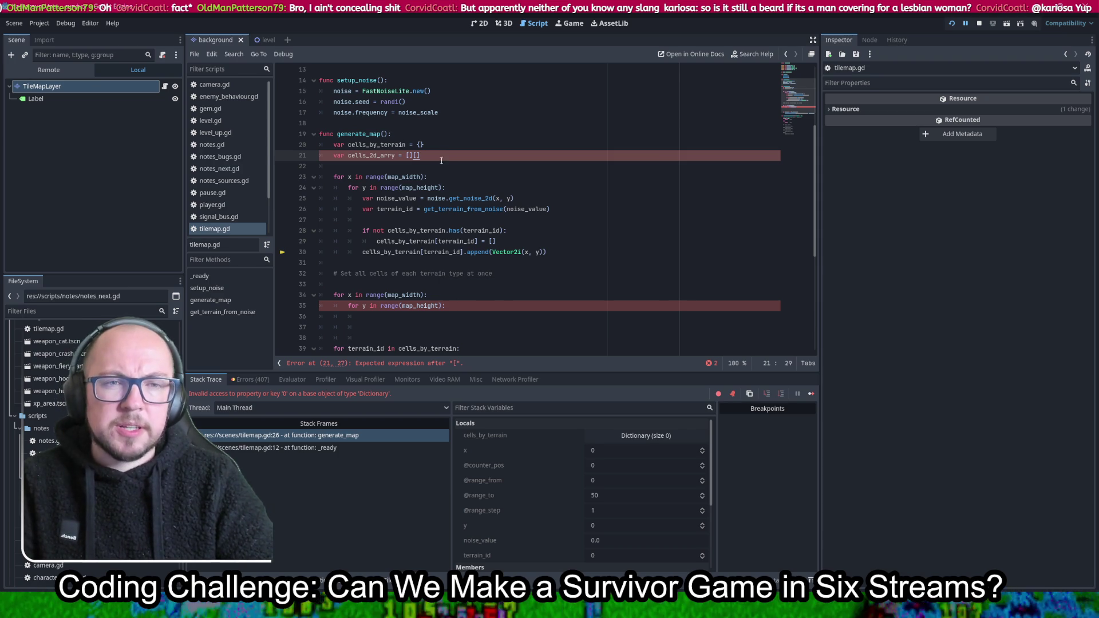
left_click(409, 155)
type("[]")
key("BackSpace")
key("BackSpace")
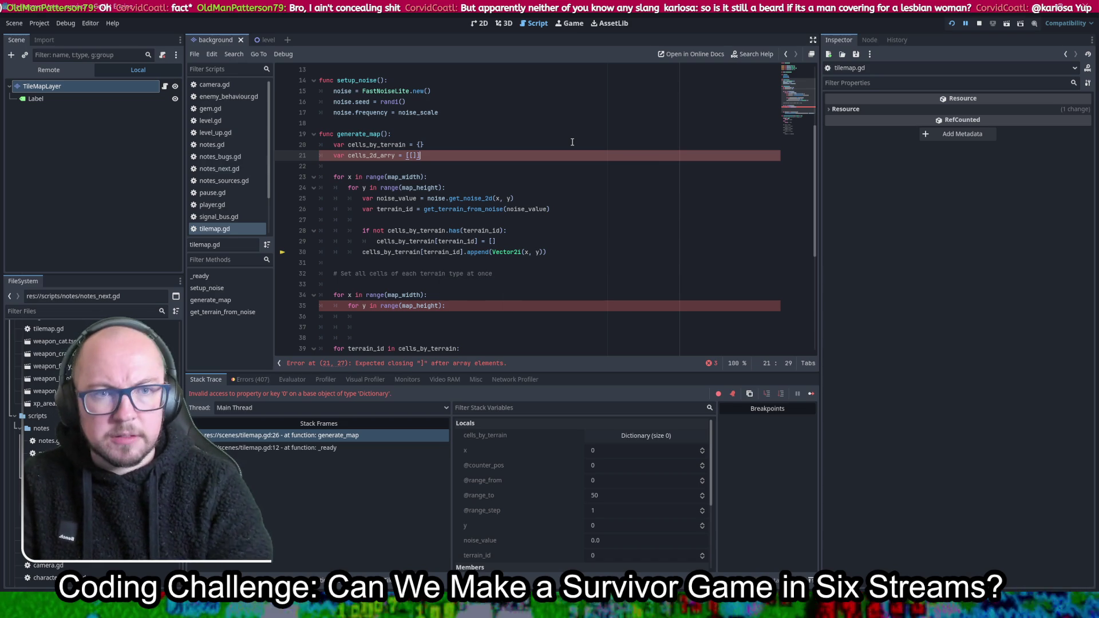
type("]")
left_click(558, 144)
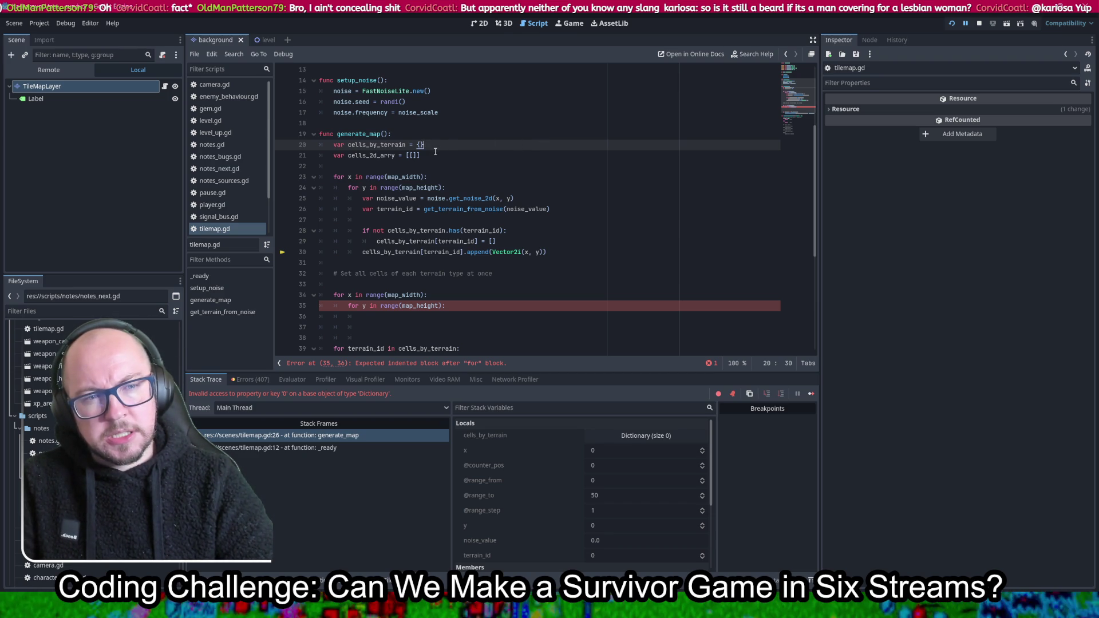
Paste the cells_2d_arry declaration below the append line and indent it into the loop
left_click_drag(435, 152, 435, 150)
key("ctrl+c")
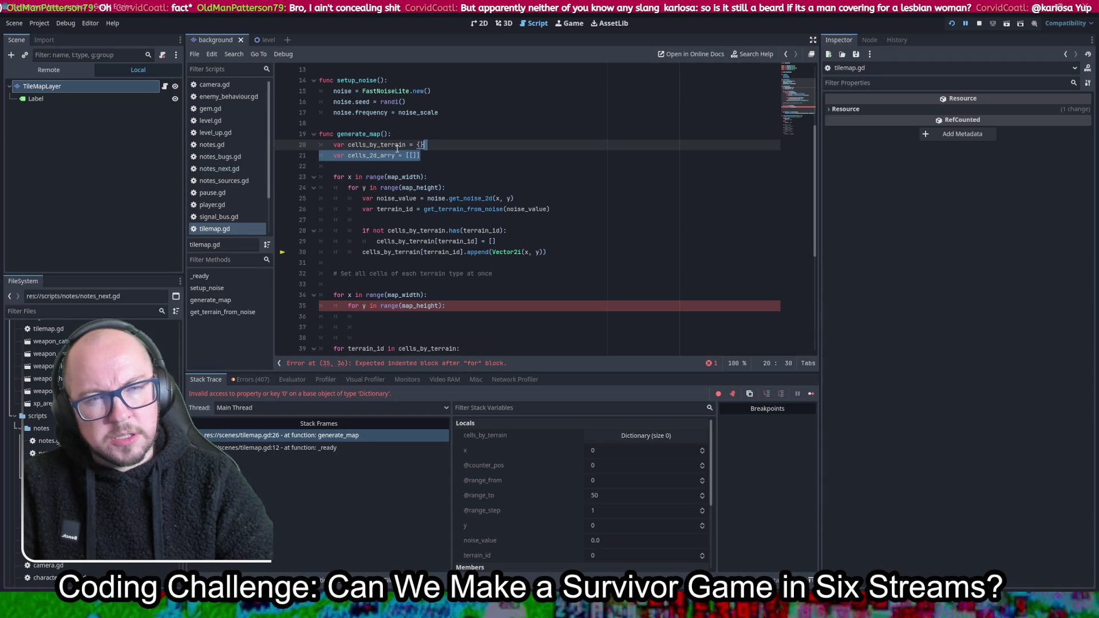
left_click(398, 144)
mouse_move(388, 252)
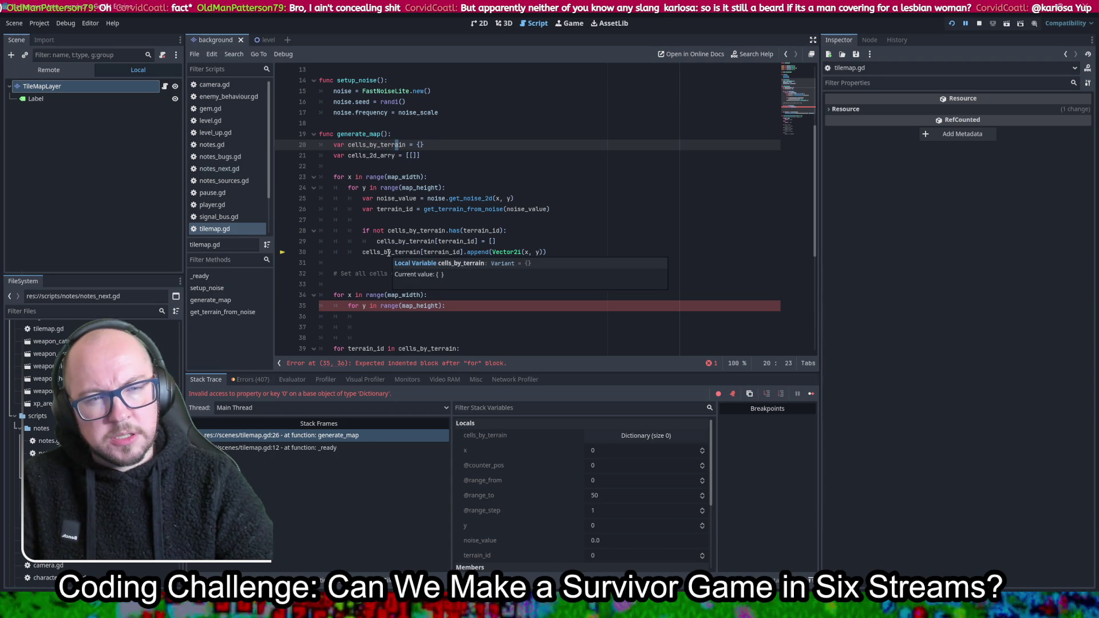
left_click(565, 252)
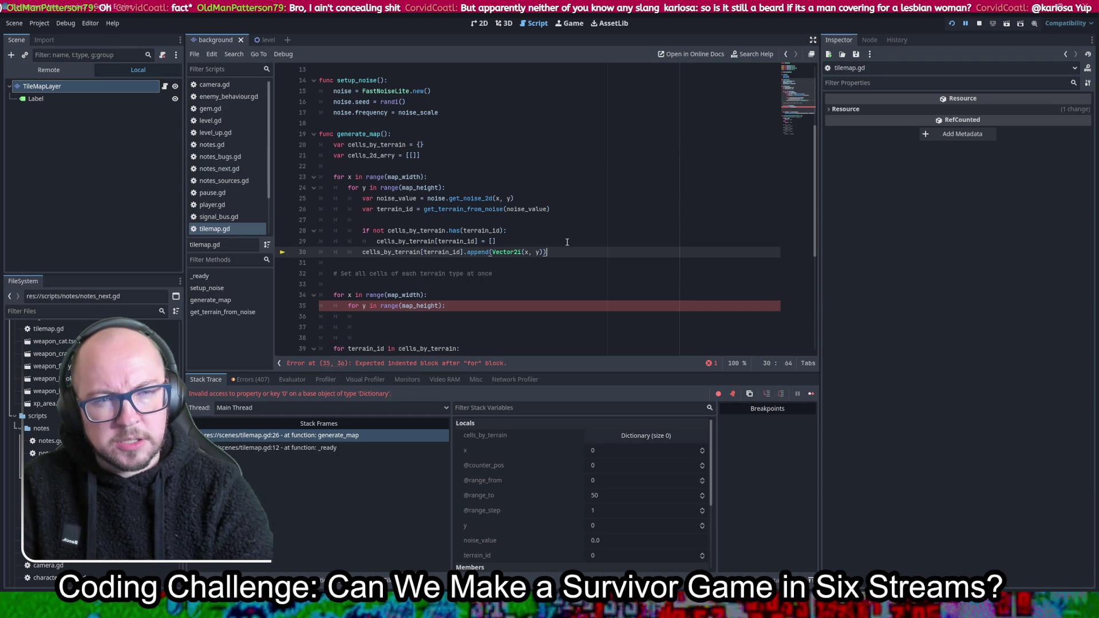
key("Return")
key("Return")
key("Return")
key("ctrl+v")
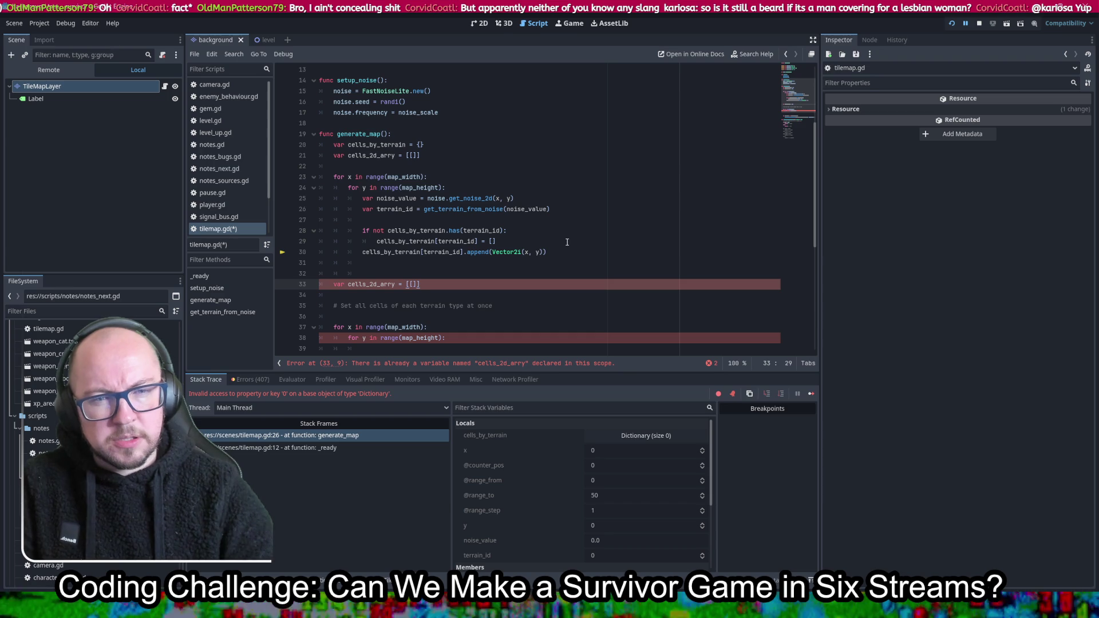
key("Home")
key("Tab")
key("Tab")
key("ctrl+s")
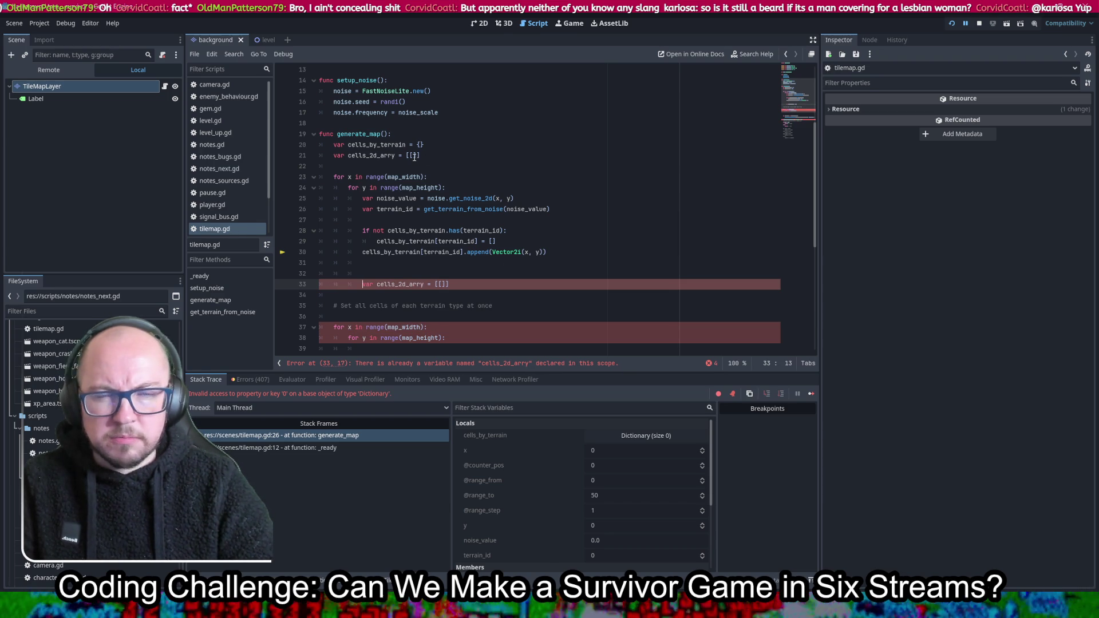
Size cells_2d_arry as 50[50], then replace the 50s with map_width and map_height
left_click(413, 156)
type("5")
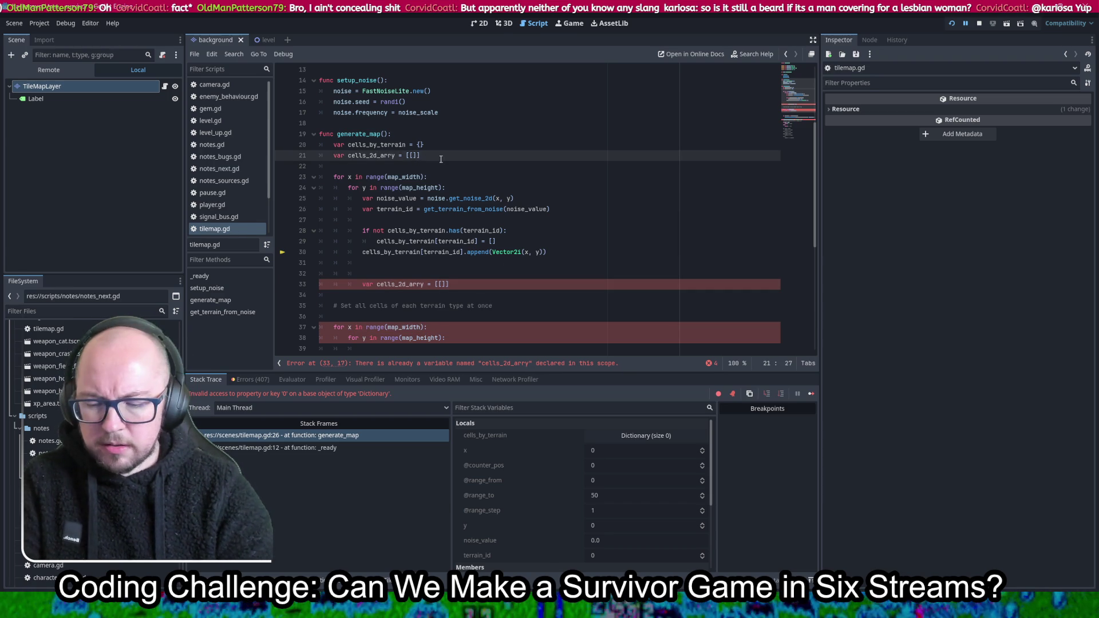
type("0[")
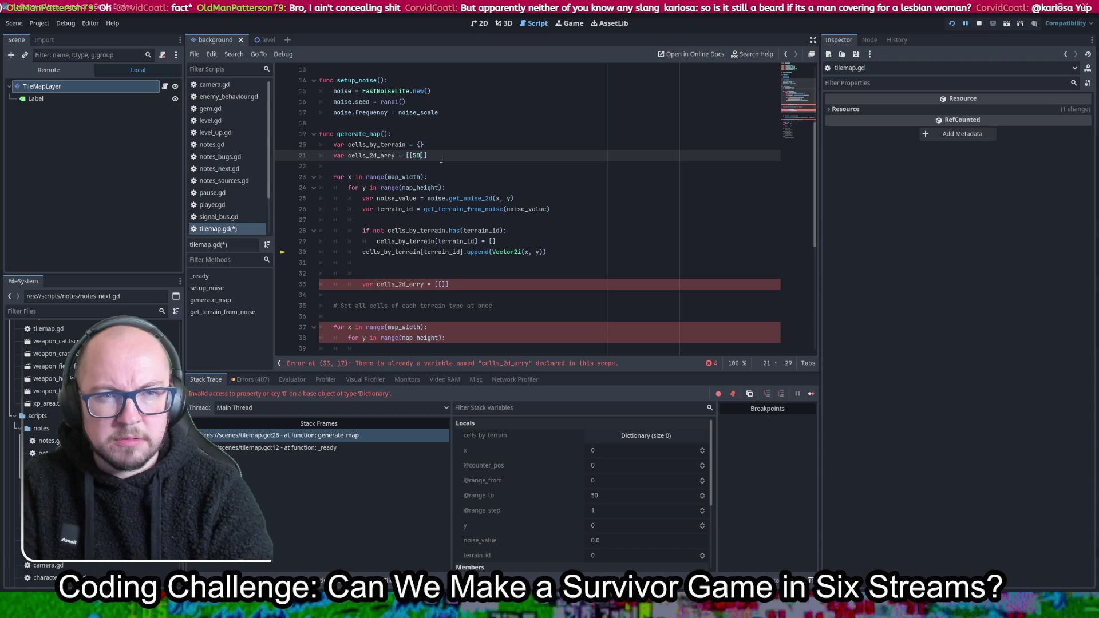
type("50")
key("ctrl+s")
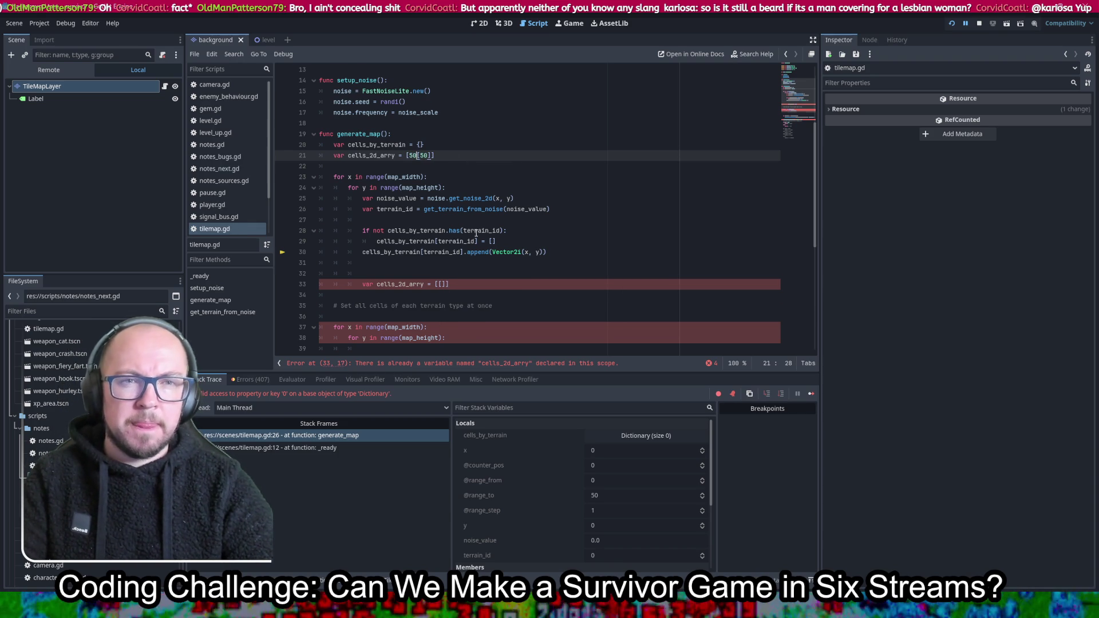
scroll(435, 140, "up", 4)
double_click(378, 91)
key("ctrl+c")
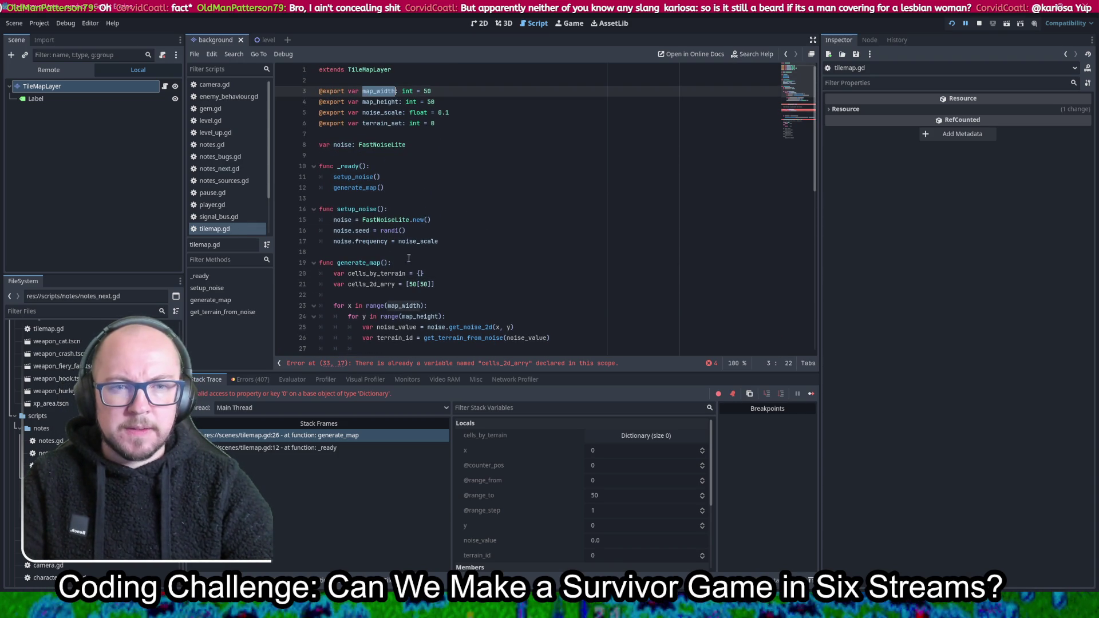
double_click(412, 284)
key("ctrl+v")
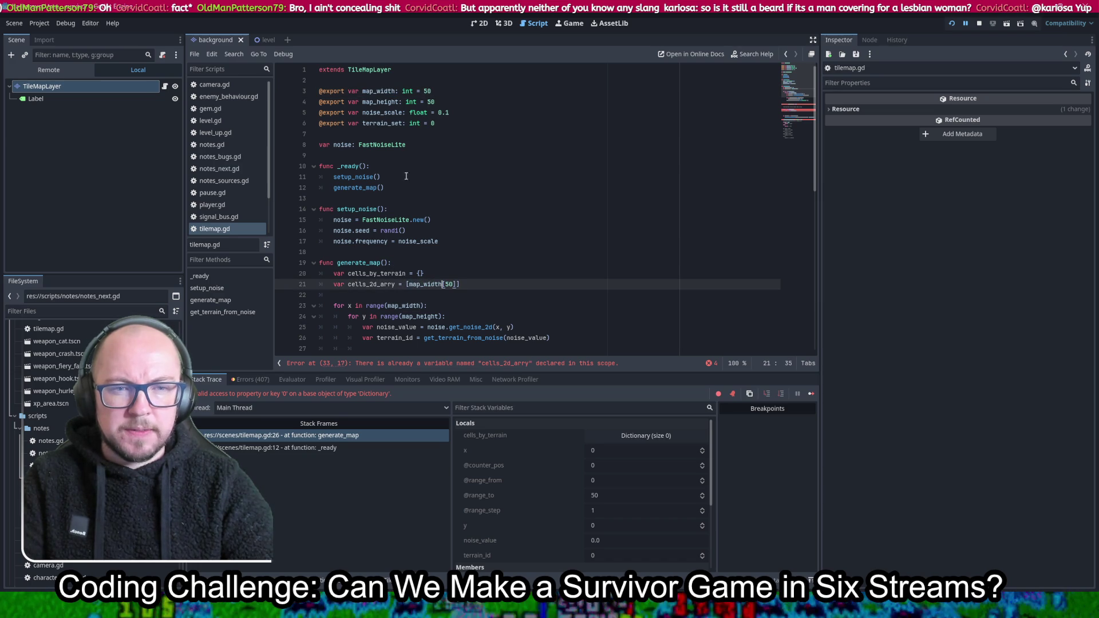
double_click(380, 102)
key("ctrl+c")
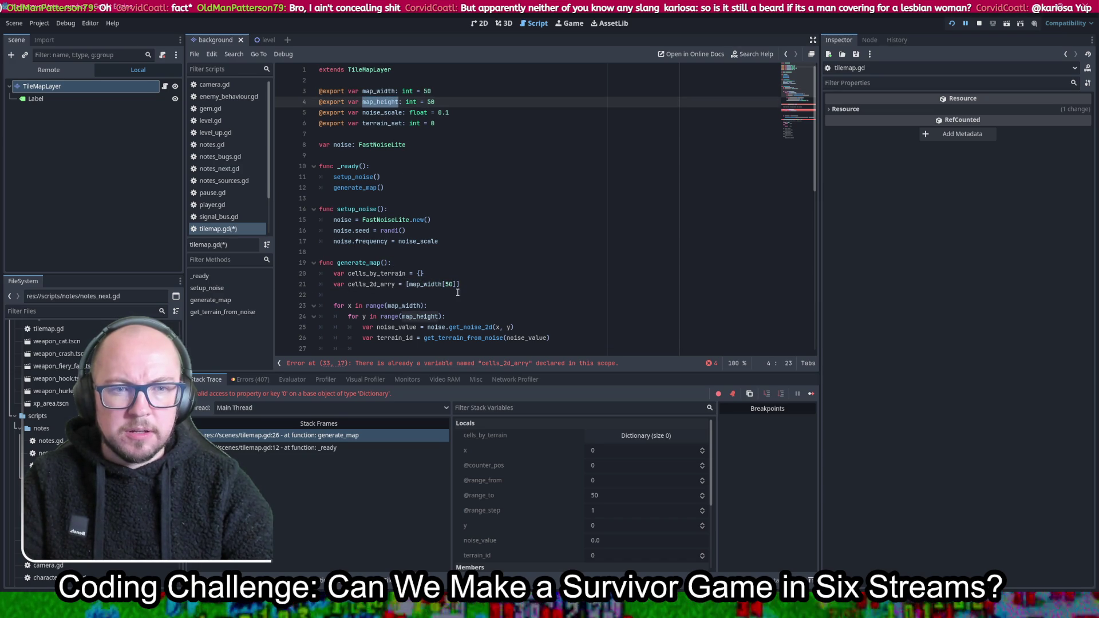
double_click(450, 284)
key("ctrl+v")
scroll(569, 251, "down", 5)
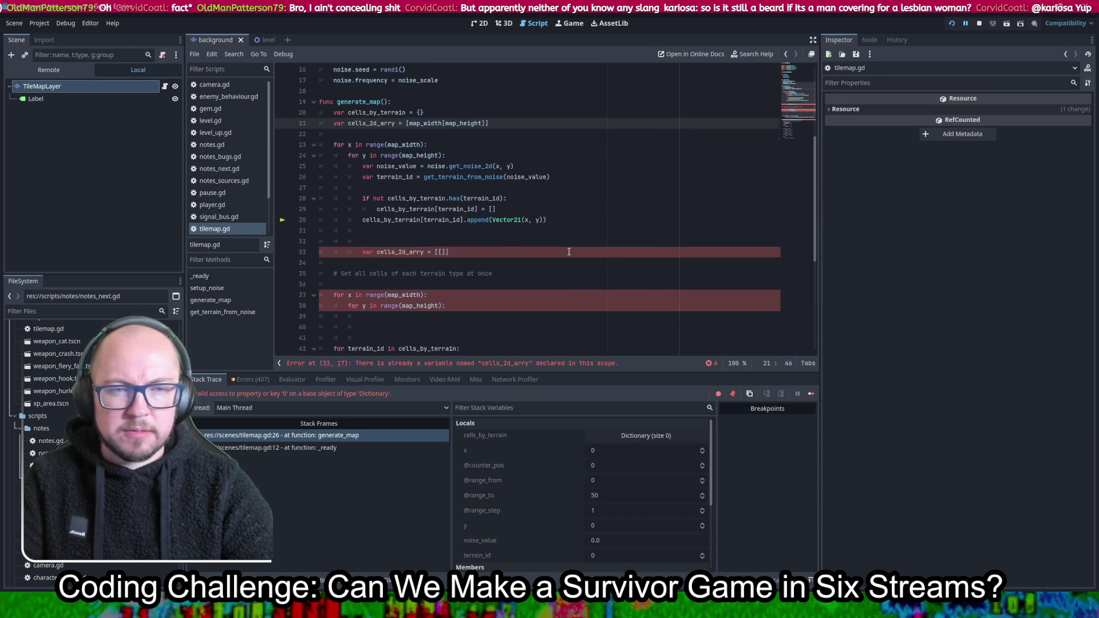
scroll(569, 251, "up", 1)
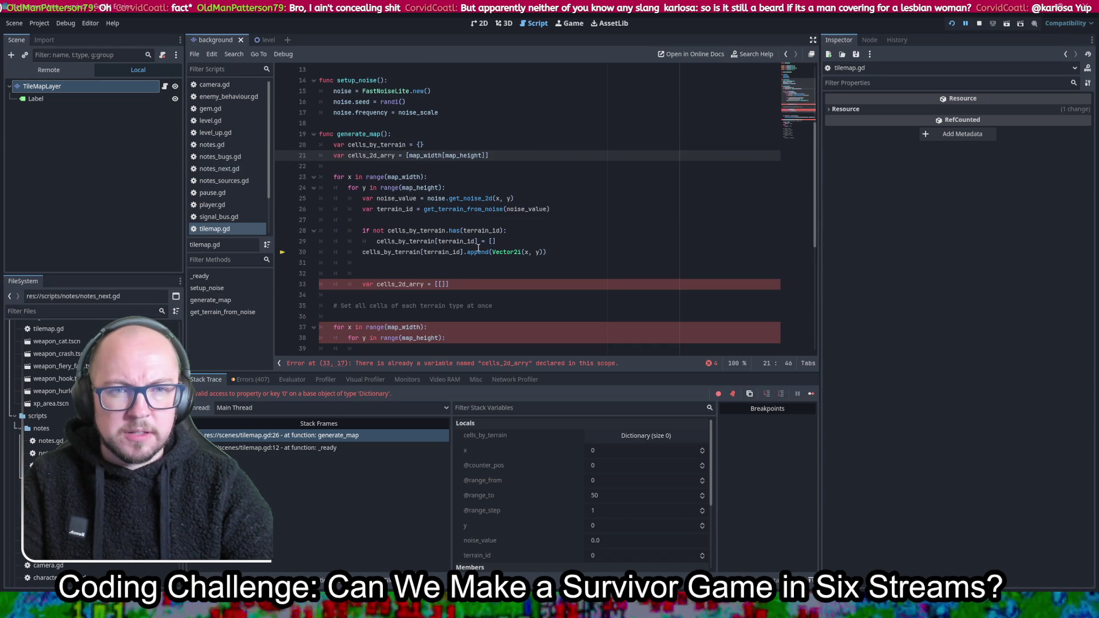